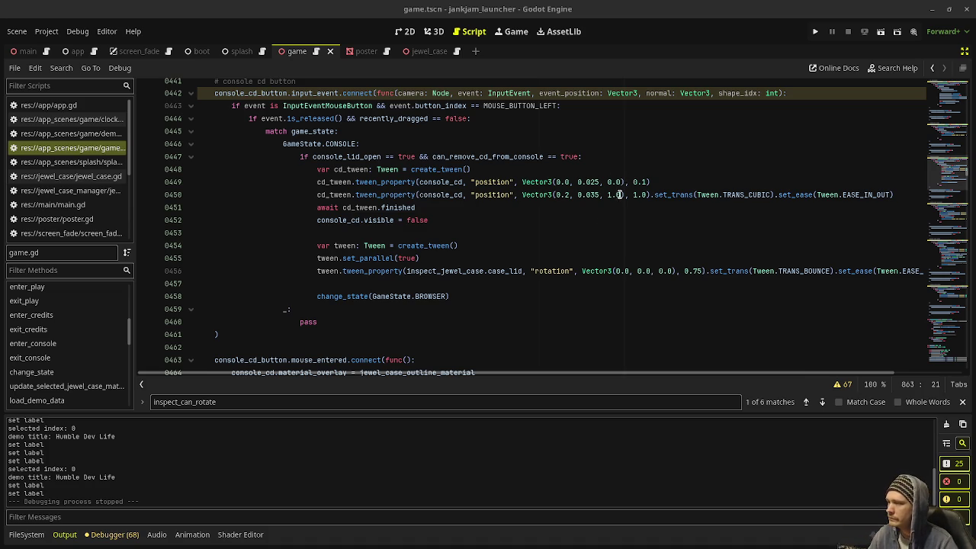
# Scroll game.gd up to the TODO comments near line 29 and select the comment lines there
pyautogui.scroll(5, 939, 168)
pyautogui.moveTo(939, 165); pyautogui.dragTo(946, 85)
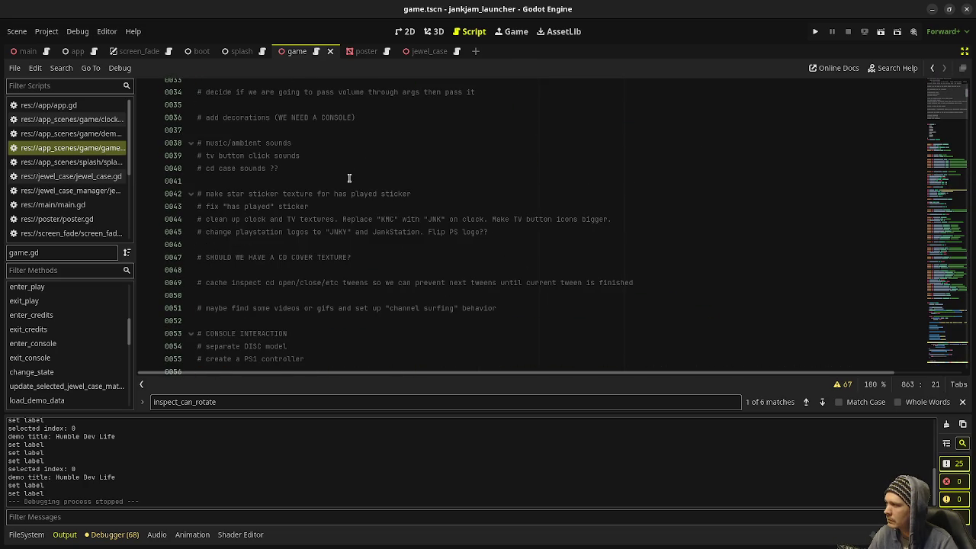
pyautogui.scroll(1, 269, 219)
pyautogui.scroll(3, 270, 219)
pyautogui.scroll(1, 269, 219)
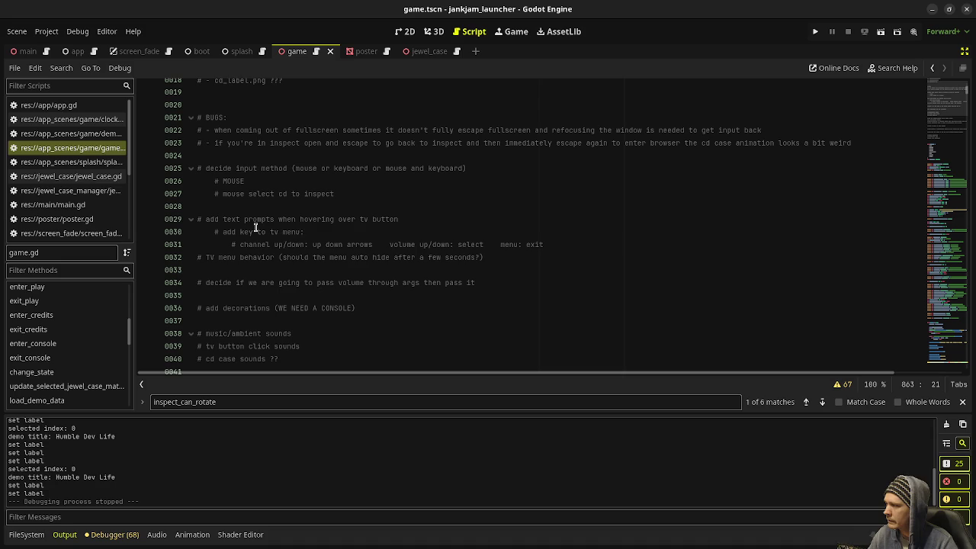
pyautogui.moveTo(547, 244); pyautogui.dragTo(512, 220)
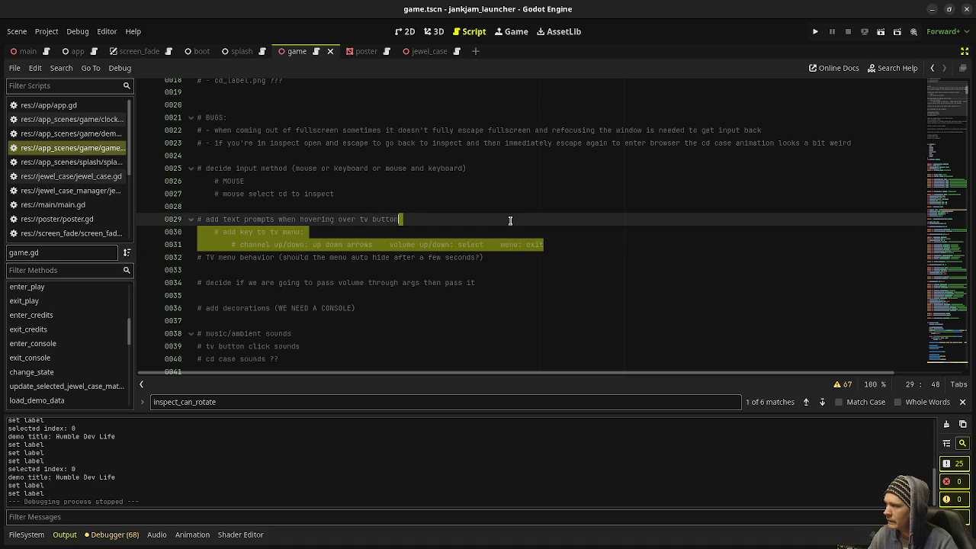
# Condense the TV button to-do into 'add prompt for currently selected TV button' and save game.gd
pyautogui.press('Delete')
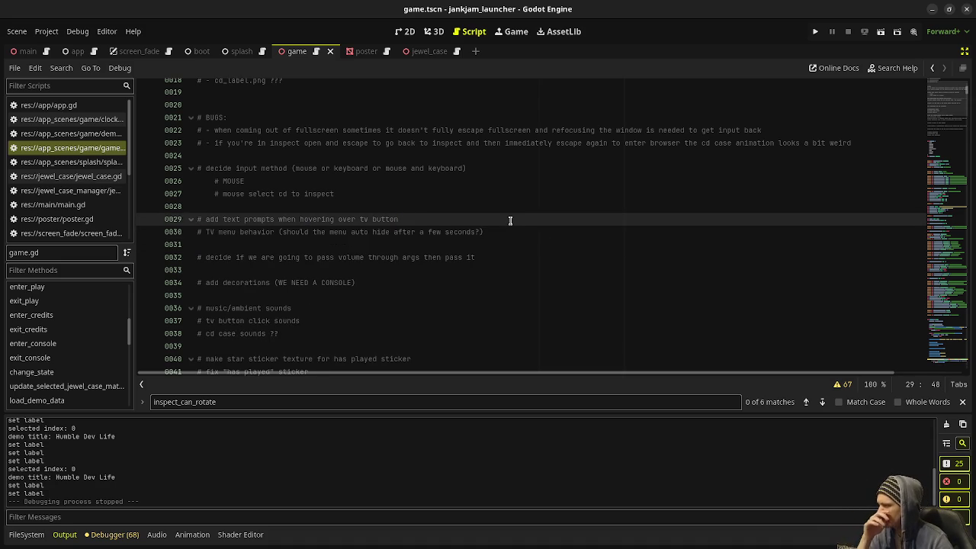
pyautogui.moveTo(402, 218); pyautogui.dragTo(223, 222)
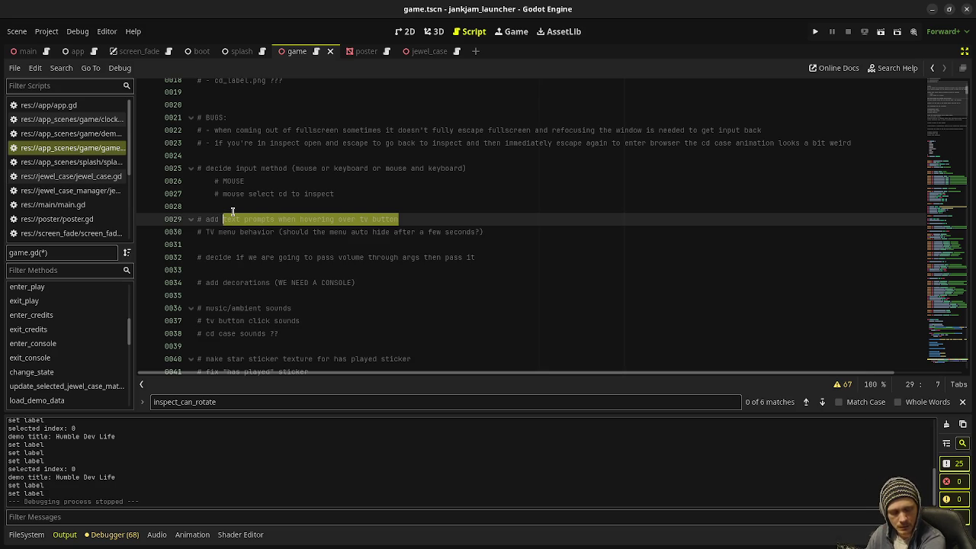
pyautogui.write('prompt for ')
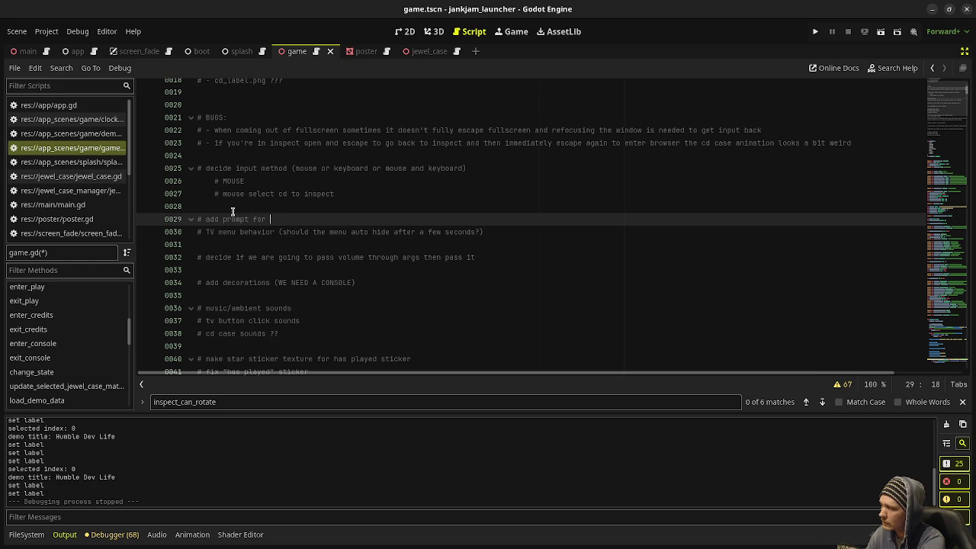
pyautogui.write('currently se')
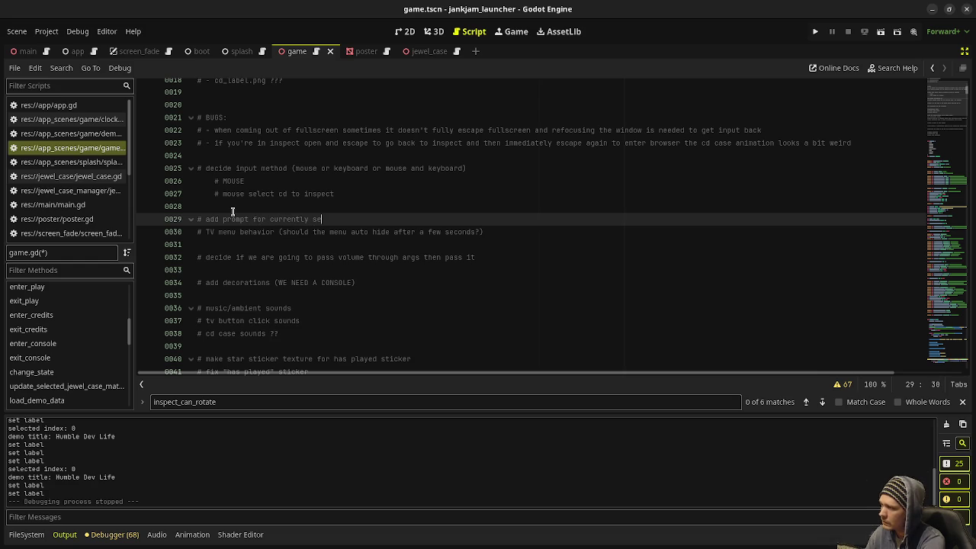
pyautogui.write('lected ')
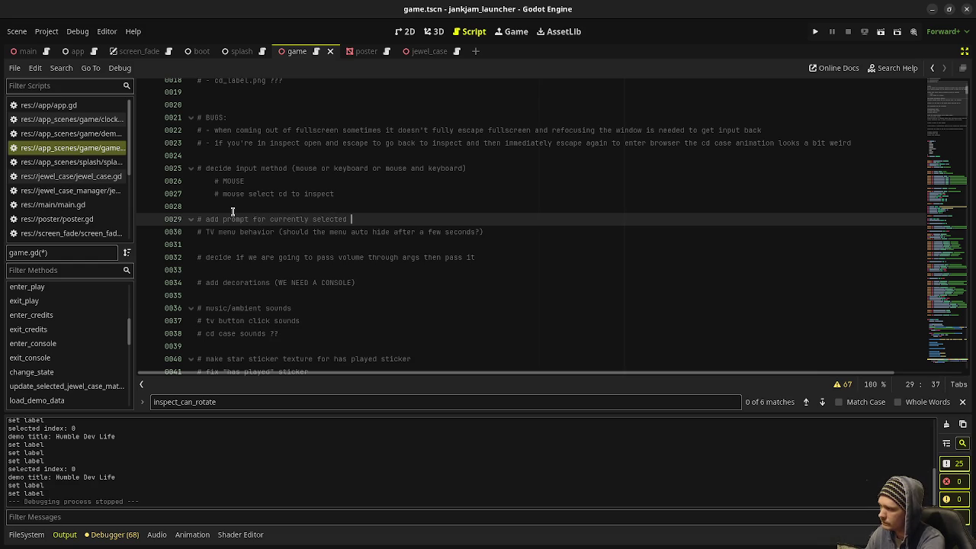
pyautogui.write('TV button')
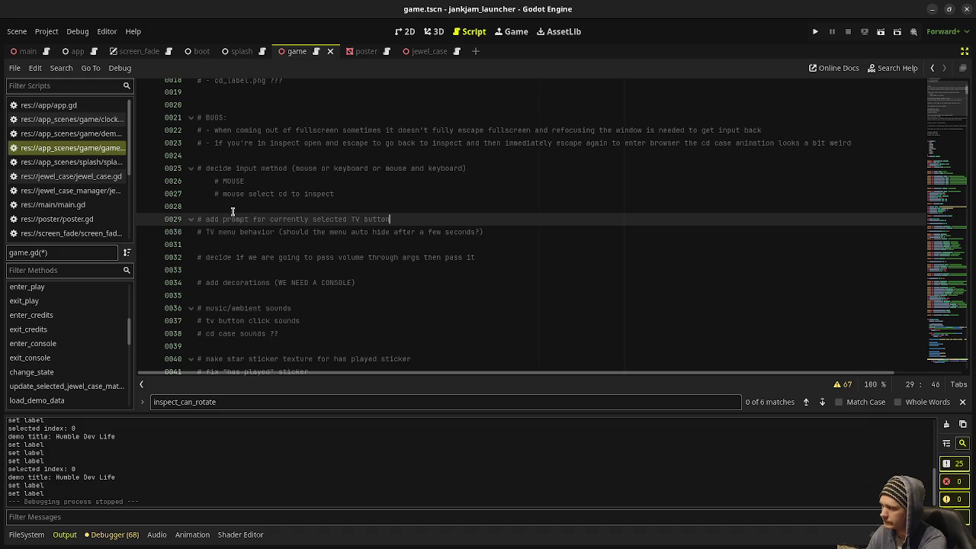
pyautogui.hotkey('ctrl', 's')
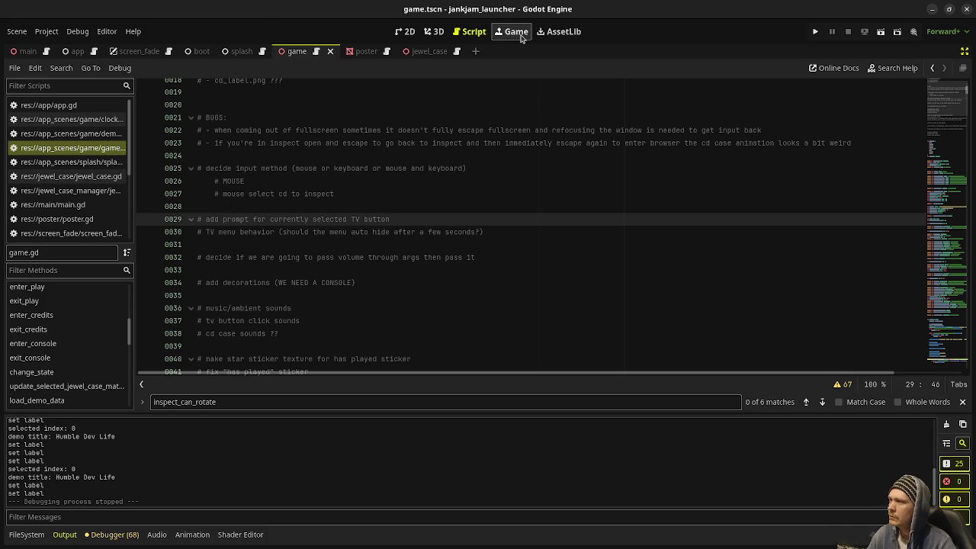
# Switch to the 3D view of the TV scene and select the Button01 mesh
pyautogui.click(434, 31)
pyautogui.scroll(6, 470, 293)
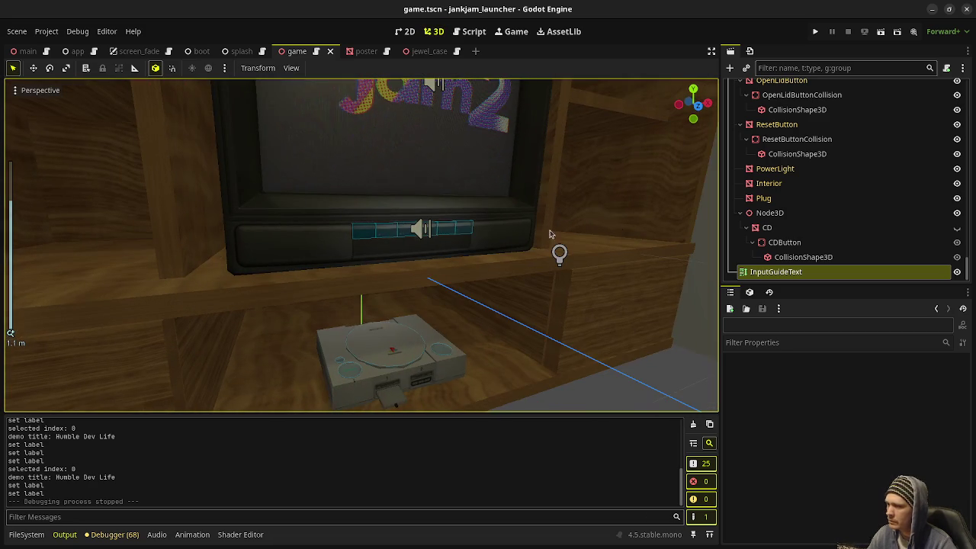
pyautogui.click(803, 226)
pyautogui.scroll(5, 803, 221)
pyautogui.scroll(5, 804, 218)
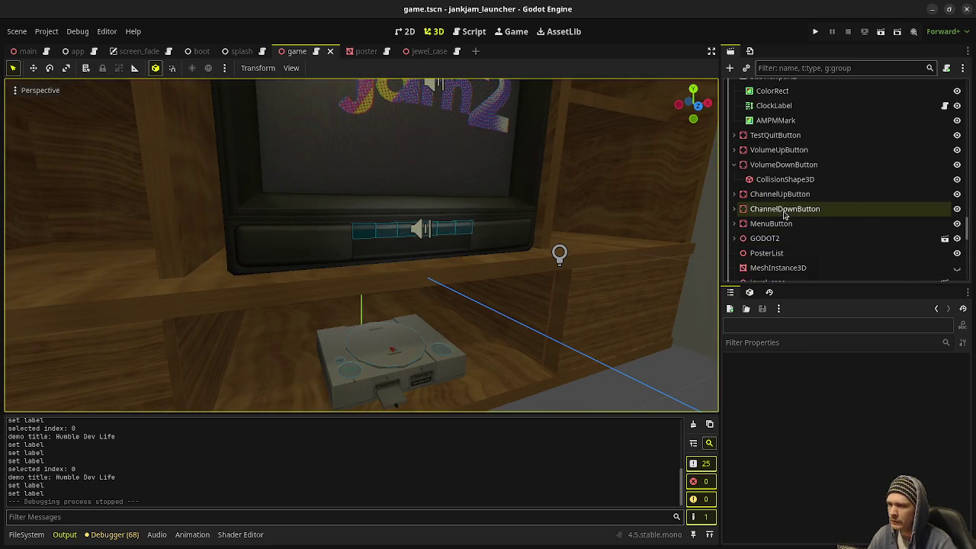
pyautogui.scroll(15, 790, 164)
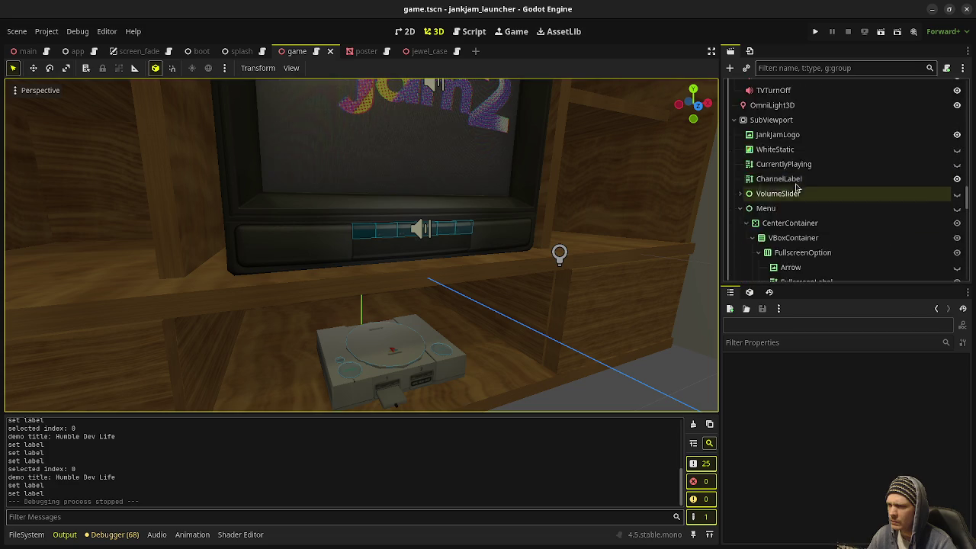
pyautogui.click(785, 196)
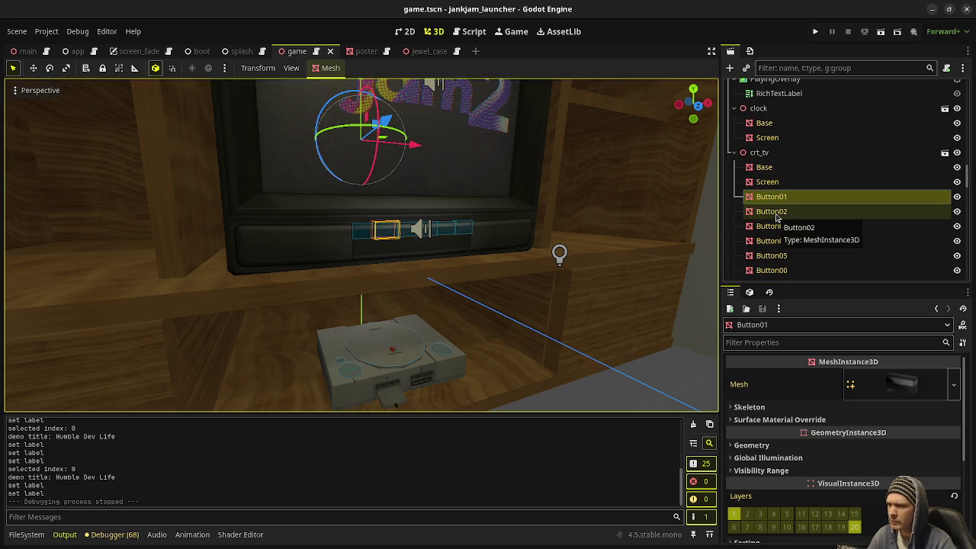
# Select TestQuitButton, frame it in the viewport, and expand its child nodes
pyautogui.scroll(-4, 778, 202)
pyautogui.scroll(-10, 779, 202)
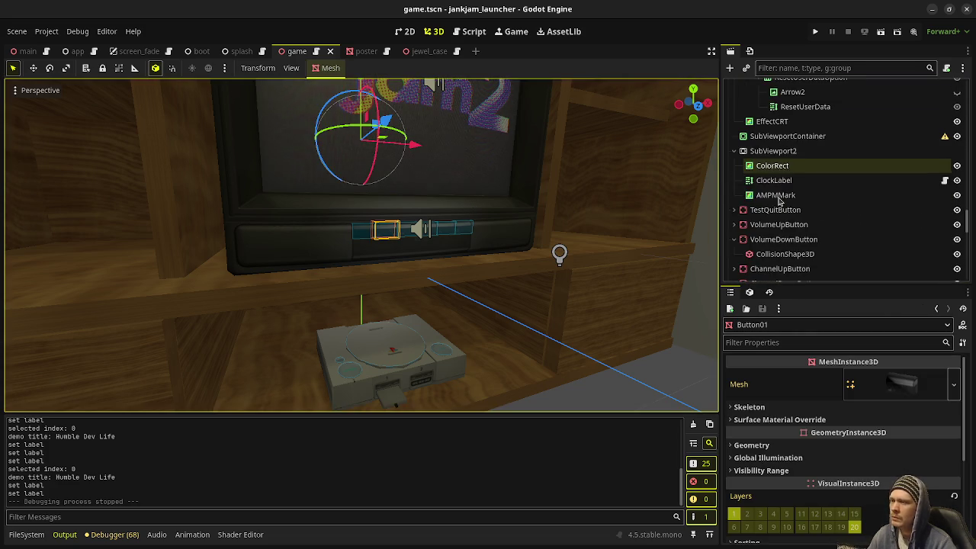
pyautogui.click(773, 162)
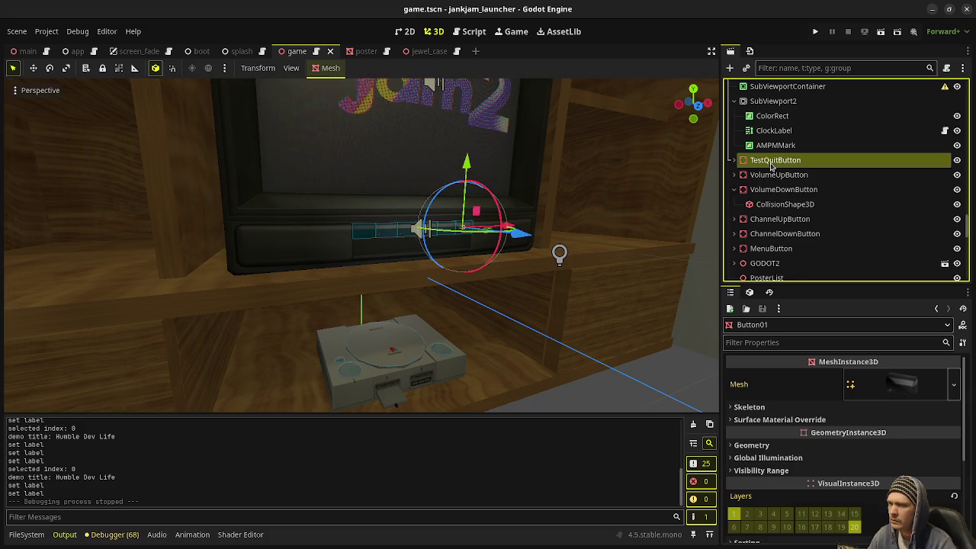
pyautogui.press('f')
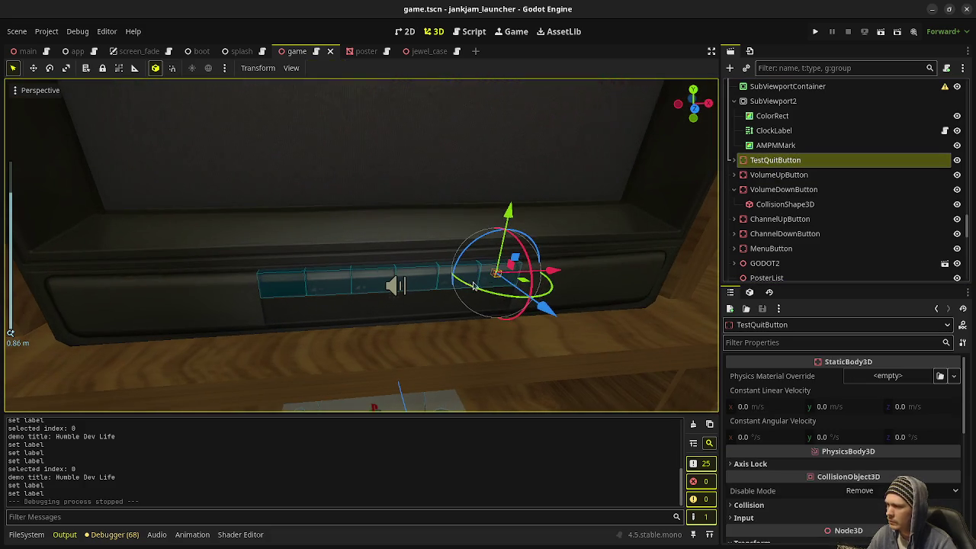
pyautogui.click(733, 160)
# Add a Label3D child node under TestQuitButton
pyautogui.hotkey('ctrl', 'a')
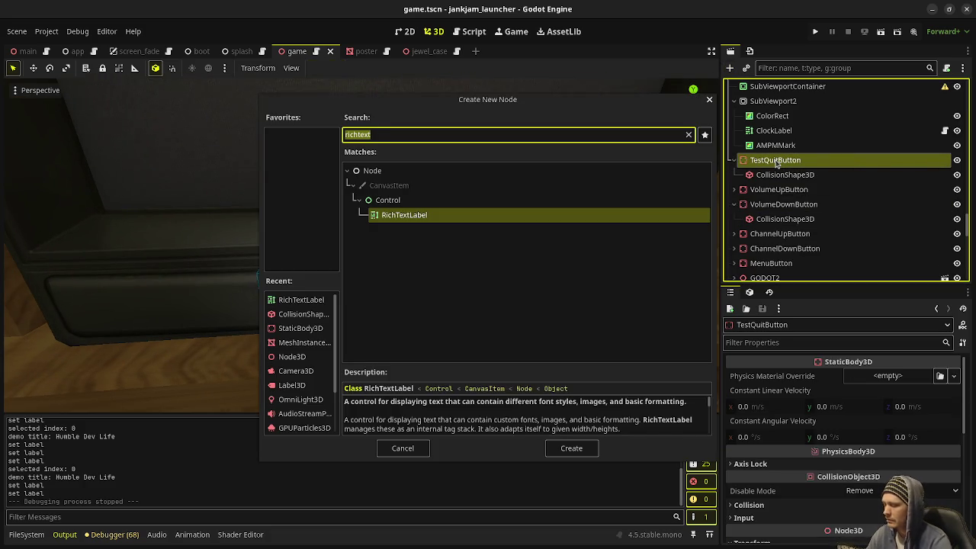
pyautogui.write('label')
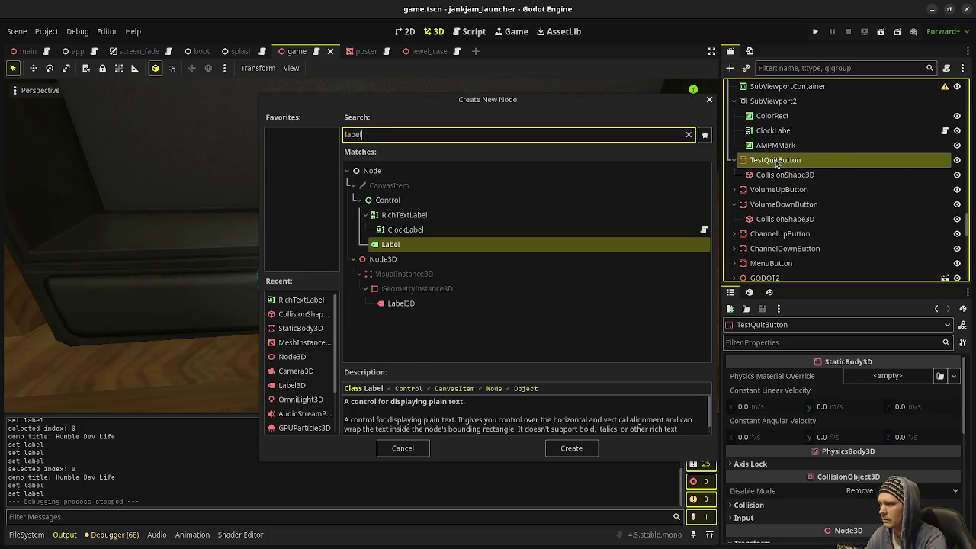
pyautogui.press('Down')
pyautogui.press('Down')
pyautogui.press('Down')
pyautogui.press('Return')
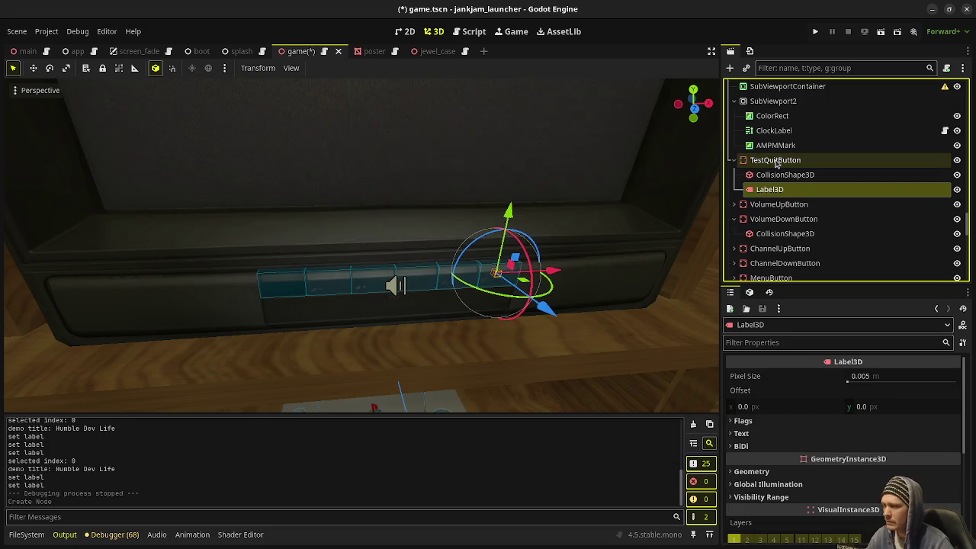
# Set the Label3D text to 'Power Off' and expand its Flags section
pyautogui.click(765, 433)
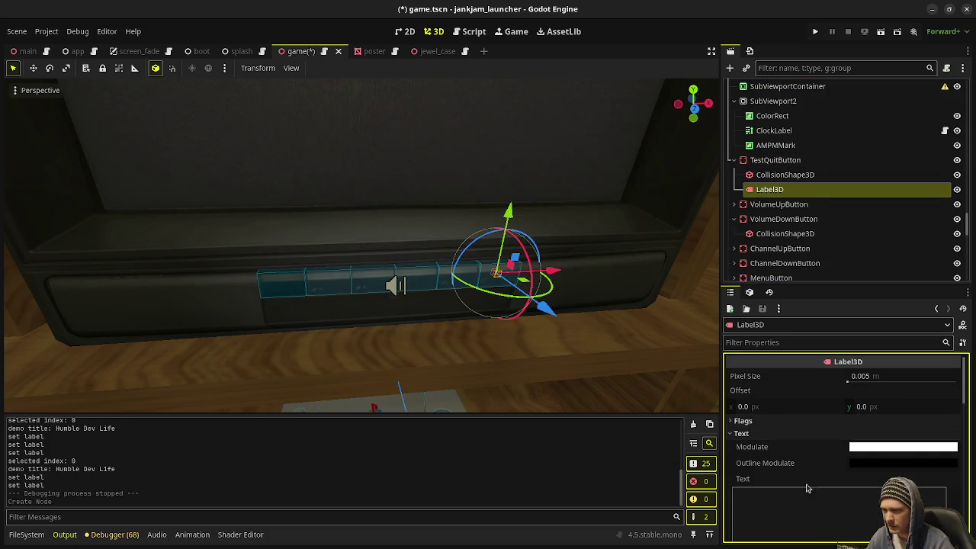
pyautogui.click(803, 489)
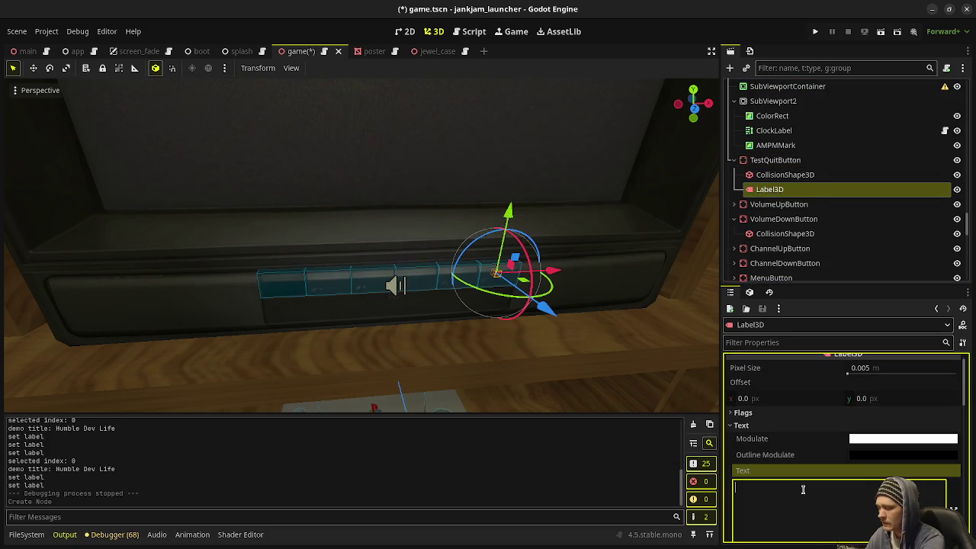
pyautogui.write('Power Off')
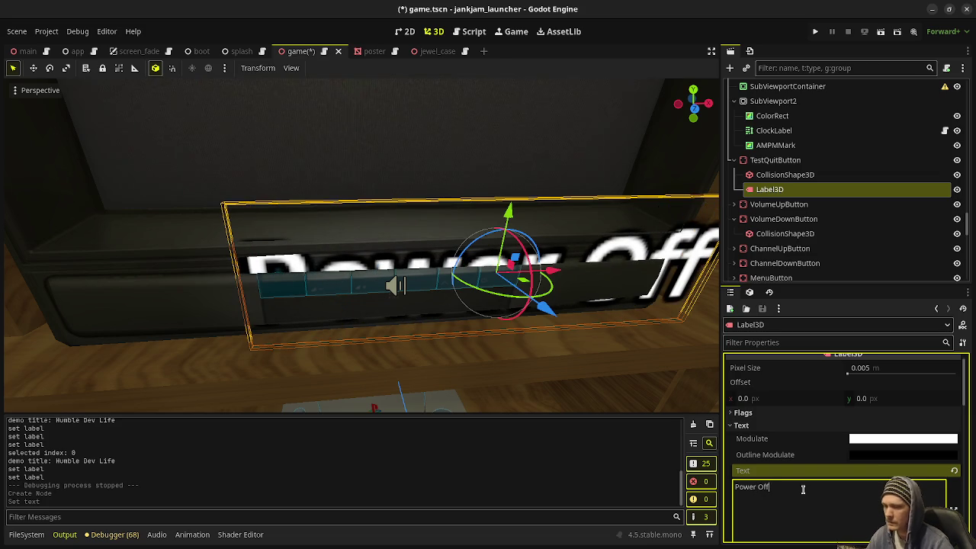
pyautogui.click(776, 415)
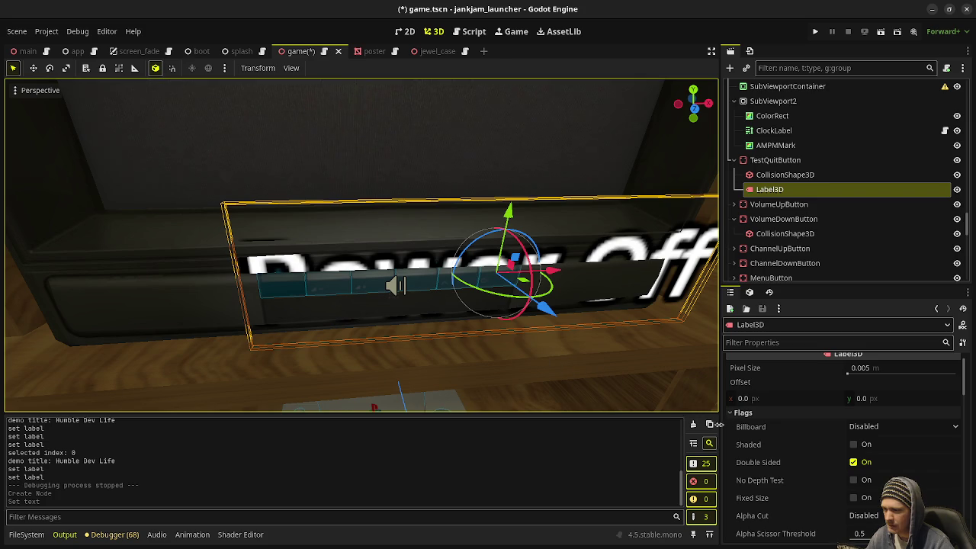
# Set the Power Off label's Pixel Size to 0.001
pyautogui.scroll(-2, 816, 488)
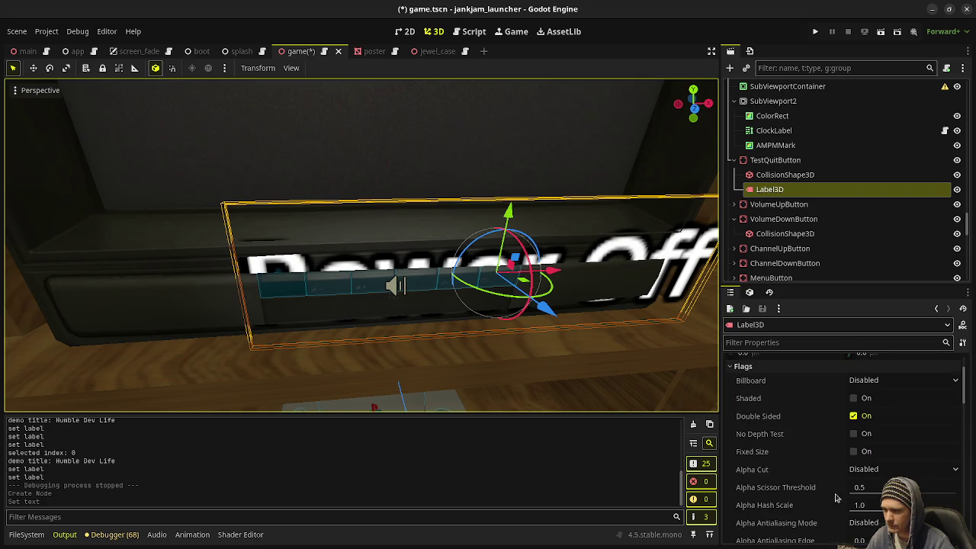
pyautogui.scroll(-2, 834, 491)
pyautogui.scroll(-2, 830, 485)
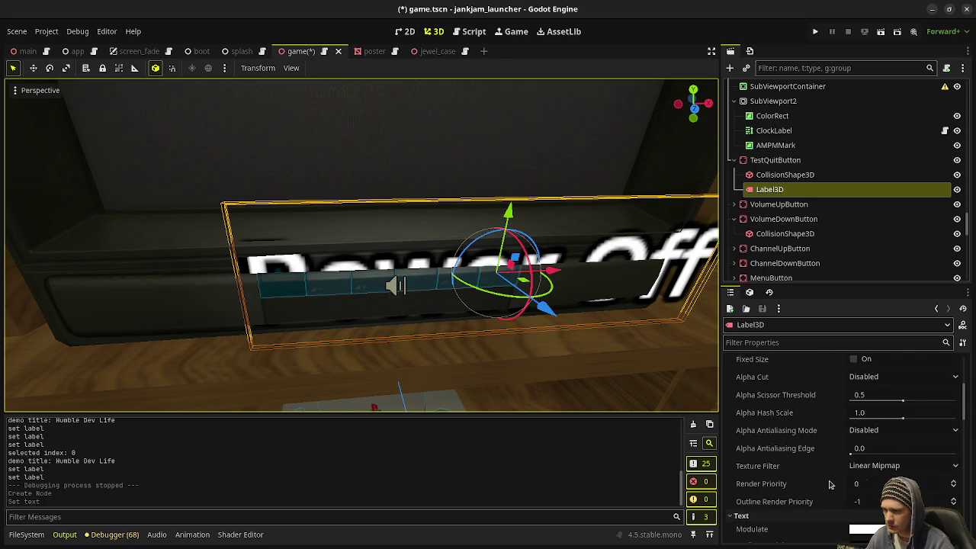
pyautogui.scroll(-8, 830, 485)
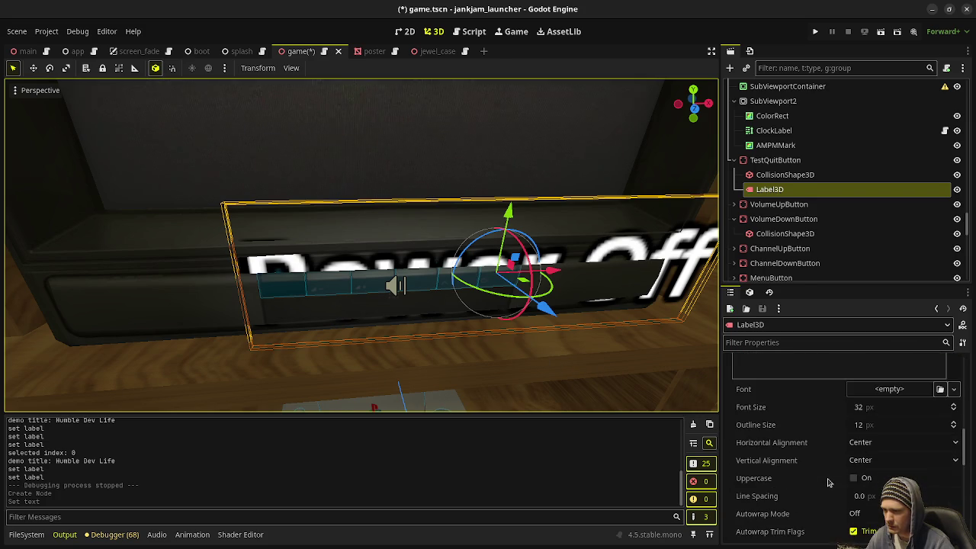
pyautogui.scroll(-2, 828, 482)
pyautogui.scroll(-2, 825, 479)
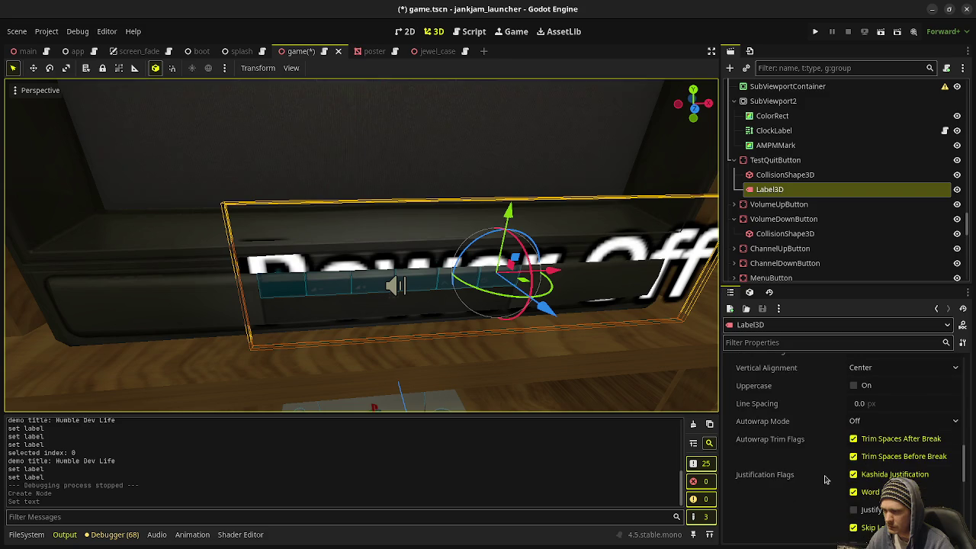
pyautogui.scroll(-2, 824, 479)
pyautogui.scroll(8, 824, 478)
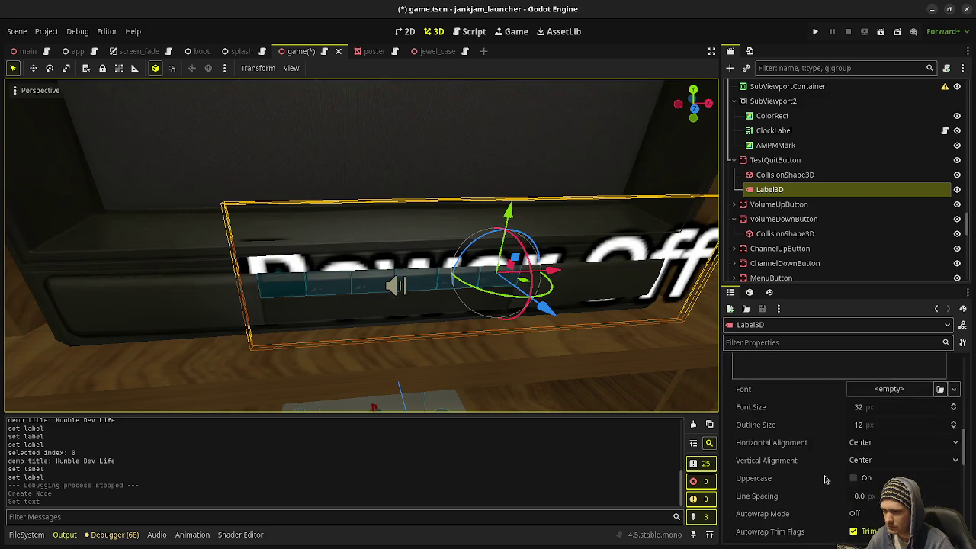
pyautogui.scroll(10, 824, 479)
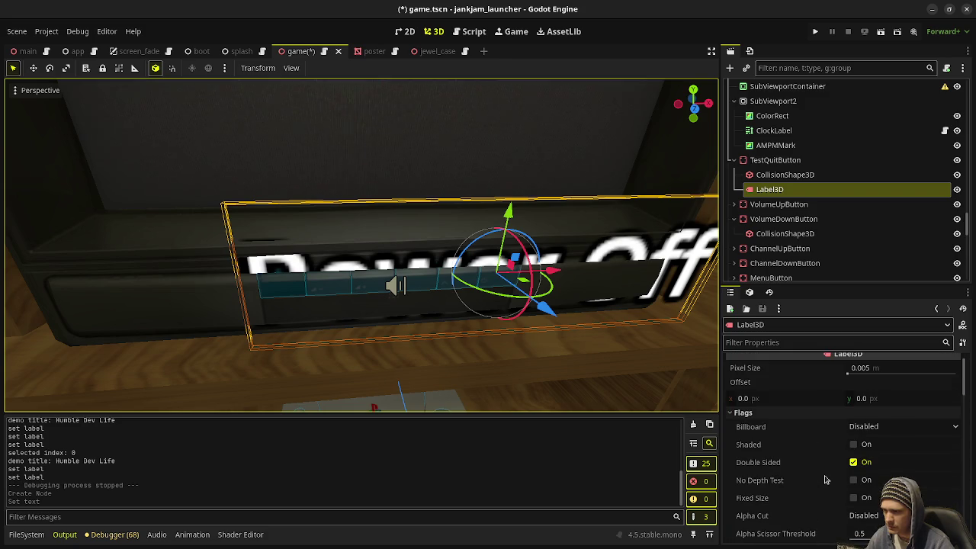
pyautogui.scroll(1, 853, 389)
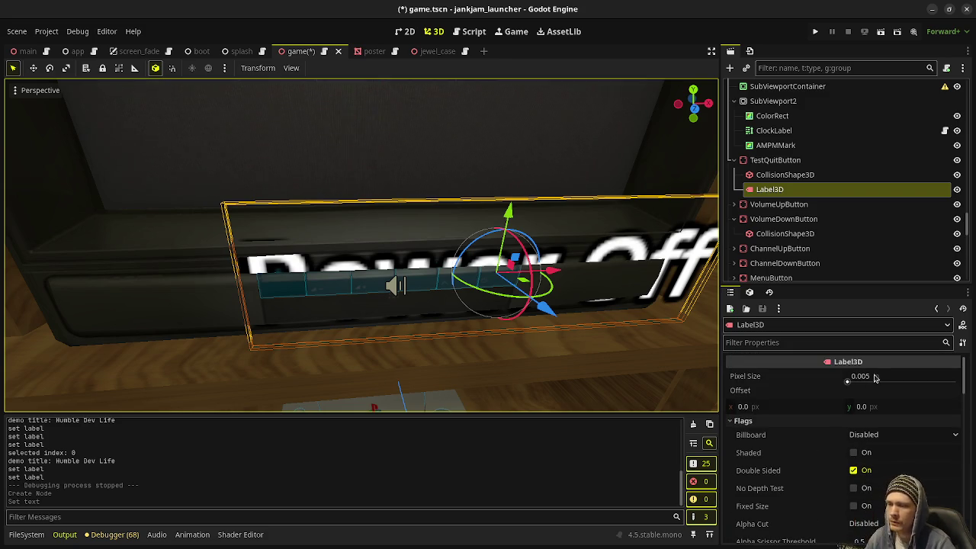
pyautogui.click(874, 377)
pyautogui.write('1')
pyautogui.press('Return')
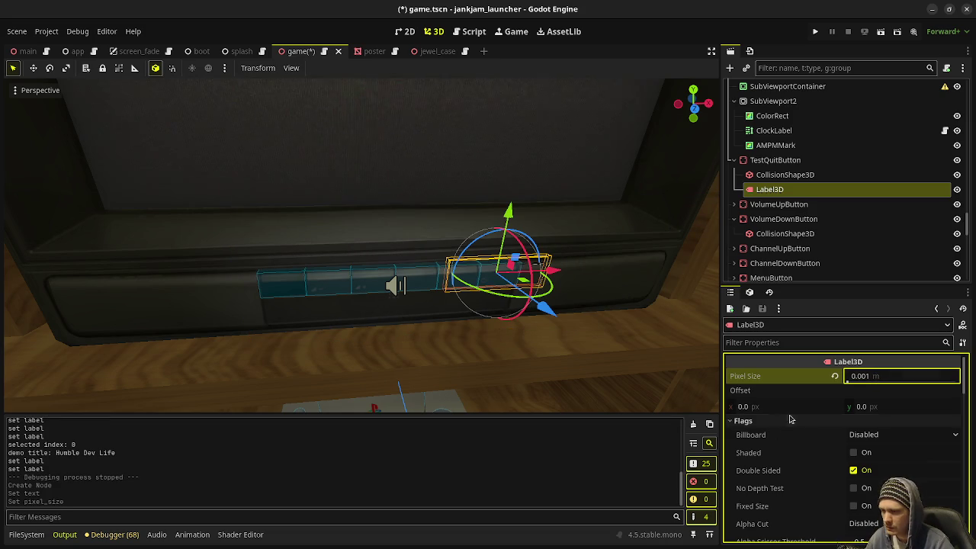
# Lift the label above the TV's front buttons, then save and run the game
pyautogui.moveTo(511, 216); pyautogui.dragTo(532, 188)
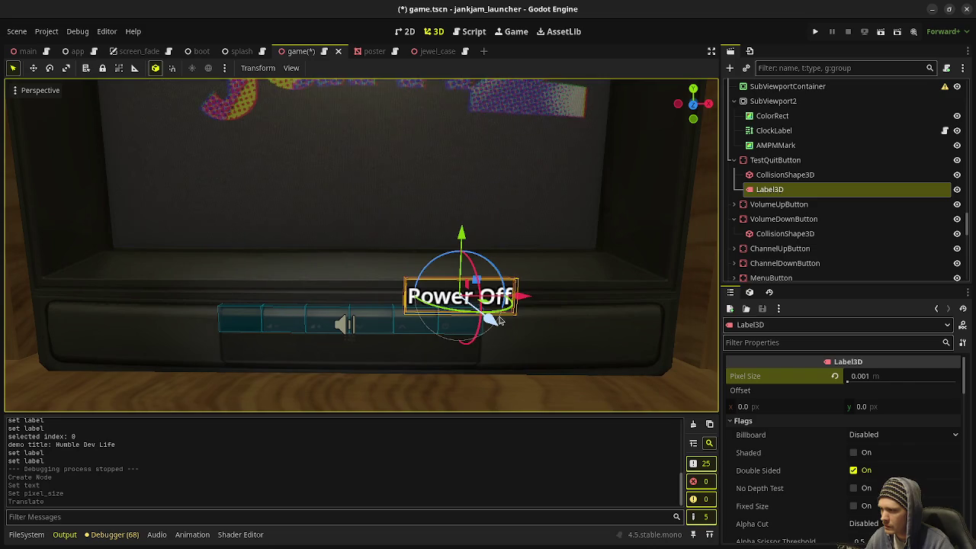
pyautogui.scroll(5, 505, 331)
pyautogui.press('F5')
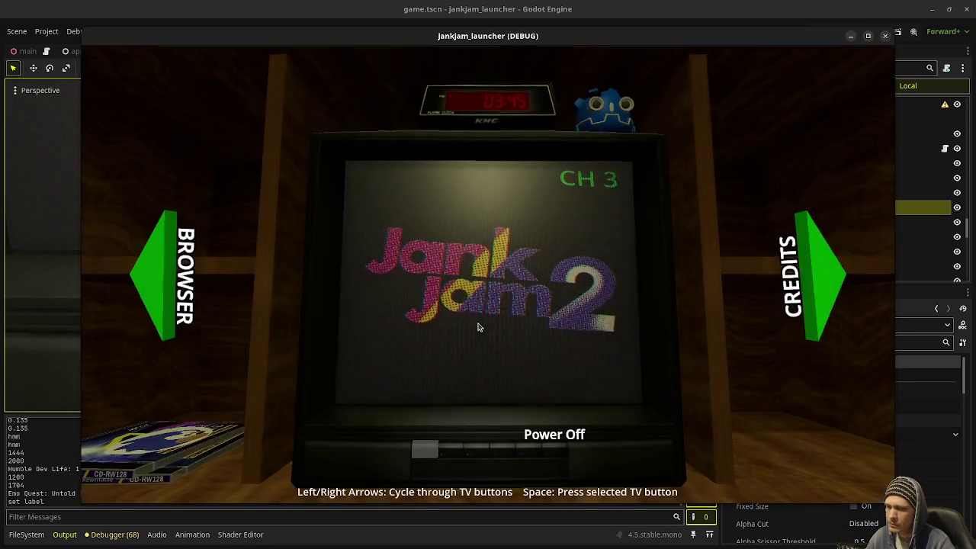
# Move the game window left and set it Always on Top
pyautogui.moveTo(681, 41); pyautogui.dragTo(490, 46)
pyautogui.rightClick(490, 47)
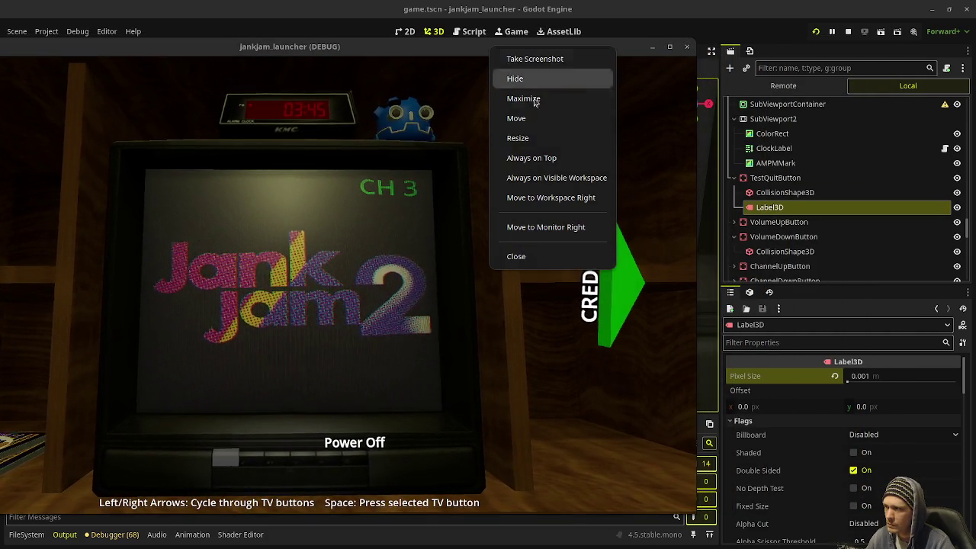
pyautogui.click(542, 159)
# Change the label's Pixel Size to 0.0005, then to 0.0008
pyautogui.click(885, 377)
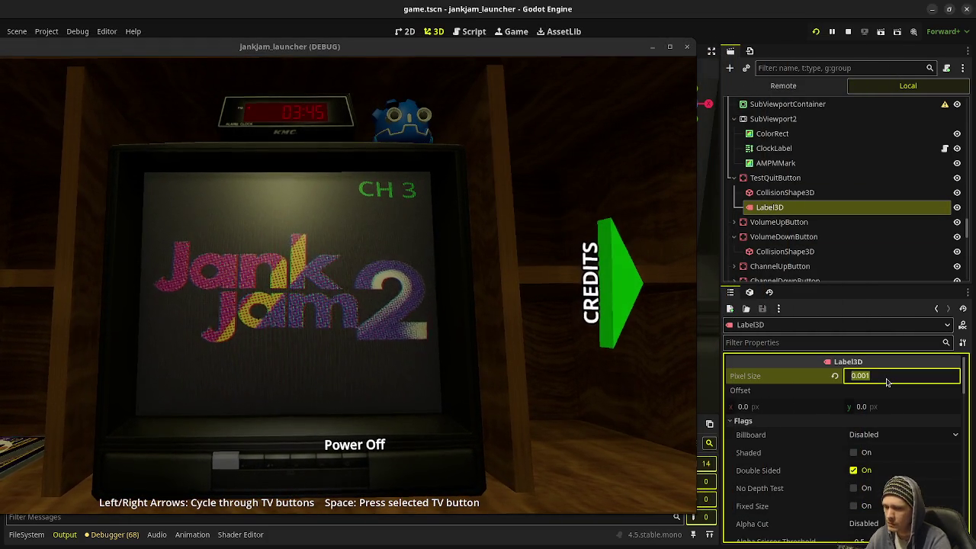
pyautogui.press('BackSpace')
pyautogui.write('05')
pyautogui.press('Return')
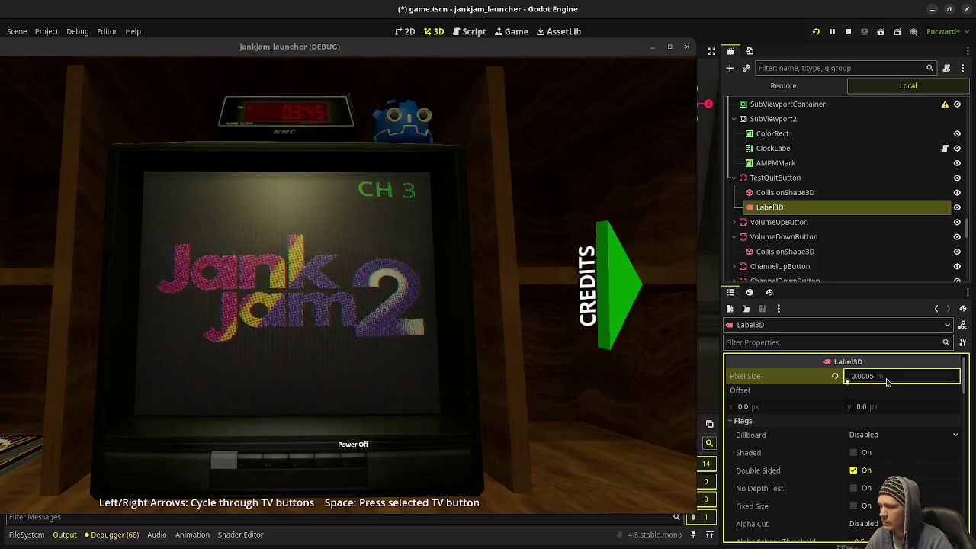
pyautogui.click(886, 381)
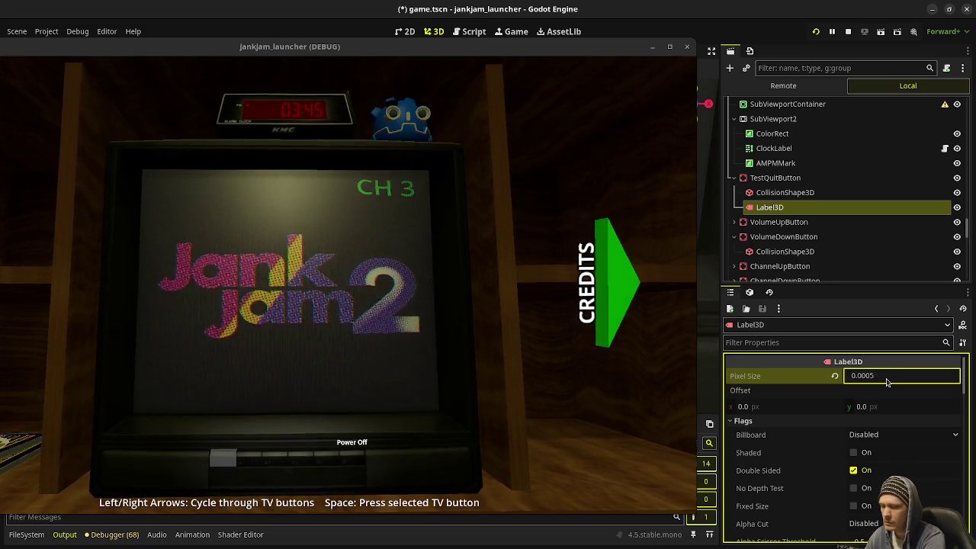
pyautogui.press('BackSpace')
pyautogui.write('8')
pyautogui.press('Return')
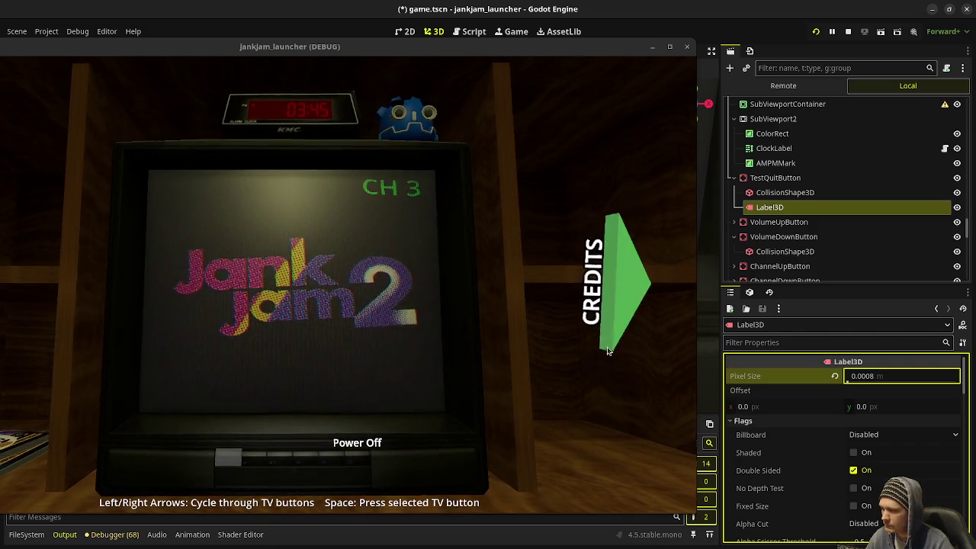
# Move the in-game TV selection to the Power Off button, then stop the game
pyautogui.click(490, 387)
pyautogui.press('Left')
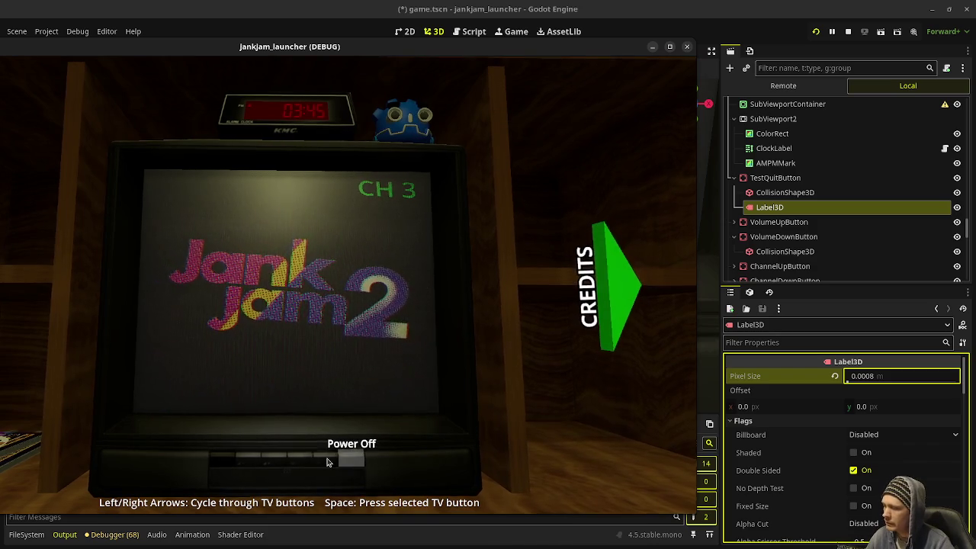
pyautogui.click(847, 32)
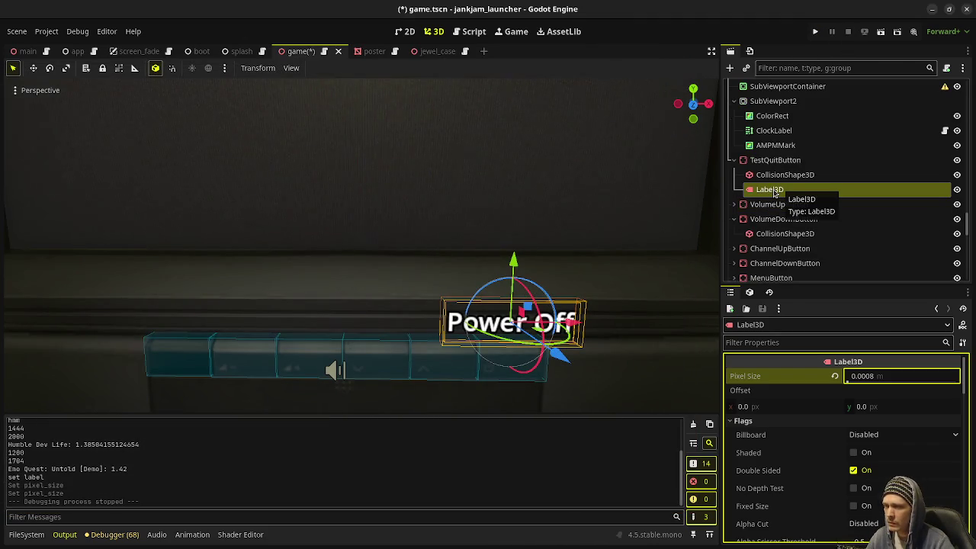
# Save the scene, copy the Power Off label, and paste it under VolumeUpButton and VolumeDownButton
pyautogui.hotkey('ctrl', 's')
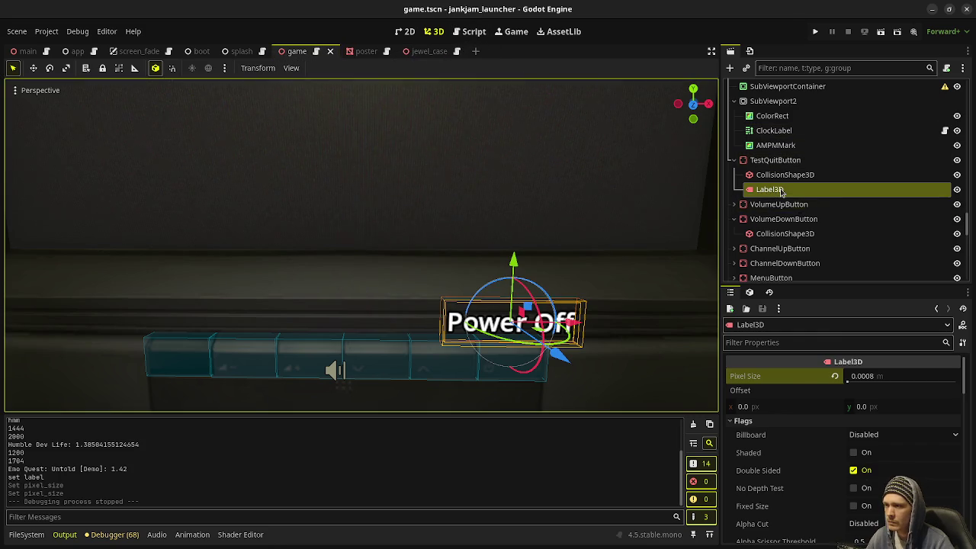
pyautogui.rightClick(785, 190)
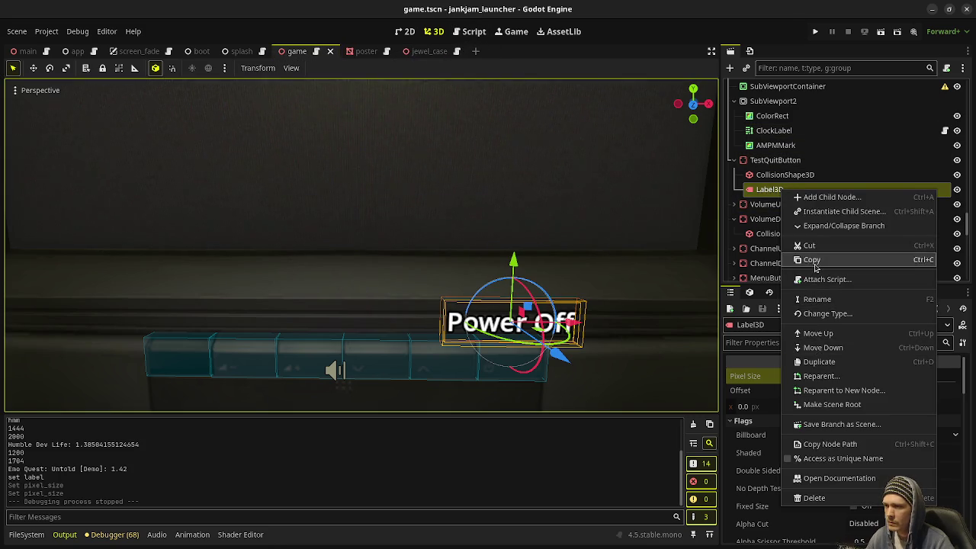
pyautogui.click(812, 260)
pyautogui.click(764, 206)
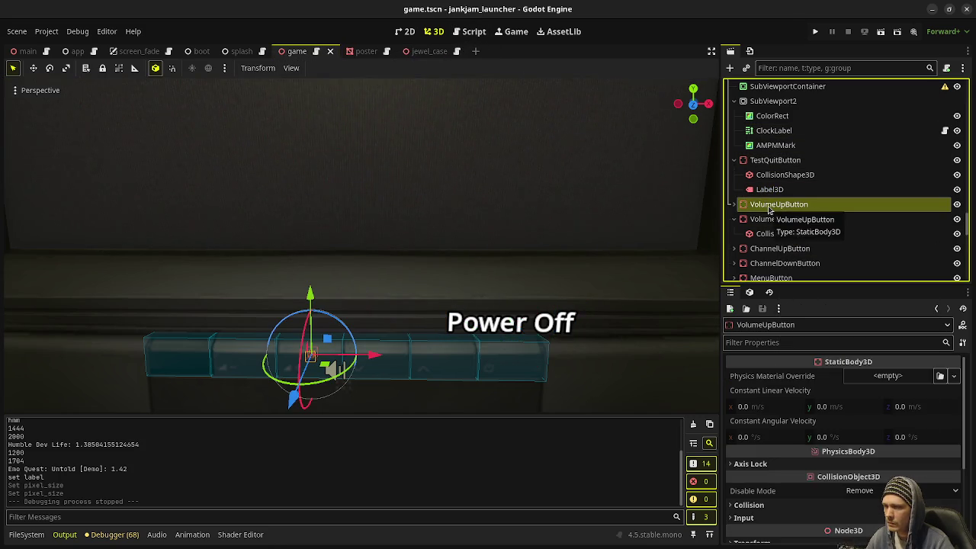
pyautogui.rightClick(768, 209)
pyautogui.click(796, 283)
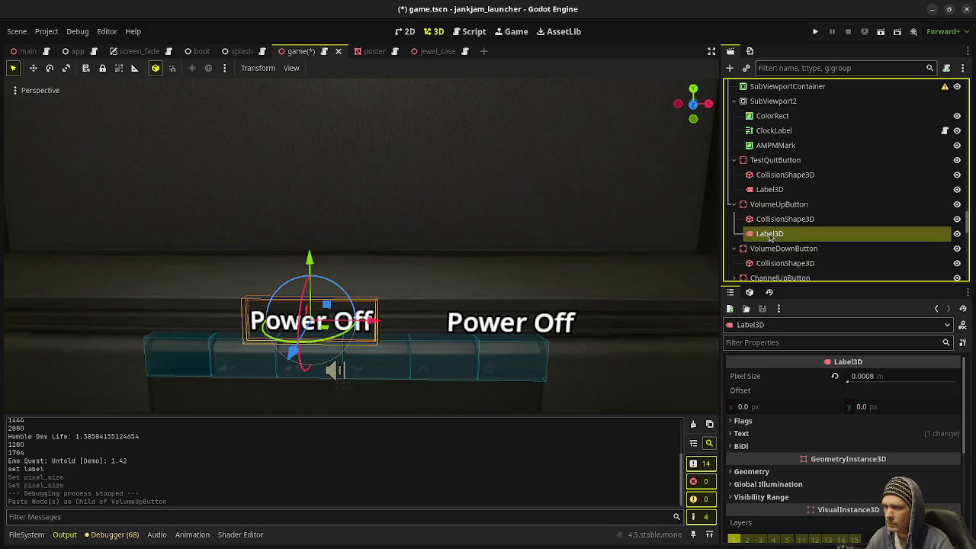
pyautogui.click(765, 250)
pyautogui.rightClick(779, 249)
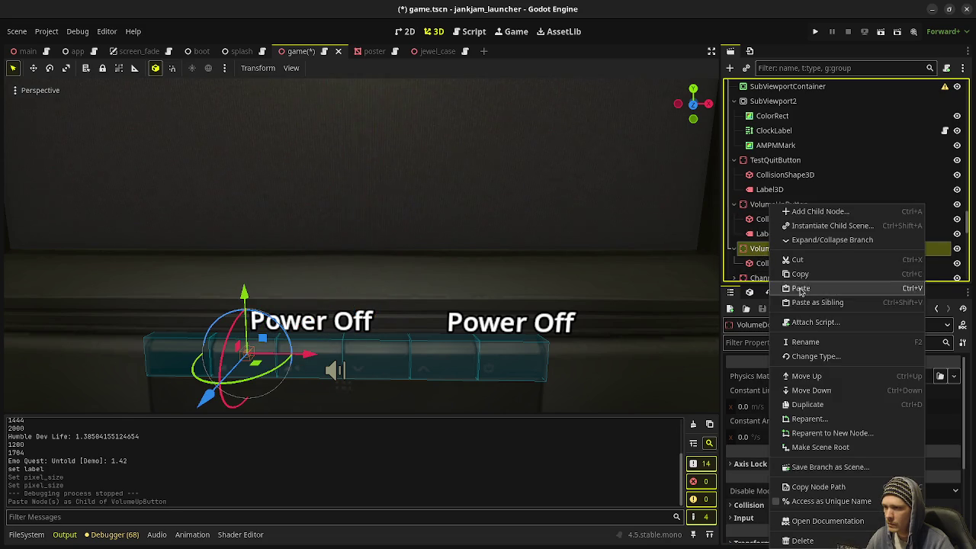
pyautogui.click(801, 289)
# Paste the Power Off label under ChannelUpButton, ChannelDownButton and MenuButton
pyautogui.scroll(-3, 770, 221)
pyautogui.click(772, 214)
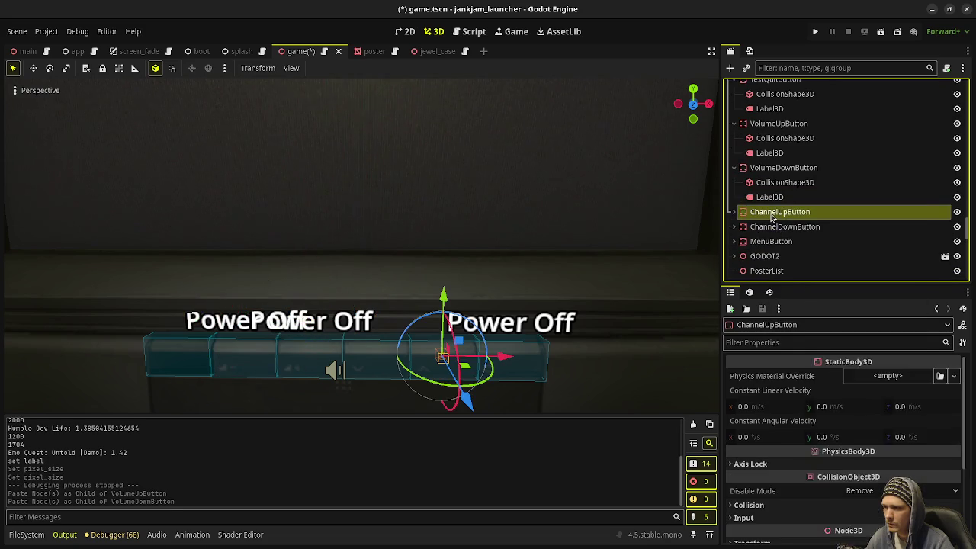
pyautogui.rightClick(771, 216)
pyautogui.click(800, 286)
pyautogui.click(761, 258)
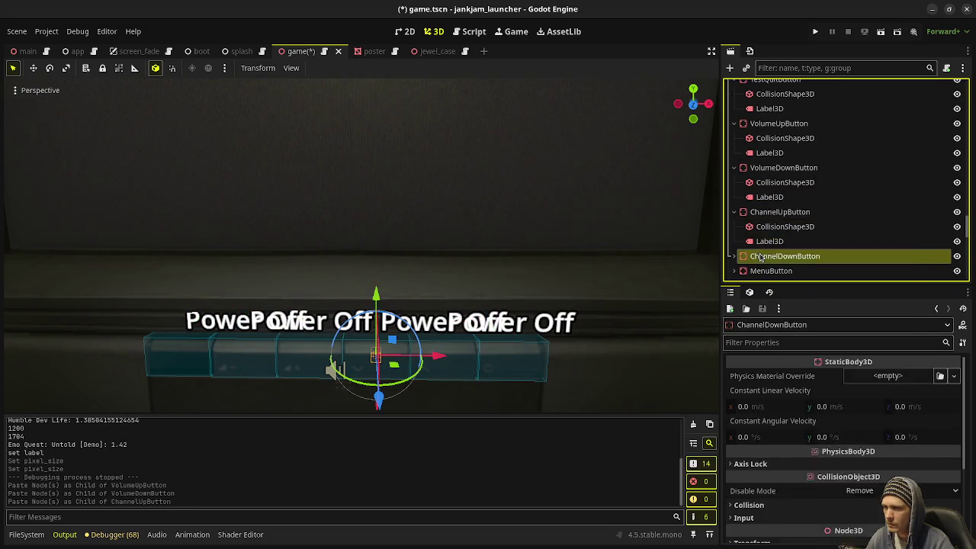
pyautogui.rightClick(761, 258)
pyautogui.click(800, 285)
pyautogui.scroll(-2, 781, 225)
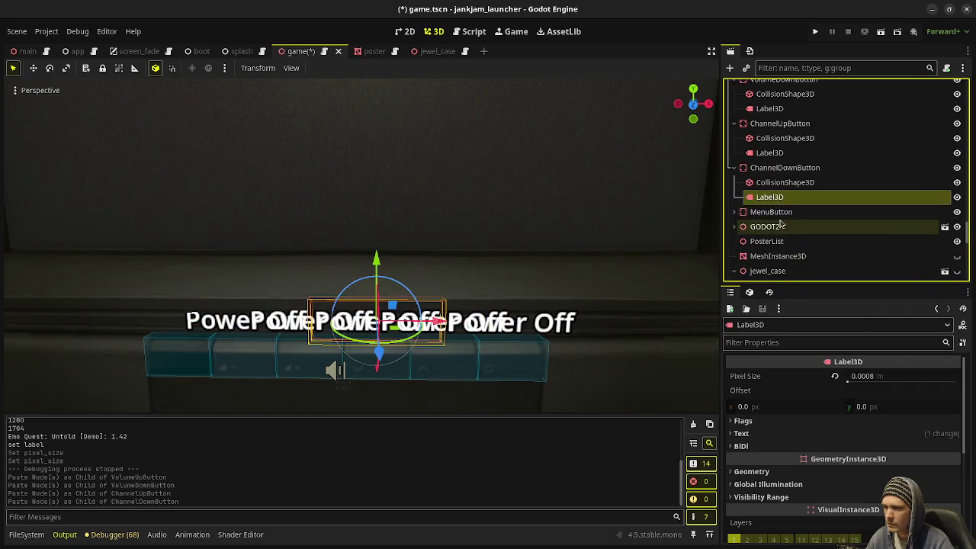
pyautogui.click(775, 214)
pyautogui.rightClick(774, 214)
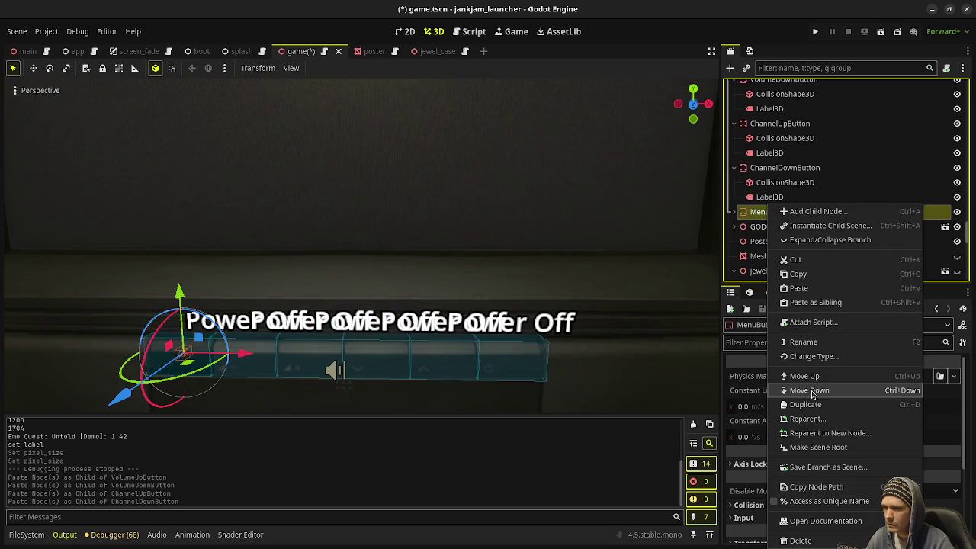
pyautogui.click(798, 287)
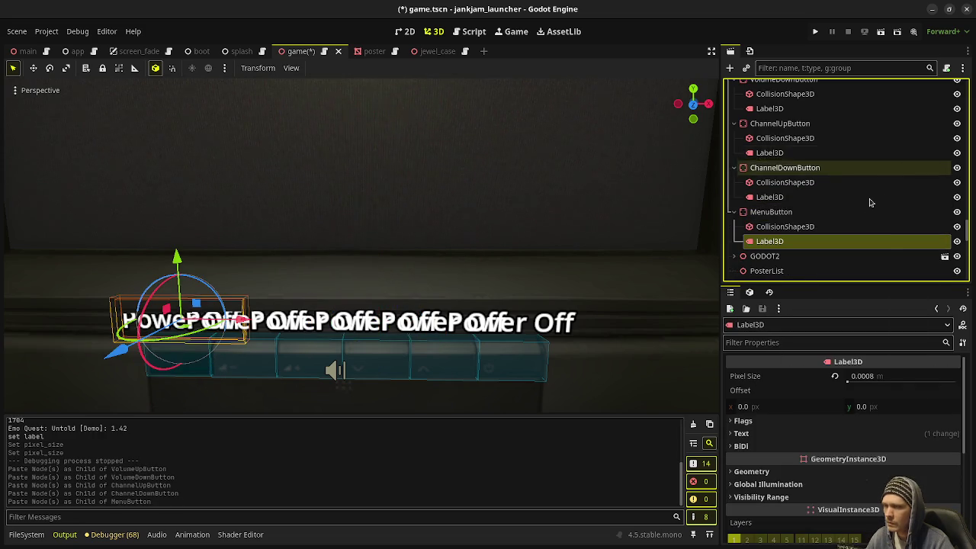
pyautogui.scroll(5, 877, 188)
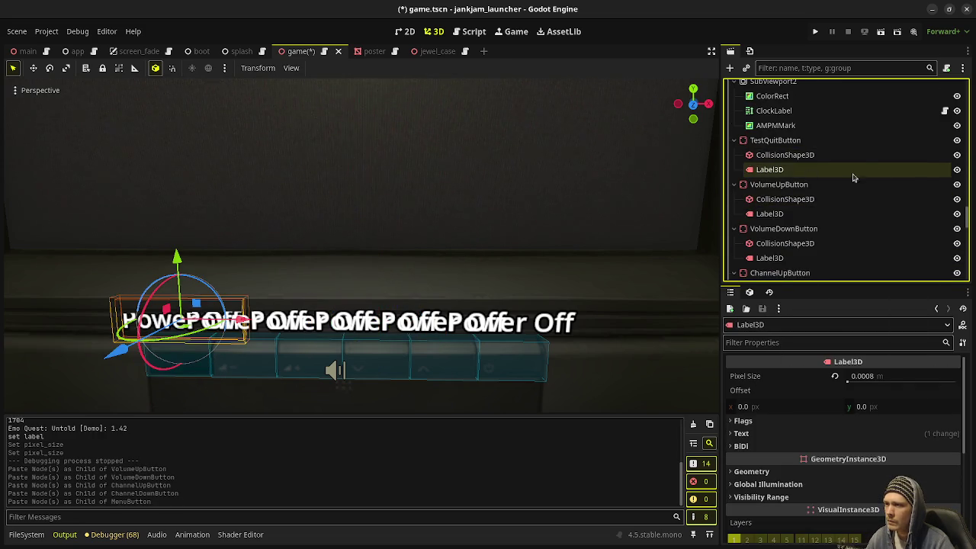
# Hide the TestQuit, VolumeDown, ChannelUp, ChannelDown and Menu labels, keeping VolumeUp's label selected
pyautogui.click(957, 170)
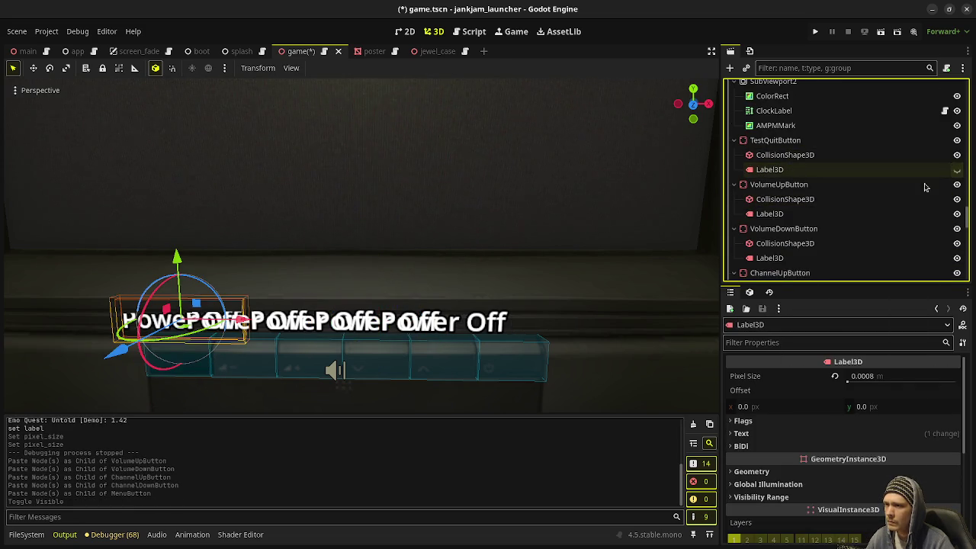
pyautogui.click(791, 216)
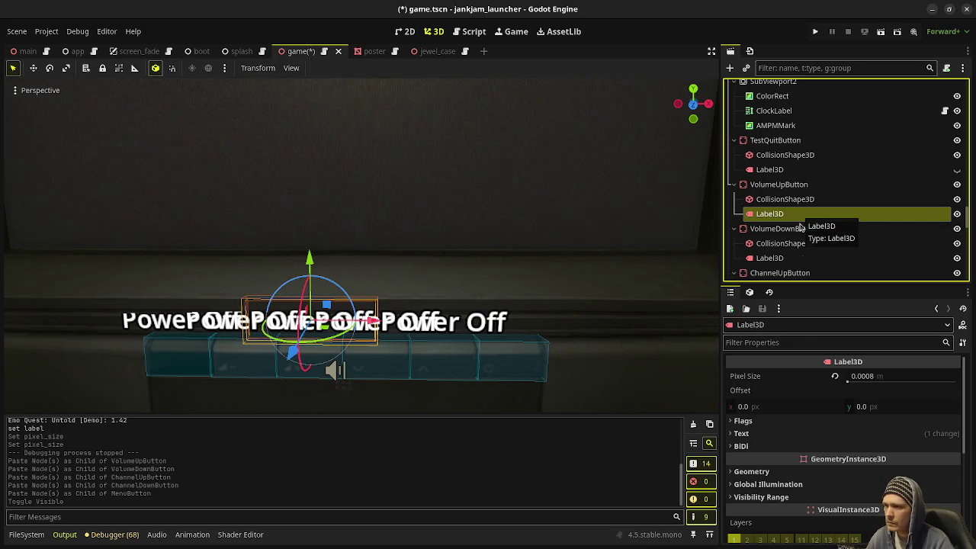
pyautogui.click(762, 433)
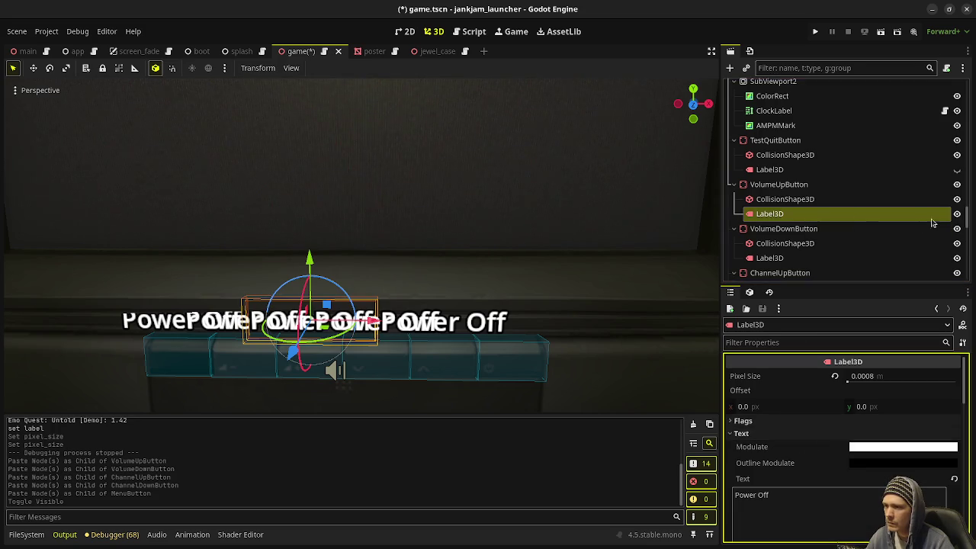
pyautogui.click(957, 258)
pyautogui.scroll(-3, 956, 258)
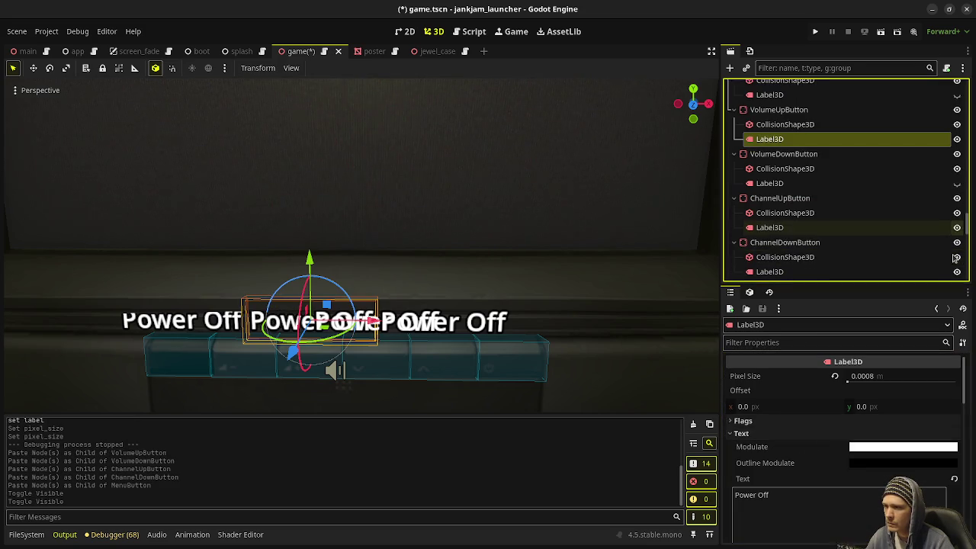
pyautogui.click(956, 227)
pyautogui.scroll(-3, 956, 227)
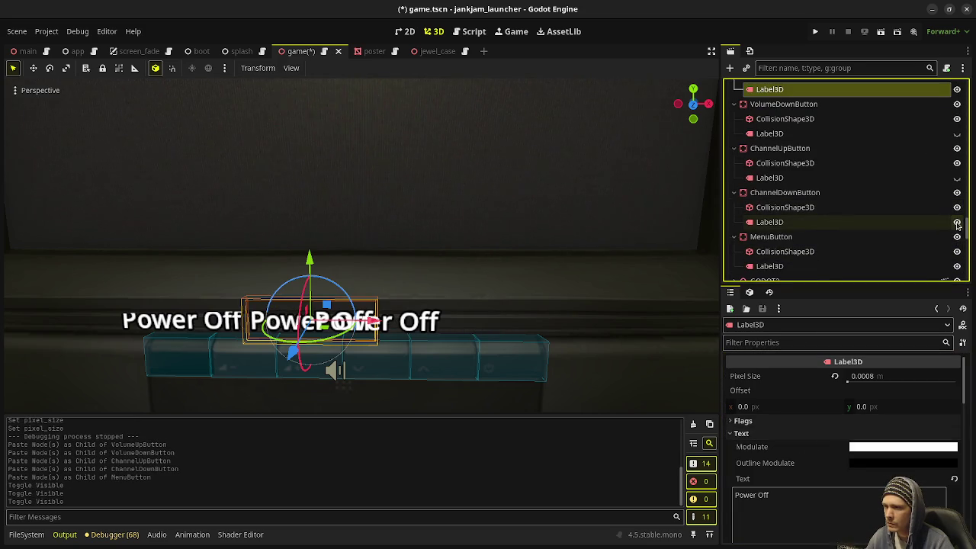
pyautogui.click(957, 222)
pyautogui.scroll(-2, 952, 240)
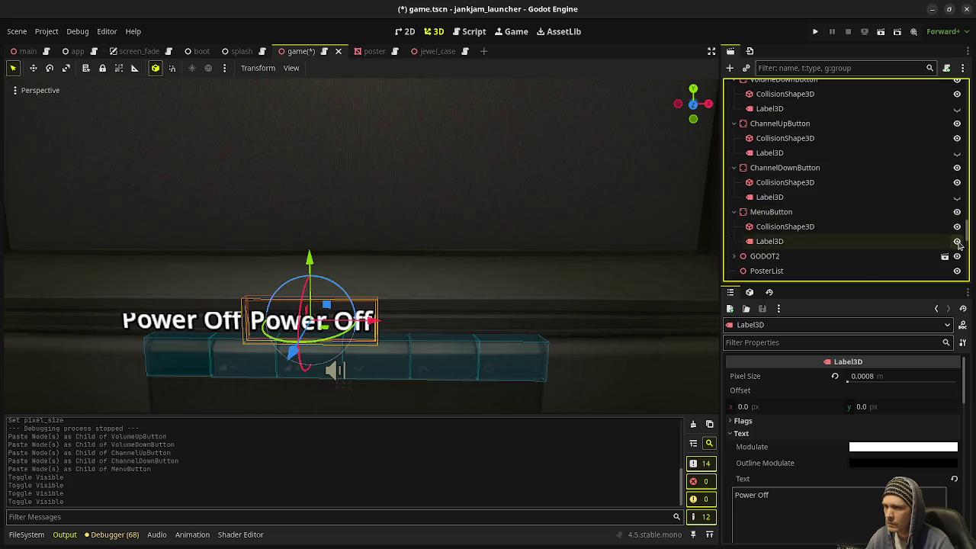
pyautogui.click(957, 241)
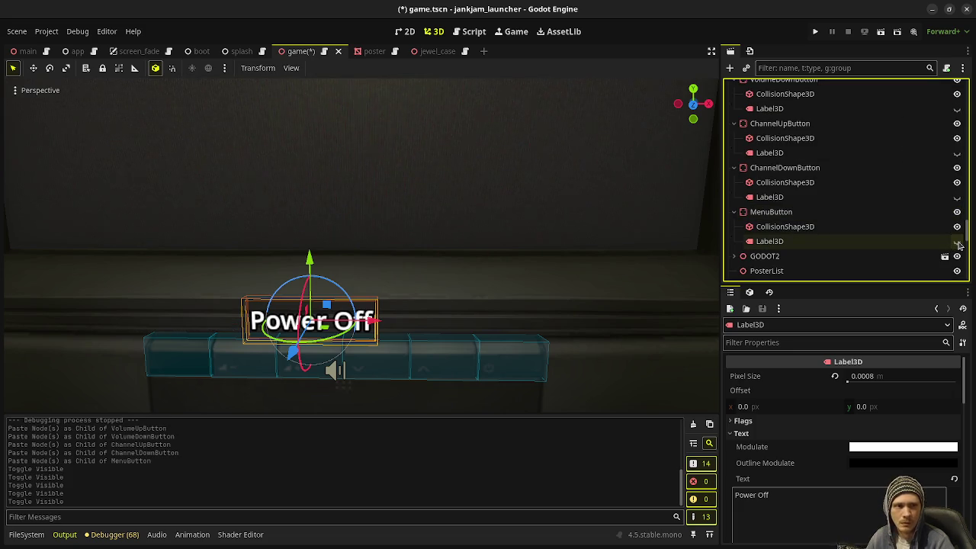
pyautogui.scroll(5, 798, 236)
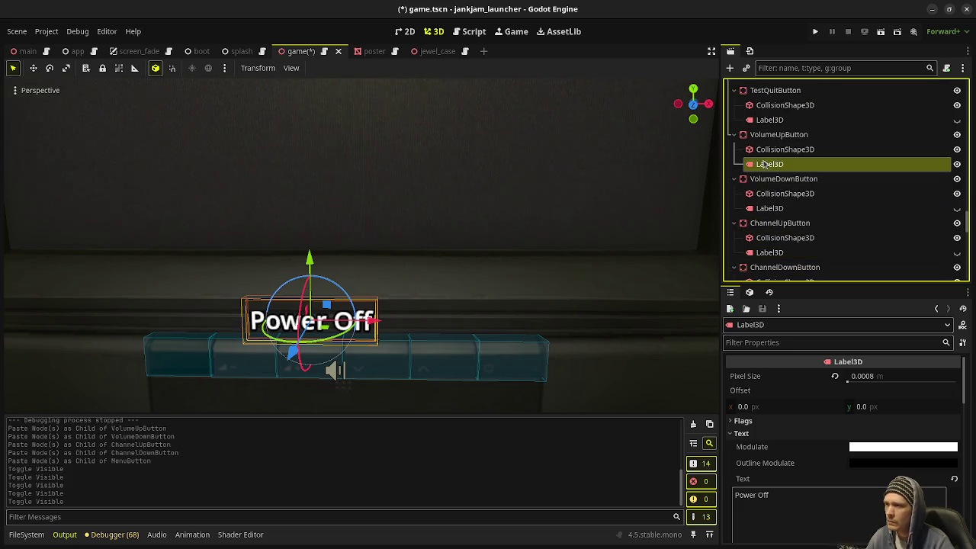
# Change the VolumeUpButton label's text to 'Volume Up'
pyautogui.press('F2')
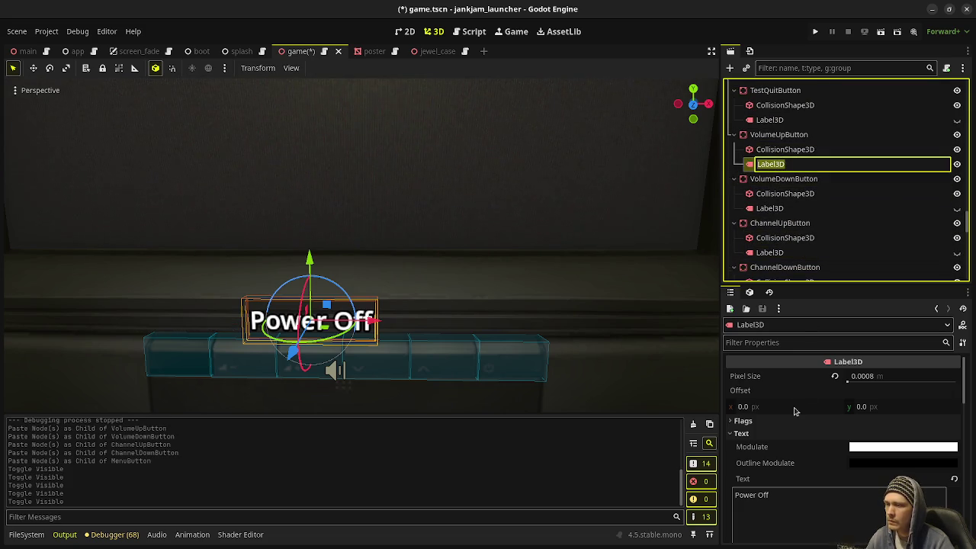
pyautogui.click(776, 150)
pyautogui.click(771, 164)
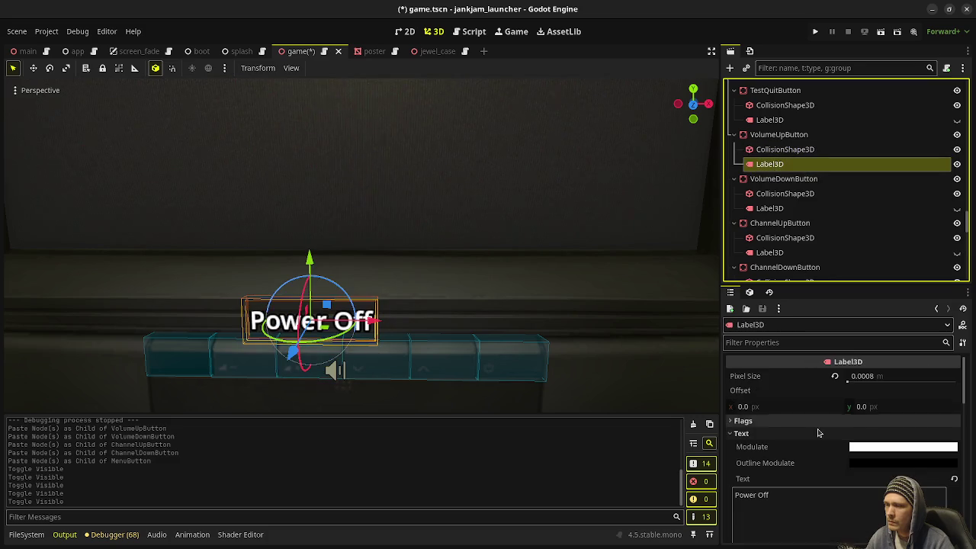
pyautogui.scroll(-5, 810, 463)
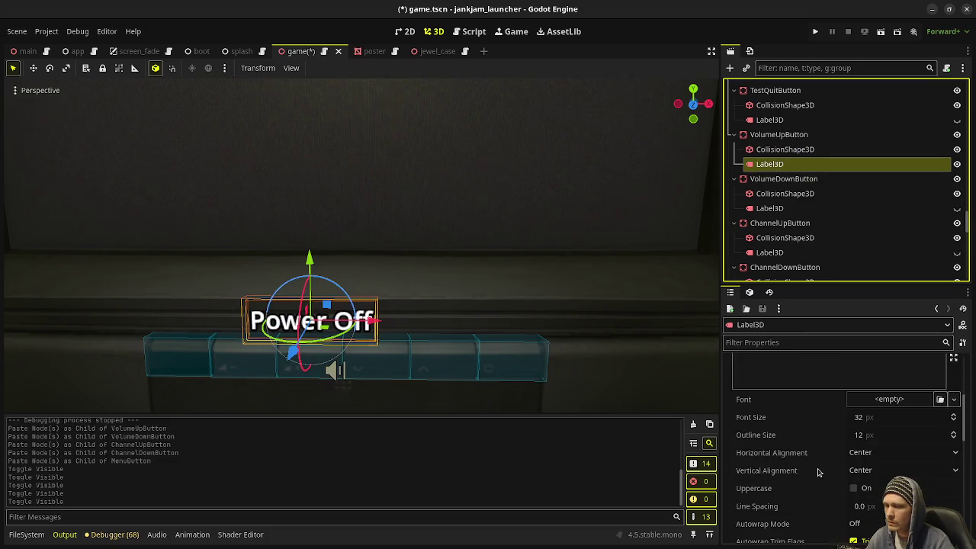
pyautogui.scroll(-3, 817, 473)
pyautogui.scroll(5, 817, 472)
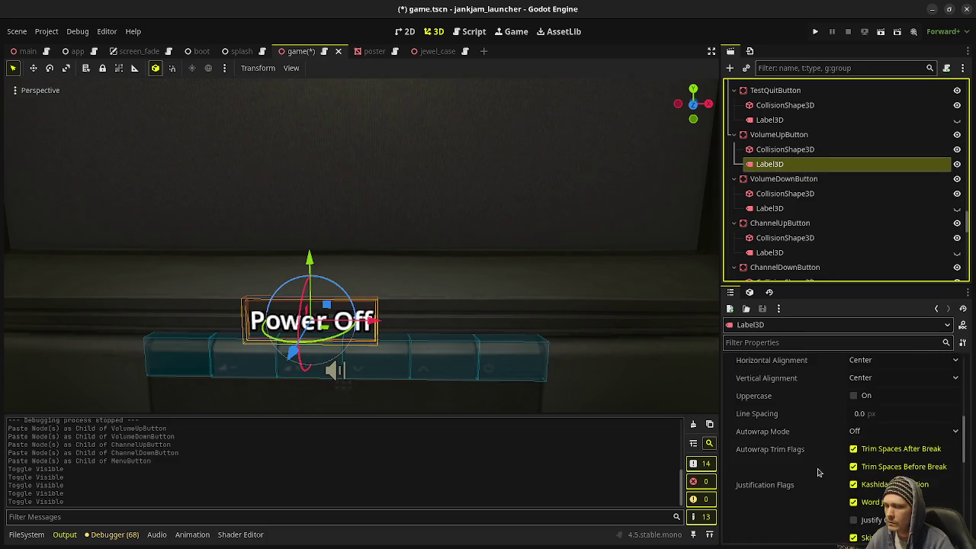
pyautogui.scroll(2, 817, 473)
pyautogui.click(793, 444)
pyautogui.moveTo(811, 449); pyautogui.dragTo(678, 442)
pyautogui.write('Volume')
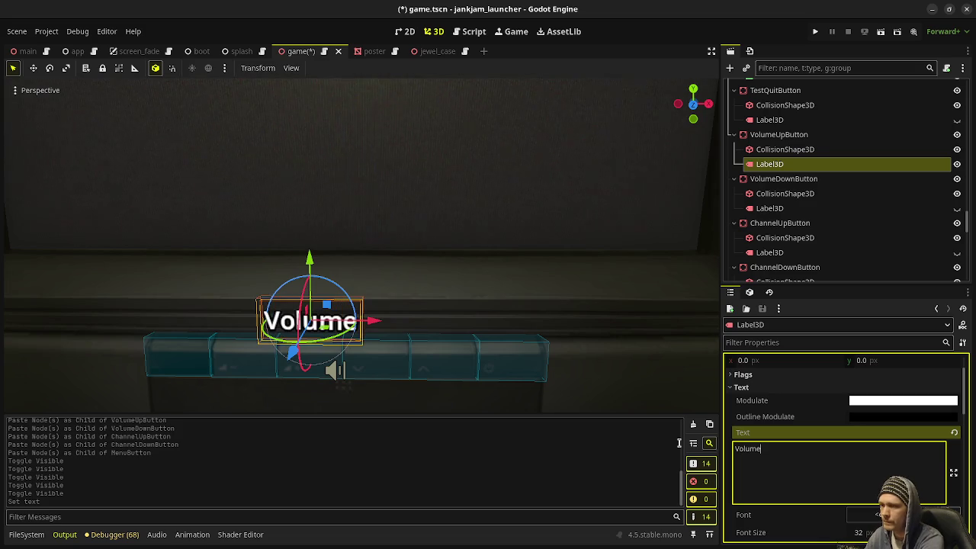
pyautogui.write(' Up')
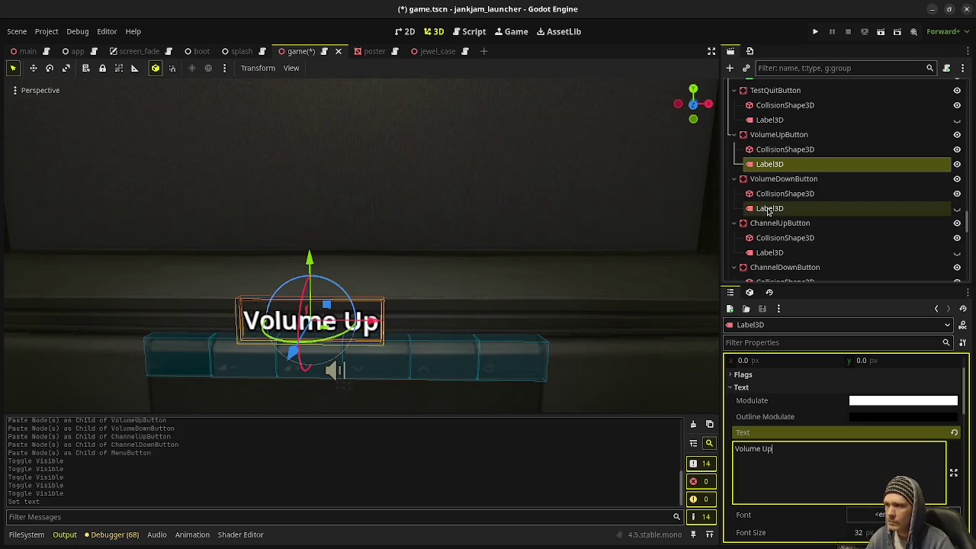
# Show only the VolumeDownButton label and change its text to 'Volume Down'
pyautogui.click(769, 209)
pyautogui.click(956, 164)
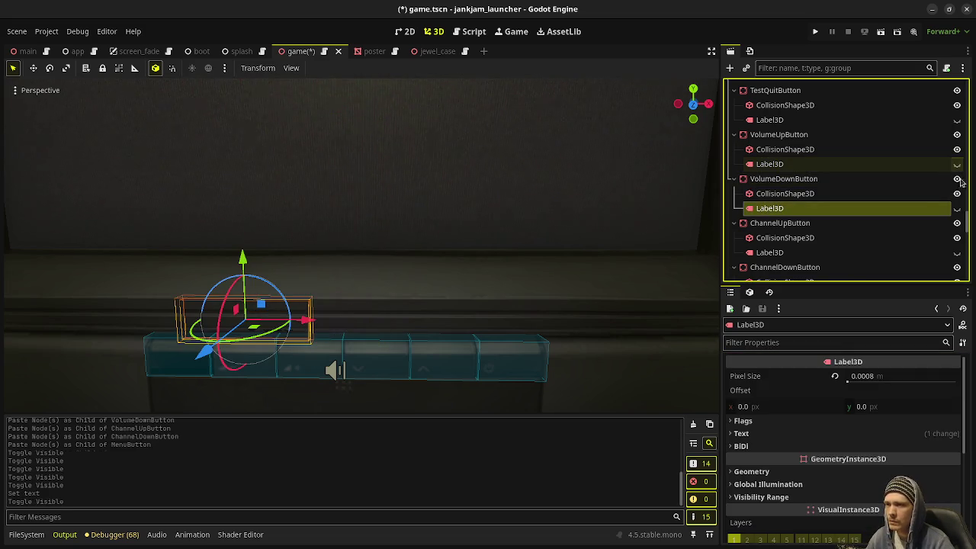
pyautogui.click(957, 208)
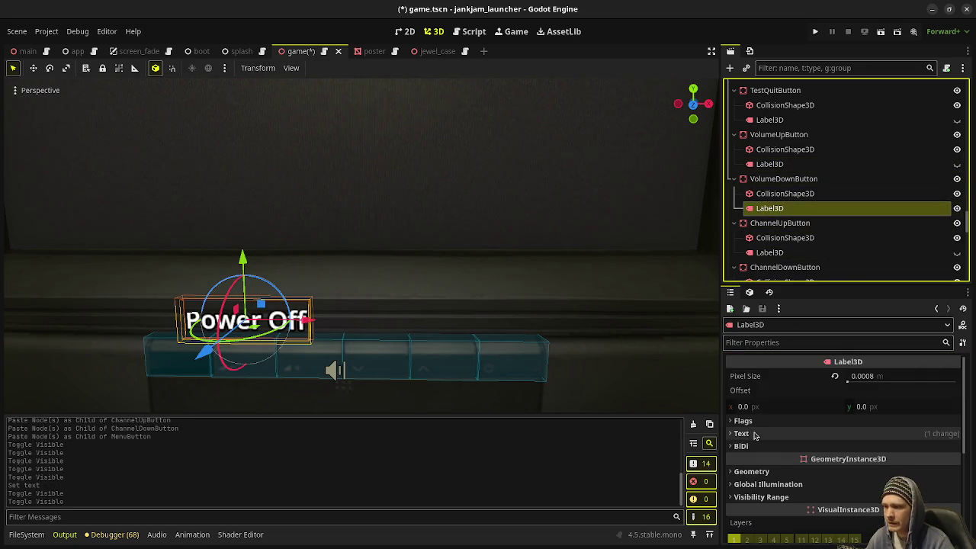
pyautogui.click(743, 433)
pyautogui.tripleClick(730, 491)
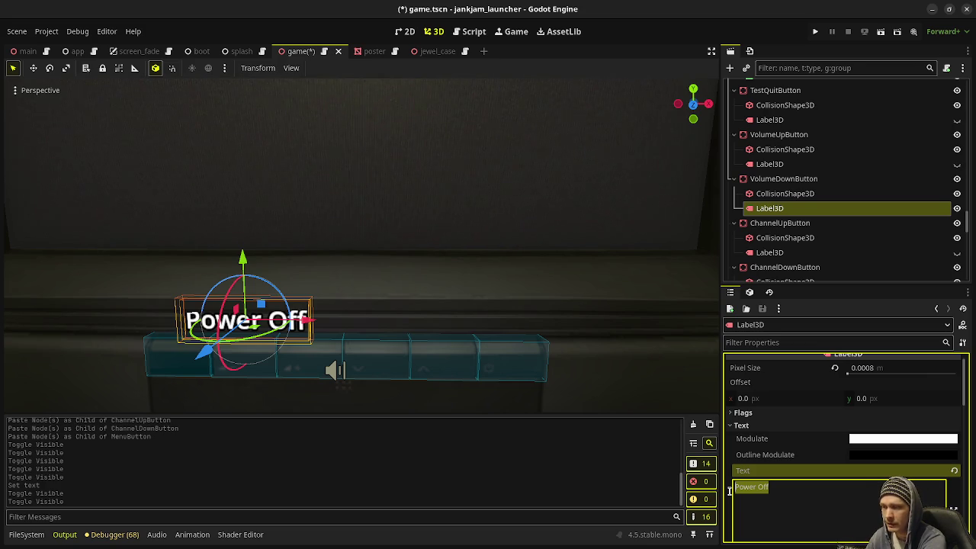
pyautogui.write('Power')
pyautogui.press('BackSpace')
pyautogui.press('BackSpace')
pyautogui.press('BackSpace')
pyautogui.write('Volume Down')
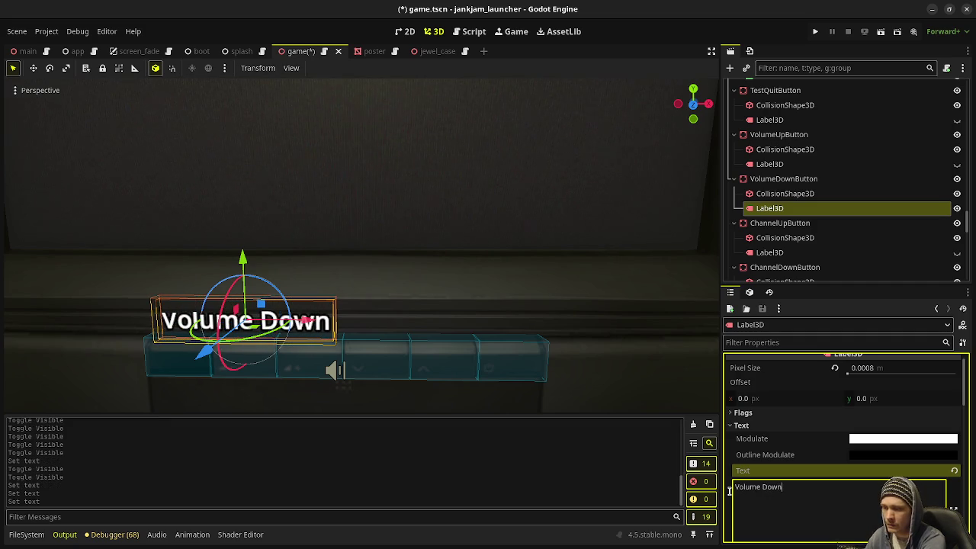
pyautogui.press('Return')
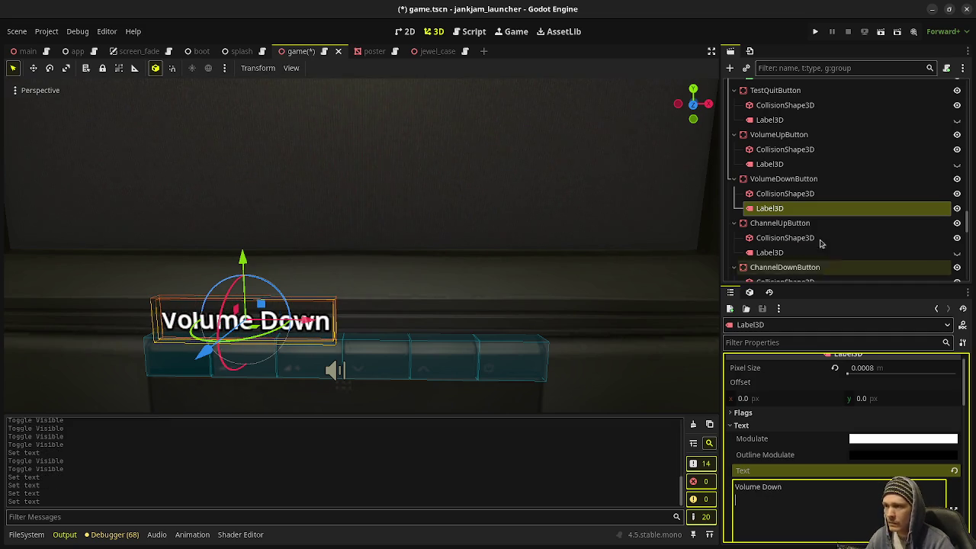
pyautogui.click(957, 208)
pyautogui.click(957, 253)
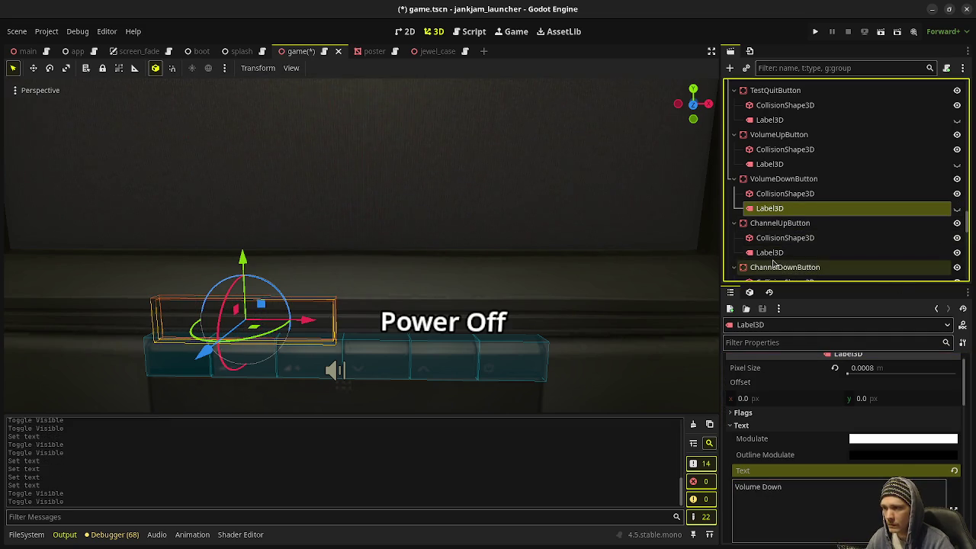
# Change the ChannelUpButton label's text to 'Channel Up' and hide it
pyautogui.click(770, 252)
pyautogui.click(760, 445)
pyautogui.click(761, 445)
pyautogui.click(762, 433)
pyautogui.moveTo(787, 496); pyautogui.dragTo(723, 488)
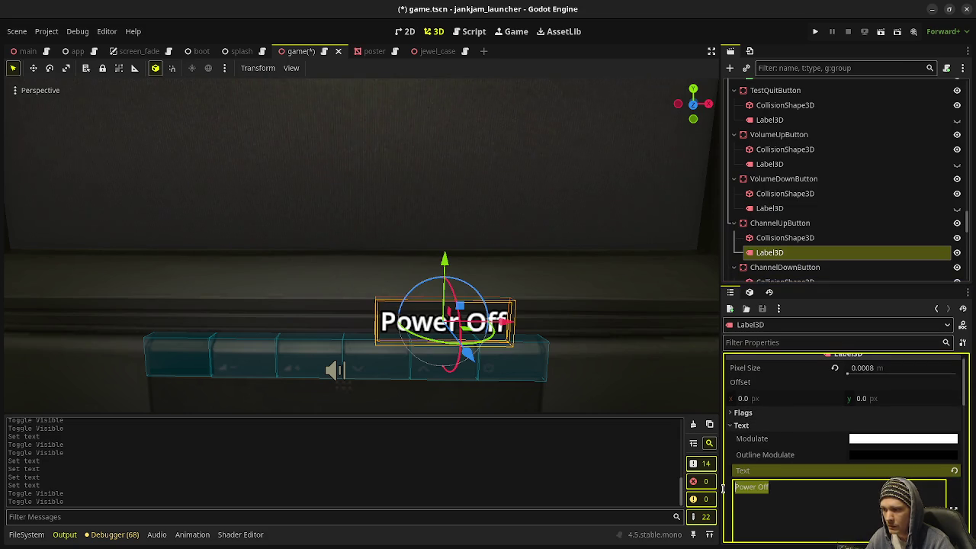
pyautogui.write('Channel Off')
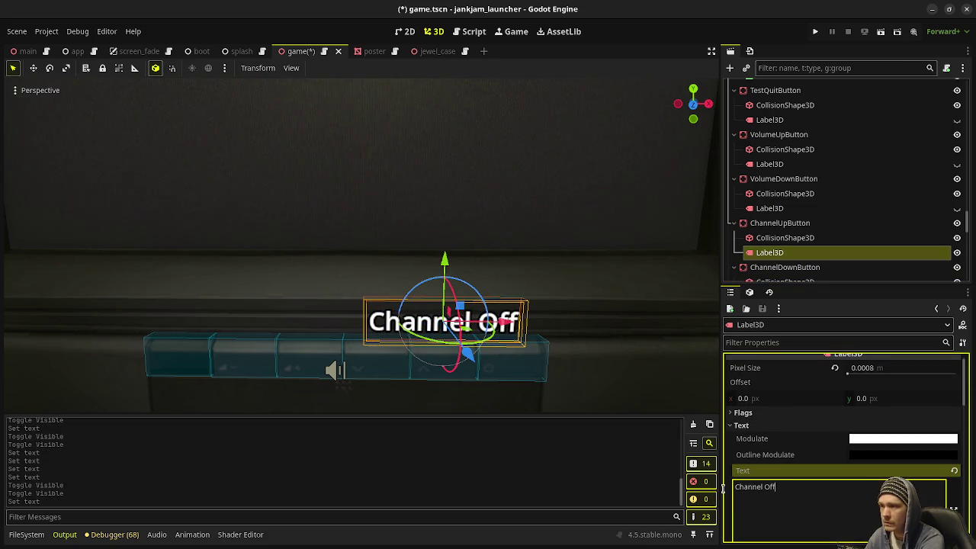
pyautogui.press('BackSpace')
pyautogui.press('BackSpace')
pyautogui.press('BackSpace')
pyautogui.write('Up')
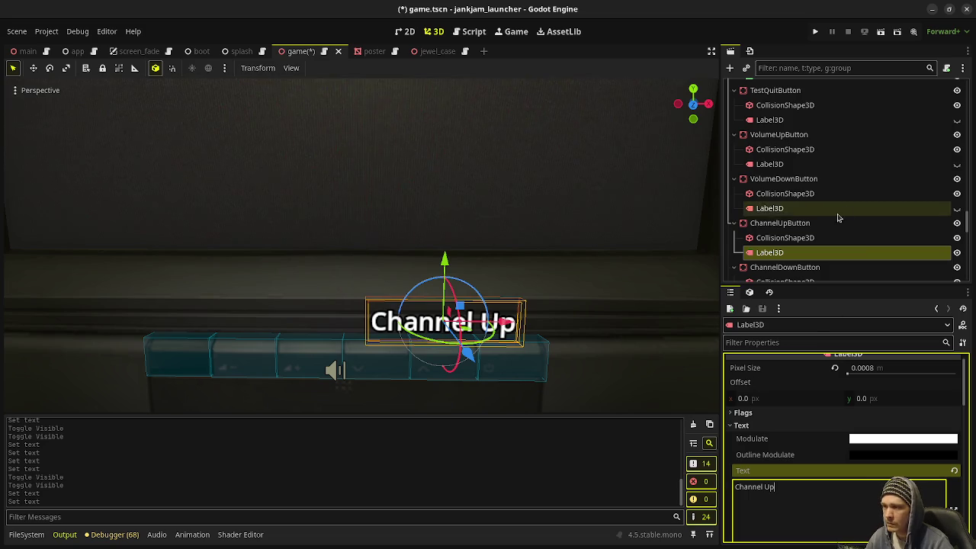
pyautogui.scroll(-1, 845, 210)
pyautogui.click(956, 227)
# Show the ChannelDownButton label and change its text to 'Channel Down'
pyautogui.click(785, 271)
pyautogui.click(957, 271)
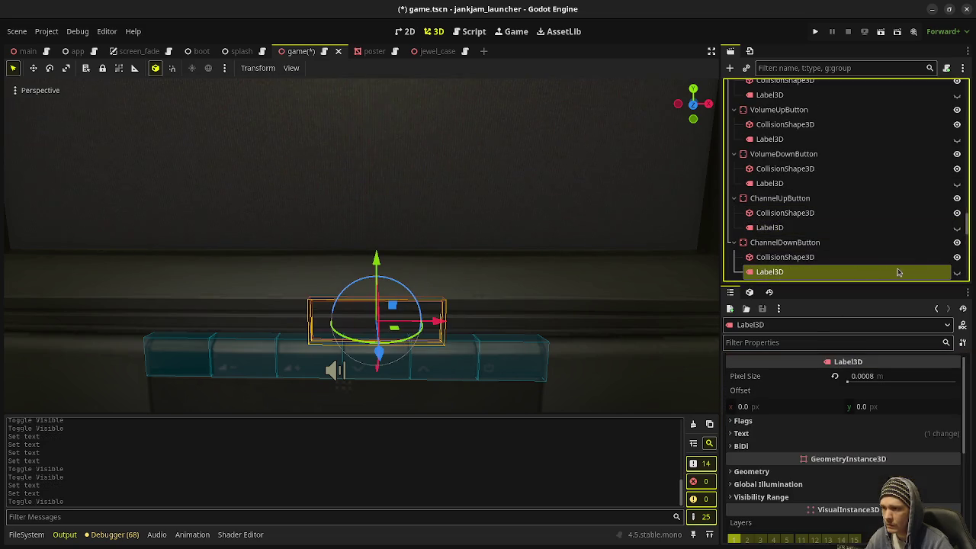
pyautogui.click(741, 433)
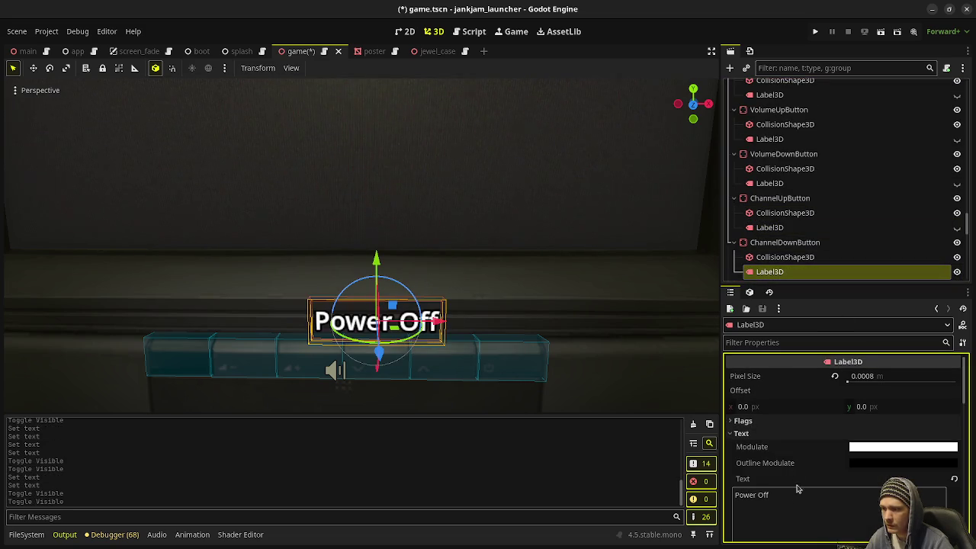
pyautogui.click(795, 508)
pyautogui.moveTo(795, 509); pyautogui.dragTo(725, 486)
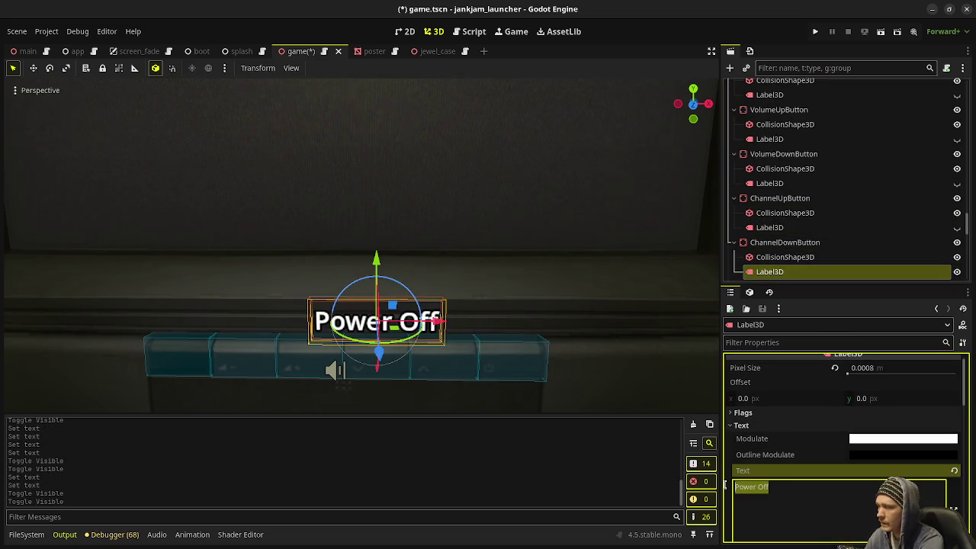
pyautogui.write('Channel Down')
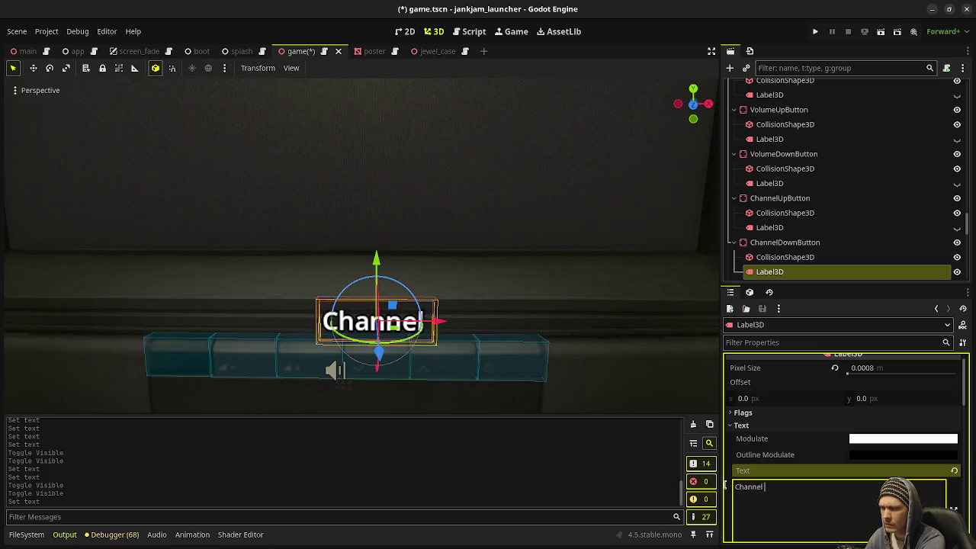
pyautogui.scroll(-2, 781, 242)
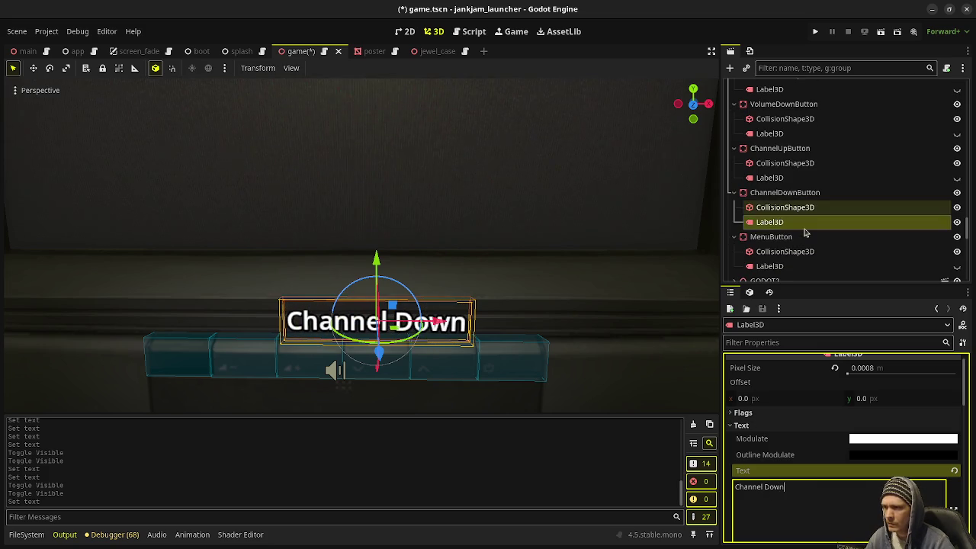
pyautogui.scroll(-1, 778, 241)
pyautogui.click(770, 241)
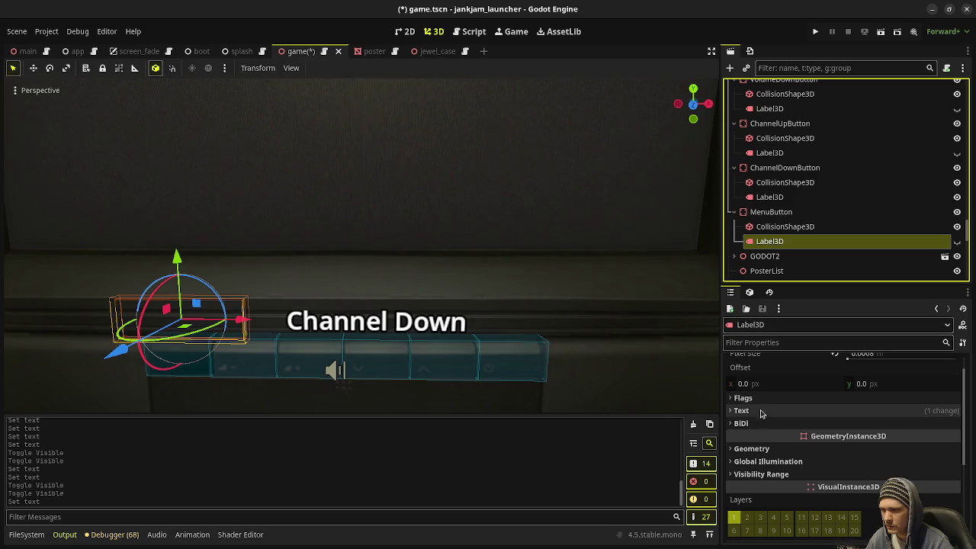
# Change the MenuButton label's text from 'Power Off' to 'Menu'
pyautogui.click(760, 410)
pyautogui.click(803, 471)
pyautogui.moveTo(804, 472); pyautogui.dragTo(702, 462)
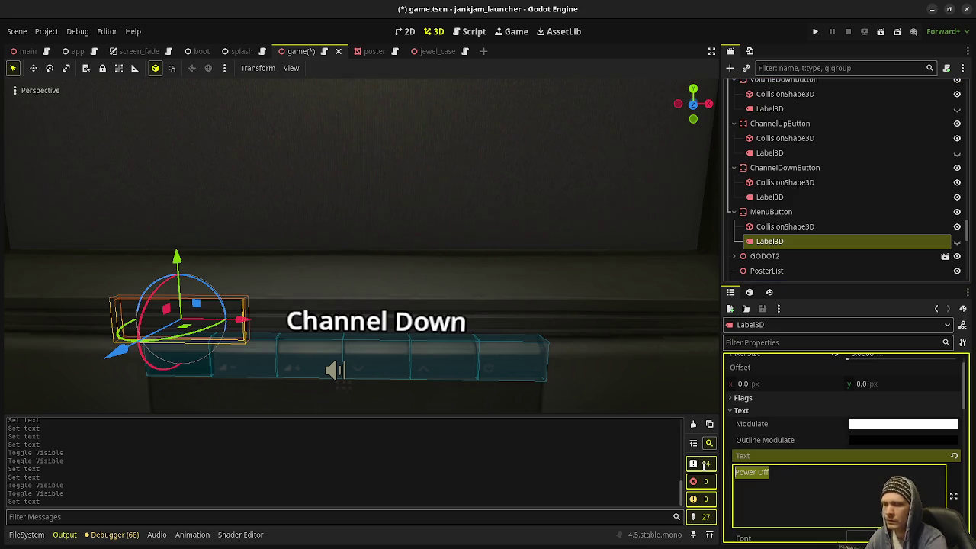
pyautogui.write('Menu')
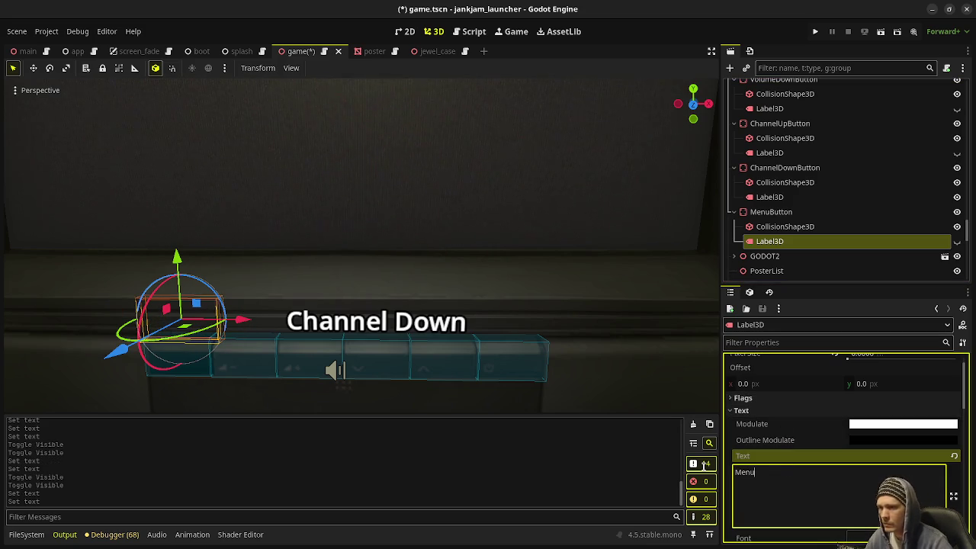
# Show and re-hide the Menu, Channel Down and Channel Up labels to check each
pyautogui.click(957, 241)
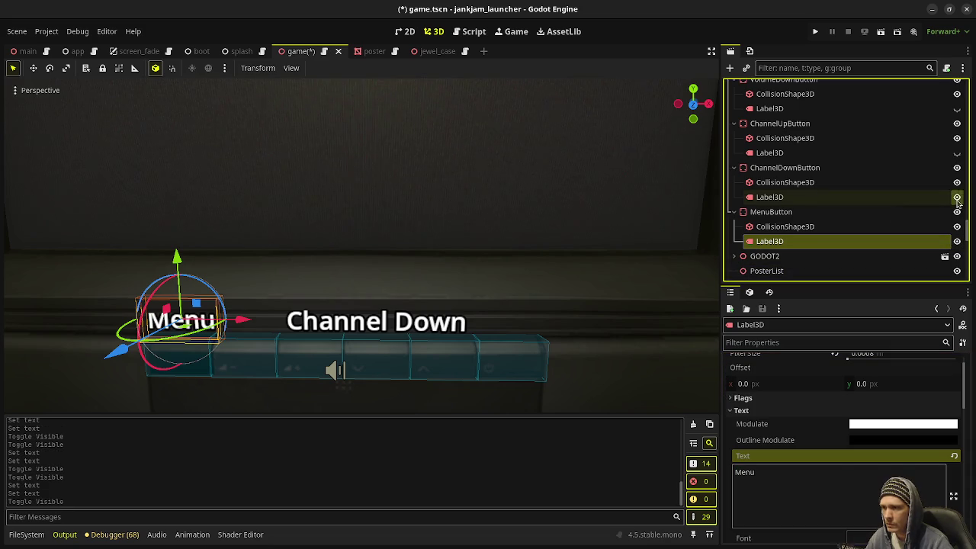
pyautogui.click(956, 197)
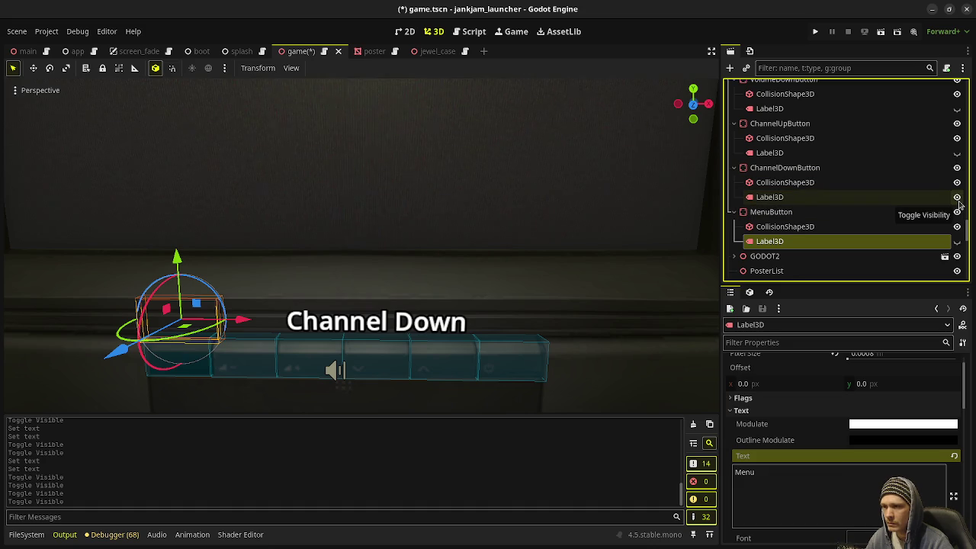
pyautogui.click(957, 197)
pyautogui.click(875, 152)
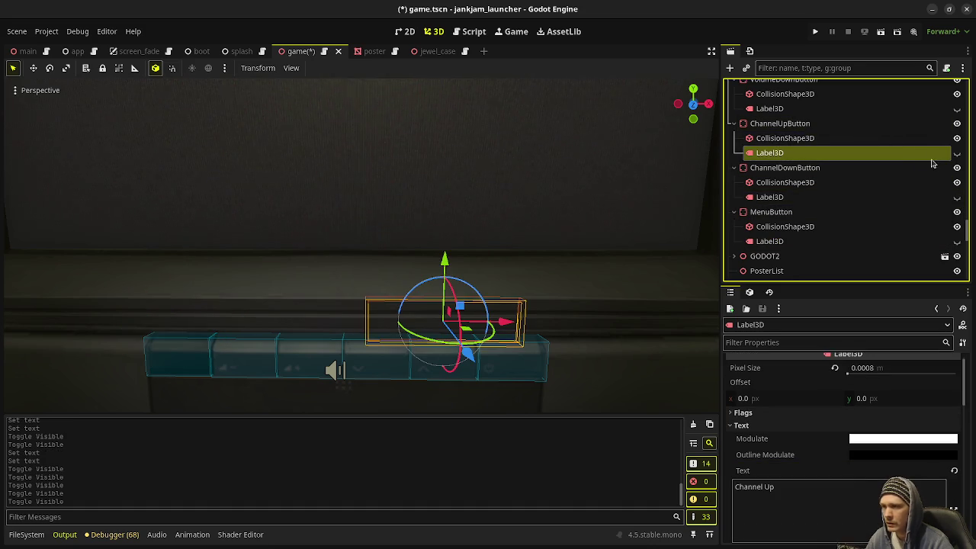
pyautogui.click(956, 152)
pyautogui.click(956, 153)
# Check the Volume Down, Volume Up and Power Off labels the same way, leaving them hidden
pyautogui.scroll(2, 876, 152)
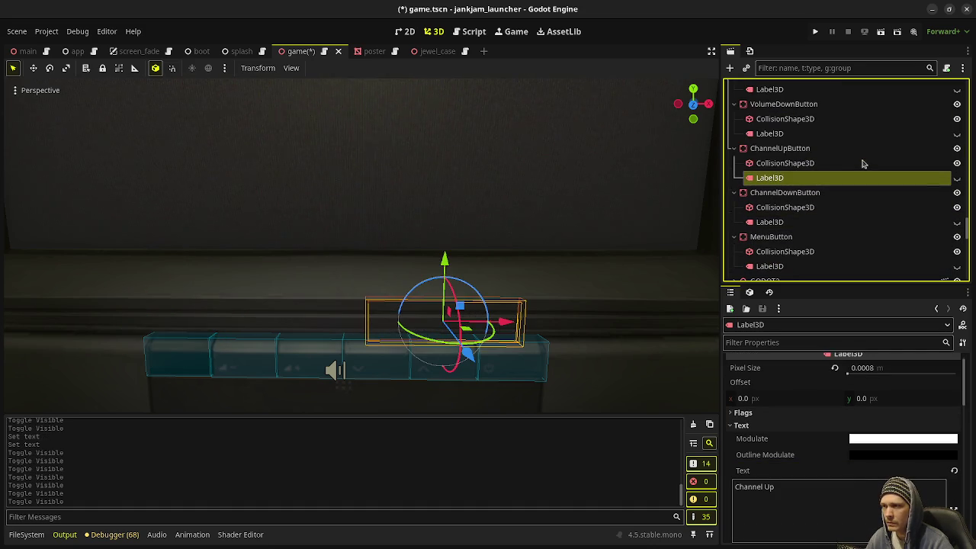
pyautogui.click(957, 134)
pyautogui.click(957, 134)
pyautogui.scroll(3, 958, 141)
pyautogui.click(957, 140)
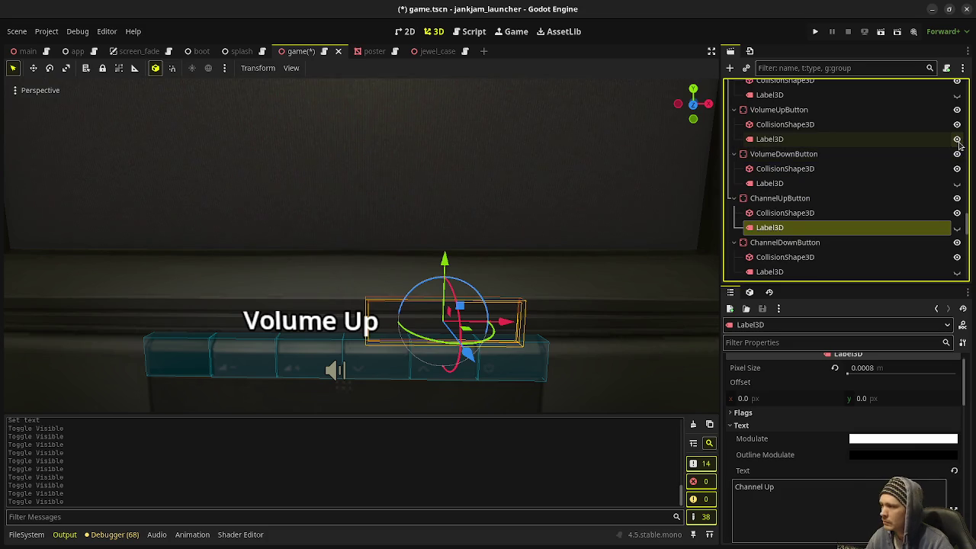
pyautogui.click(957, 140)
pyautogui.scroll(3, 959, 145)
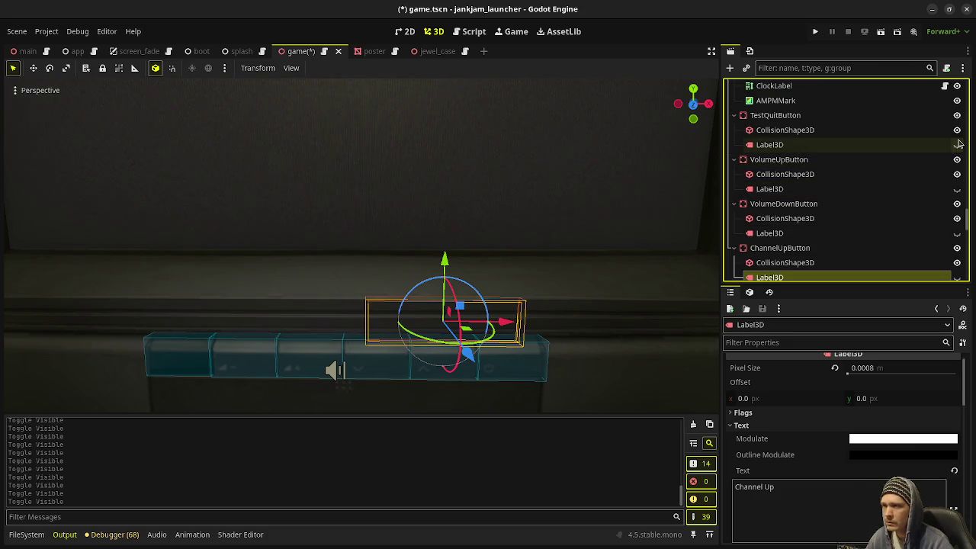
pyautogui.click(957, 144)
pyautogui.click(957, 144)
# Save game.tscn and scroll through game.gd to the quit button's hover code
pyautogui.hotkey('ctrl', 's')
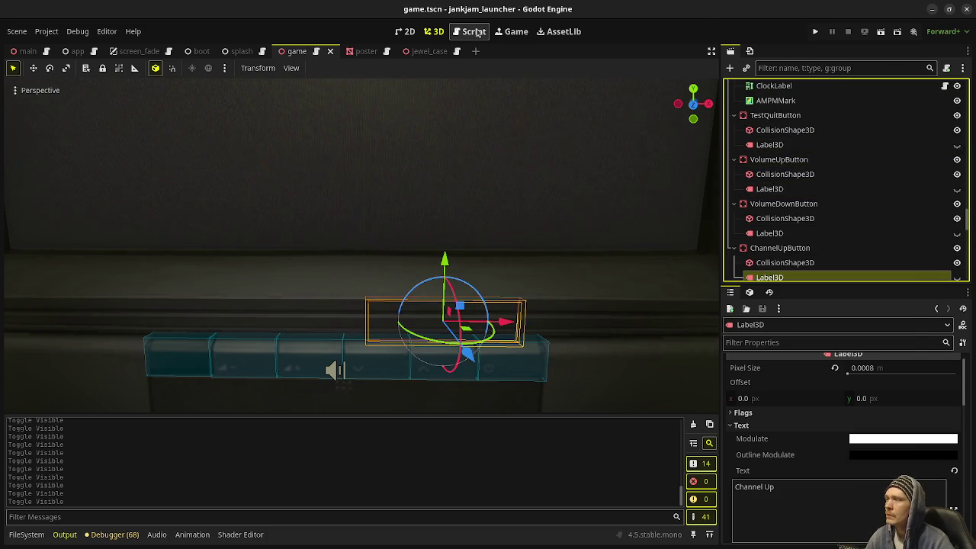
pyautogui.click(476, 33)
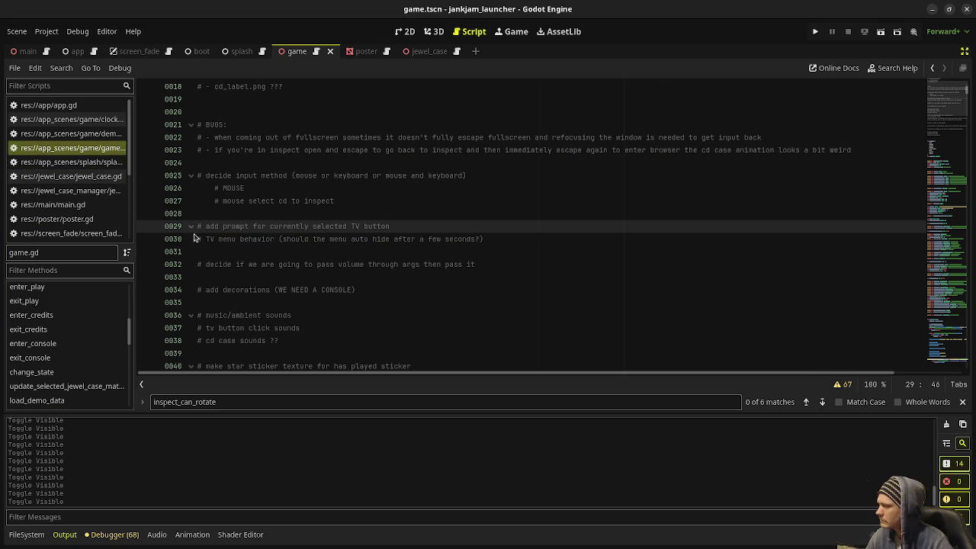
pyautogui.scroll(-15, 457, 305)
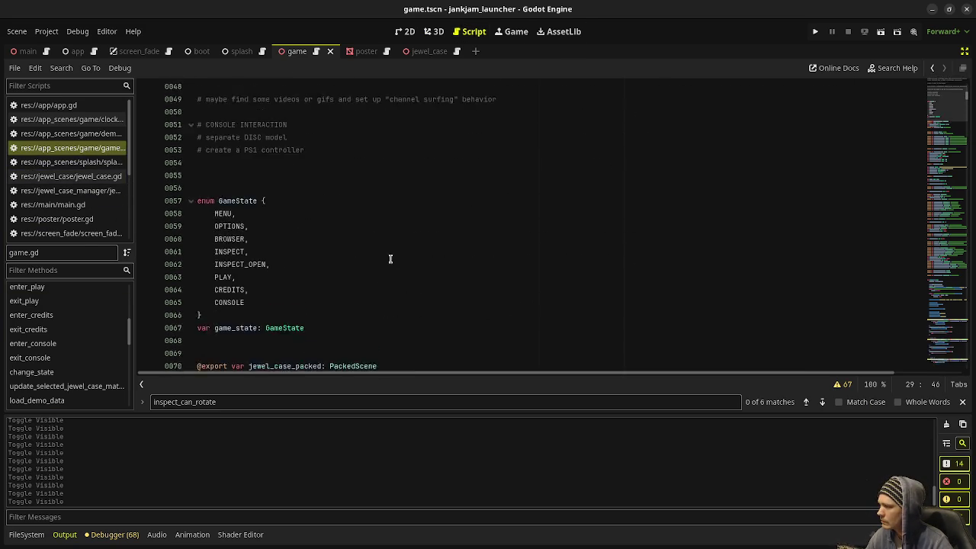
pyautogui.scroll(-20, 417, 256)
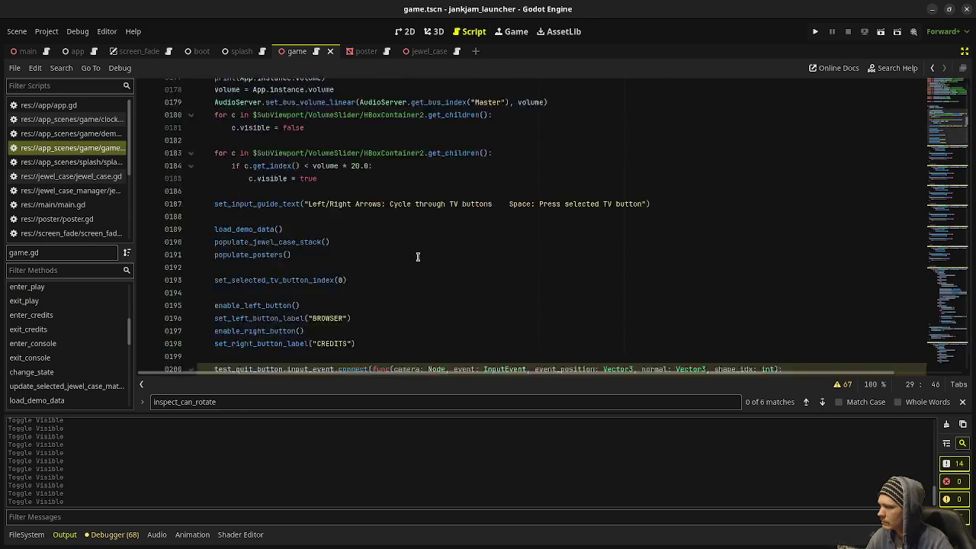
pyautogui.scroll(-17, 418, 257)
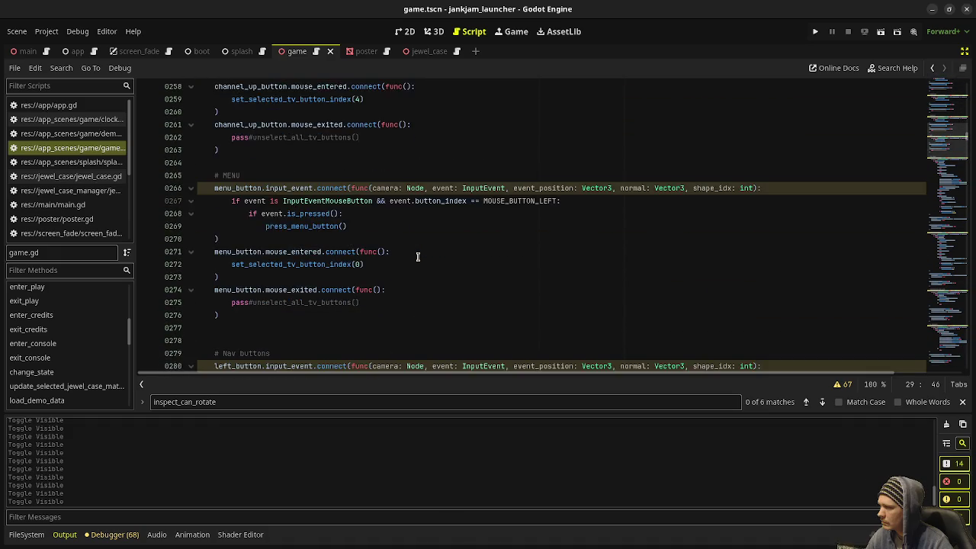
pyautogui.scroll(-20, 418, 257)
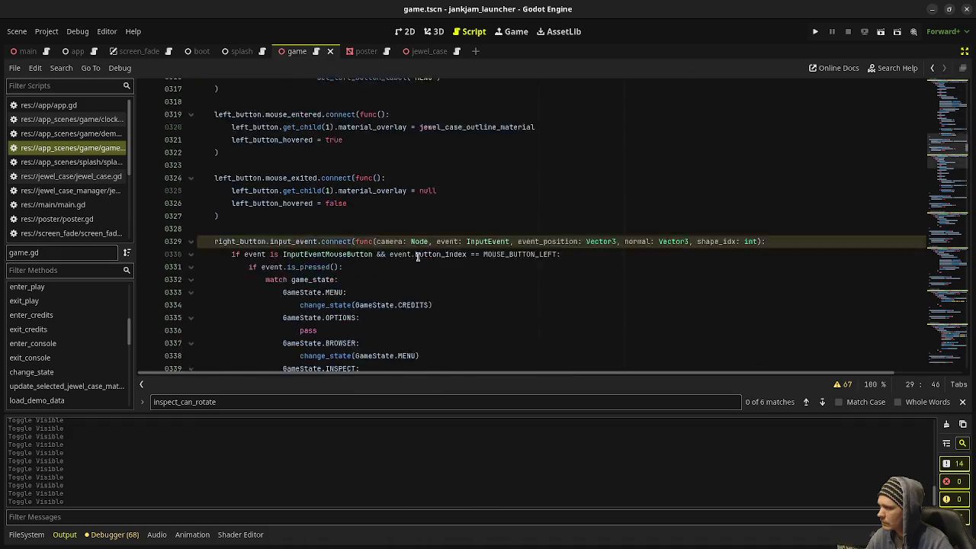
pyautogui.scroll(-5, 418, 257)
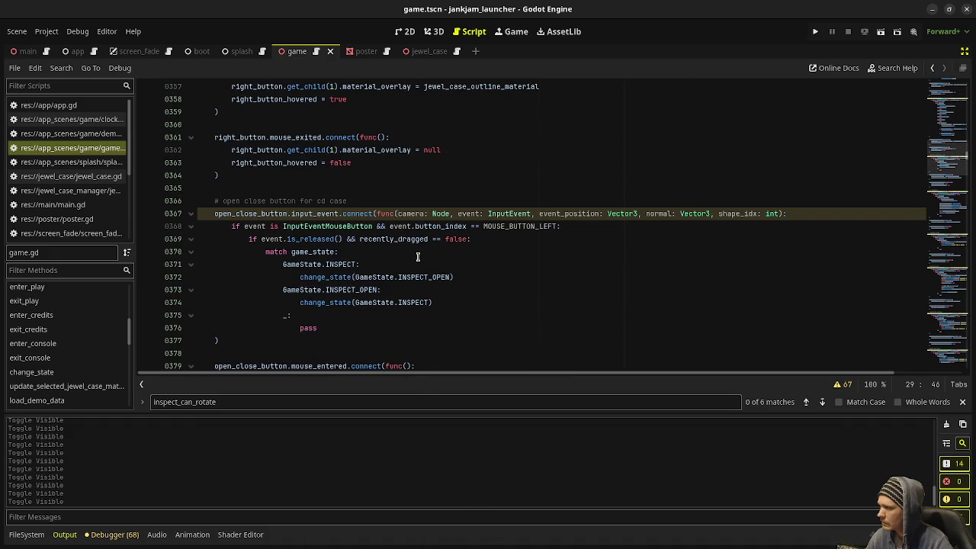
pyautogui.scroll(20, 418, 257)
pyautogui.scroll(20, 417, 257)
pyautogui.scroll(5, 418, 257)
pyautogui.scroll(-4, 418, 257)
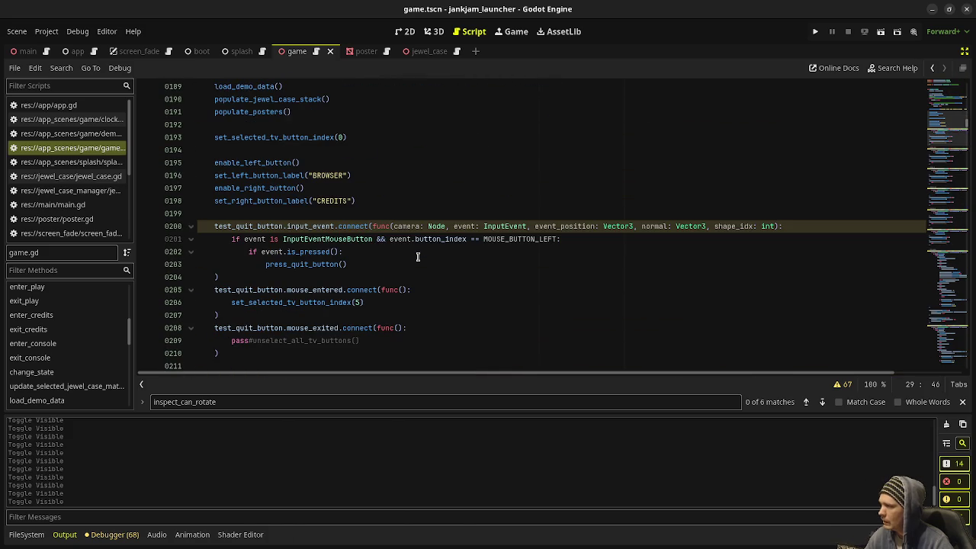
# Jump from line 206 to the set_selected_tv_button_index definition
pyautogui.click(403, 304)
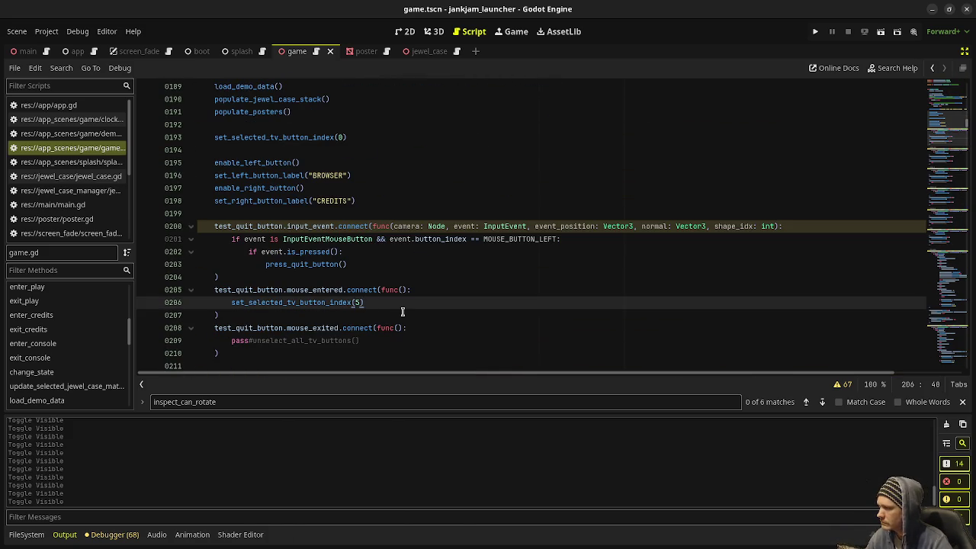
pyautogui.press('ctrl')
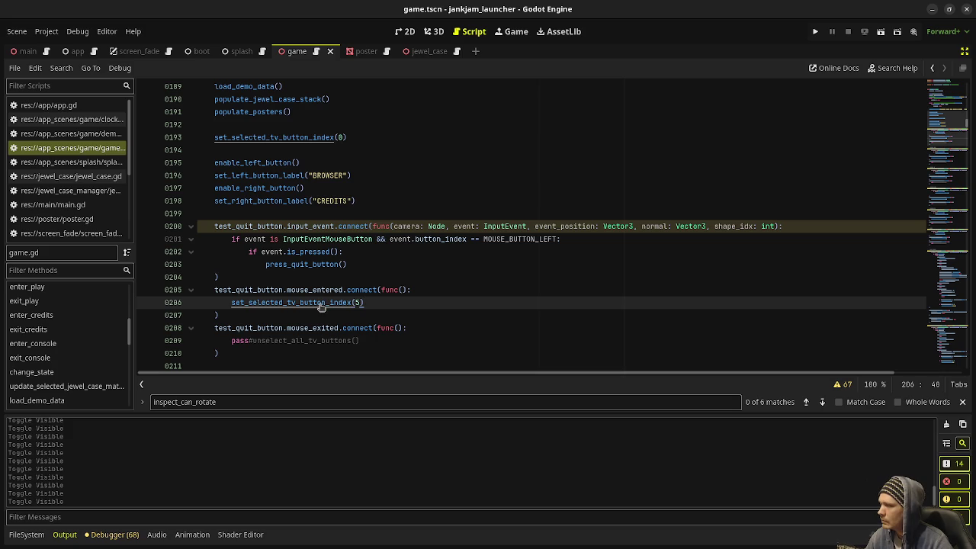
pyautogui.keyDown('ctrl'); pyautogui.click(320, 304); pyautogui.keyUp('ctrl')
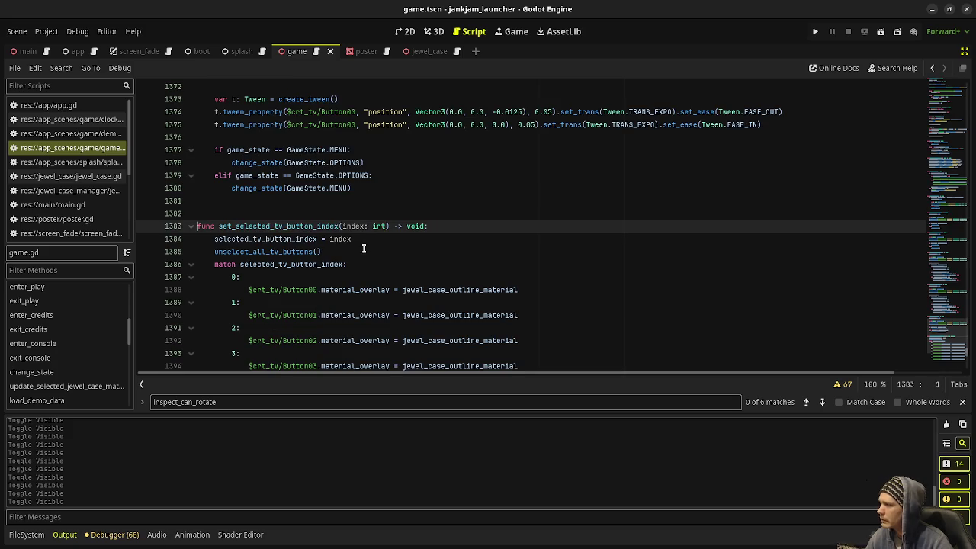
# Add a test_quit_button.get_child(1).visible line under case 0's $crt_tv/Button00 line
pyautogui.scroll(-1, 338, 248)
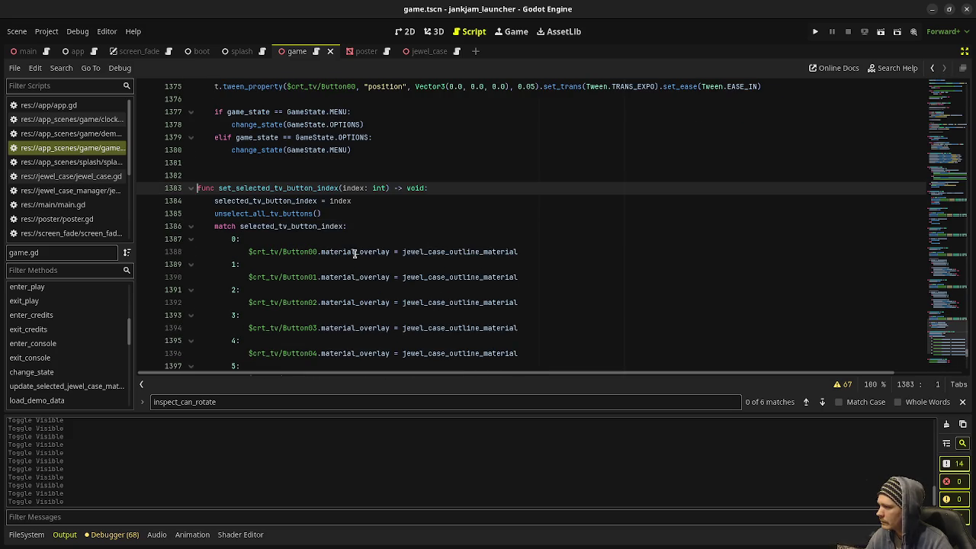
pyautogui.moveTo(249, 253); pyautogui.dragTo(314, 254)
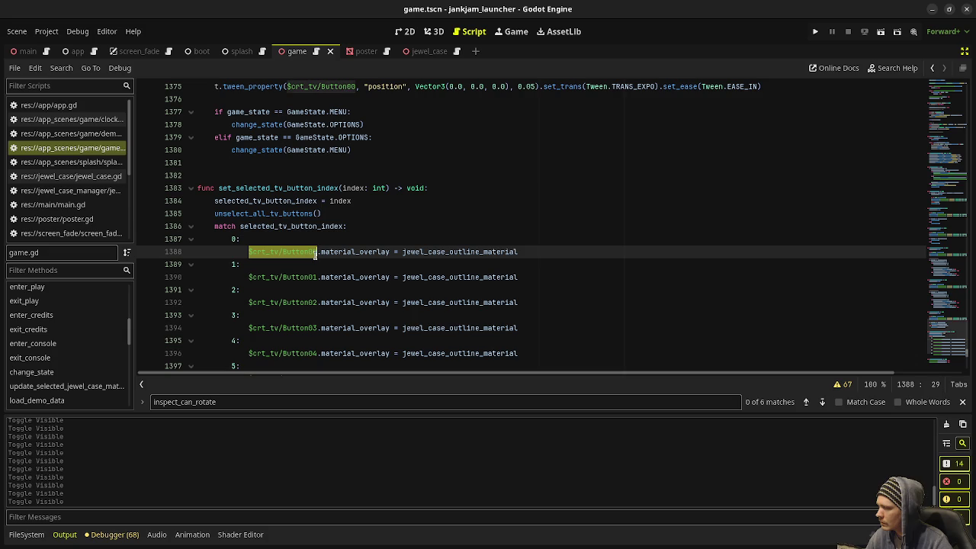
pyautogui.click(546, 251)
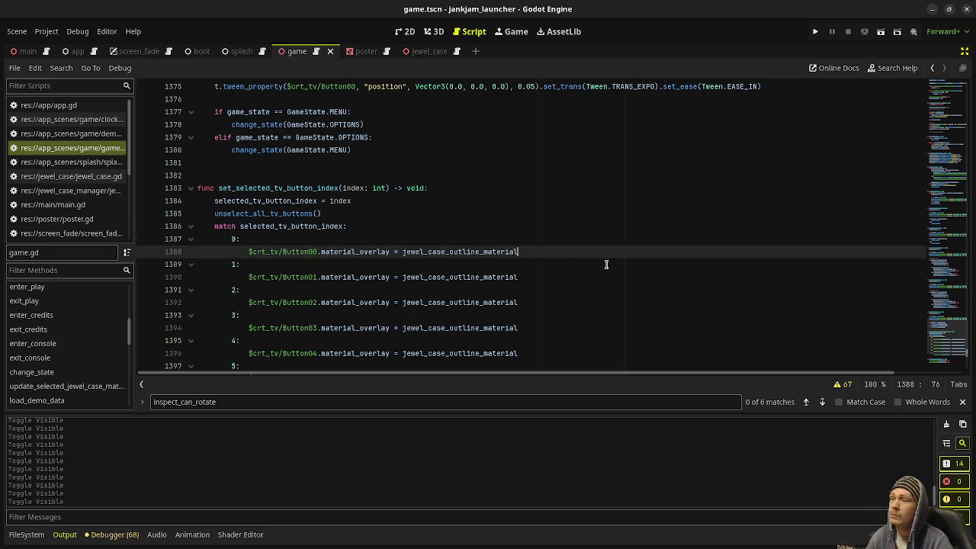
pyautogui.press('Return')
pyautogui.write('t')
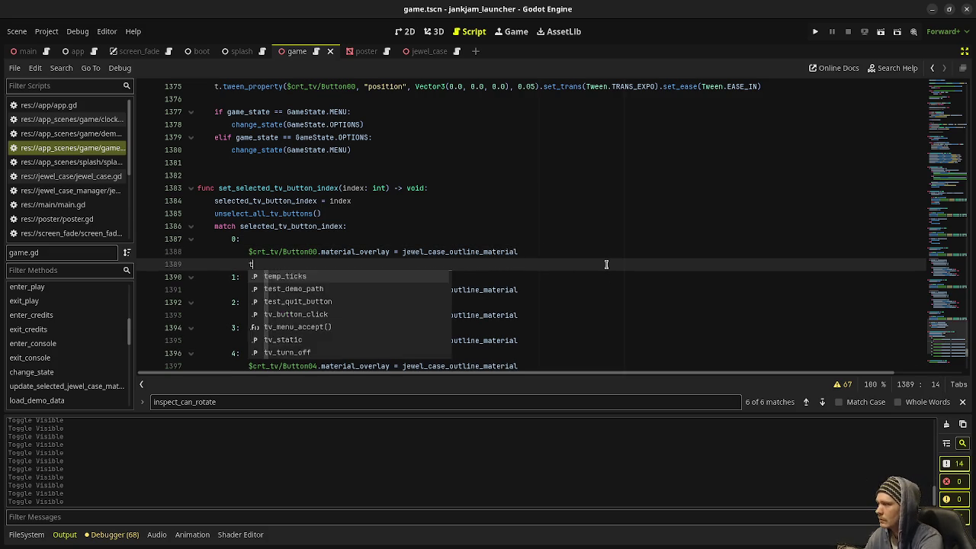
pyautogui.write('est_qui')
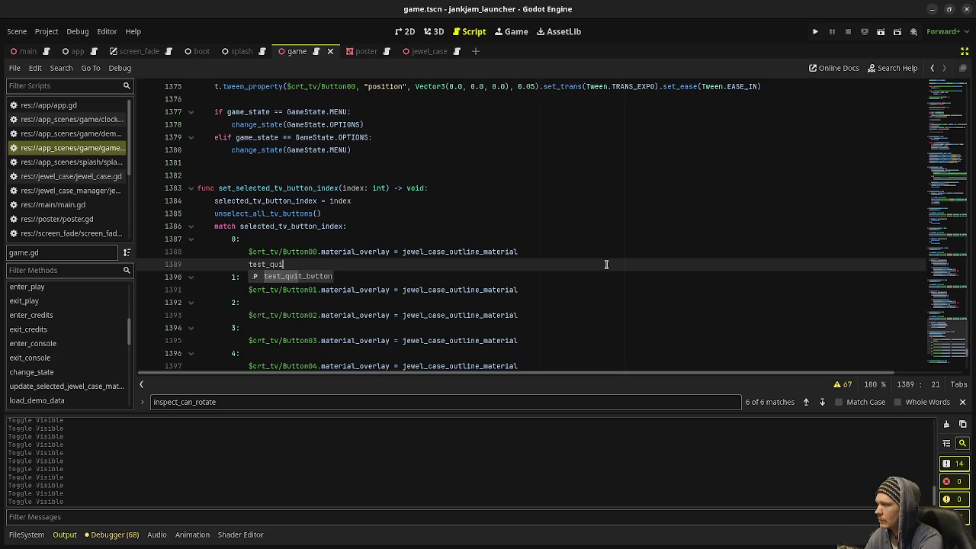
pyautogui.press('Return')
pyautogui.write('.')
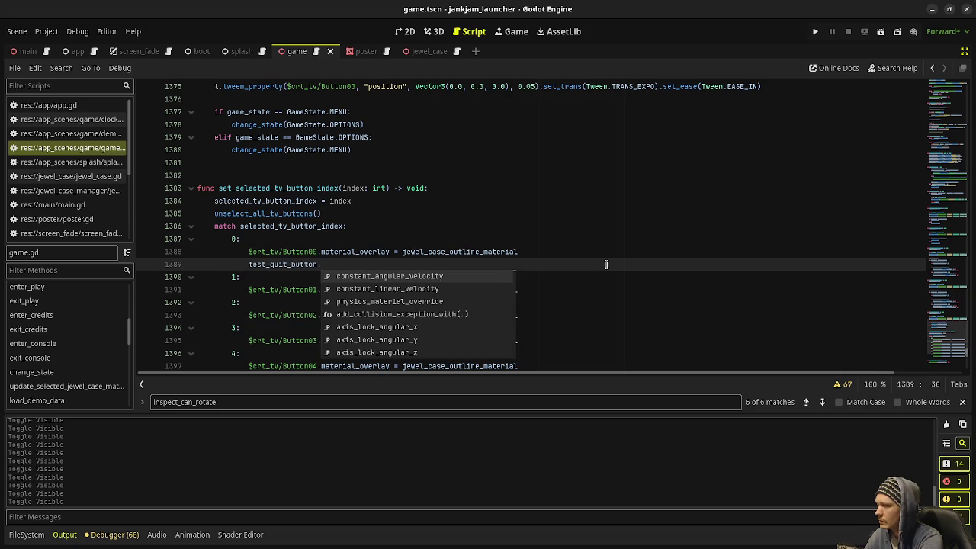
pyautogui.write('get_chil')
pyautogui.press('Return')
pyautogui.write('1)')
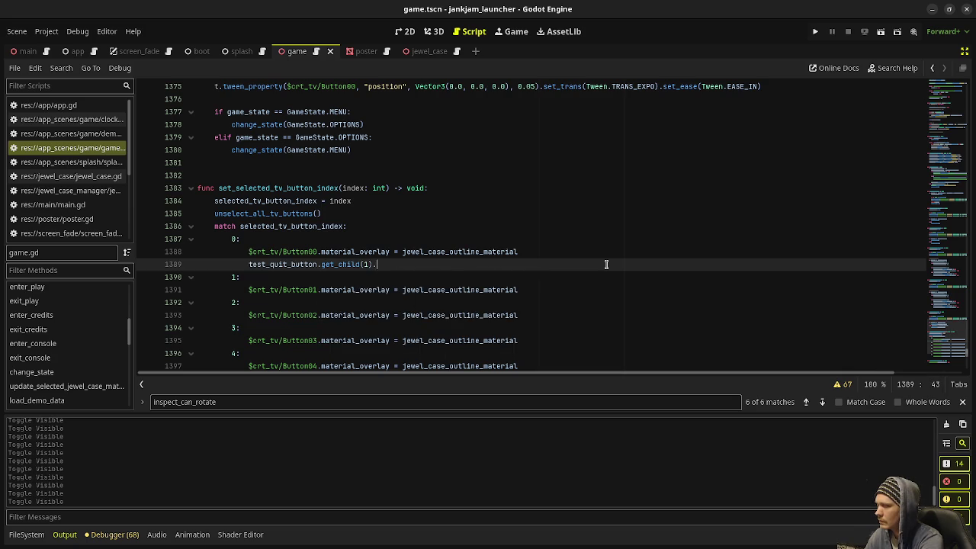
pyautogui.write('.')
pyautogui.write('visi')
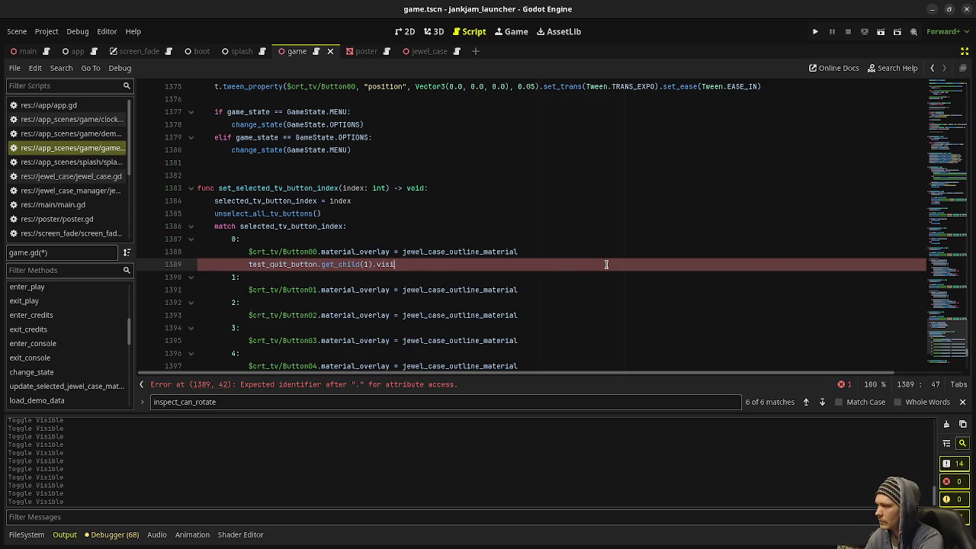
pyautogui.write('ble = ')
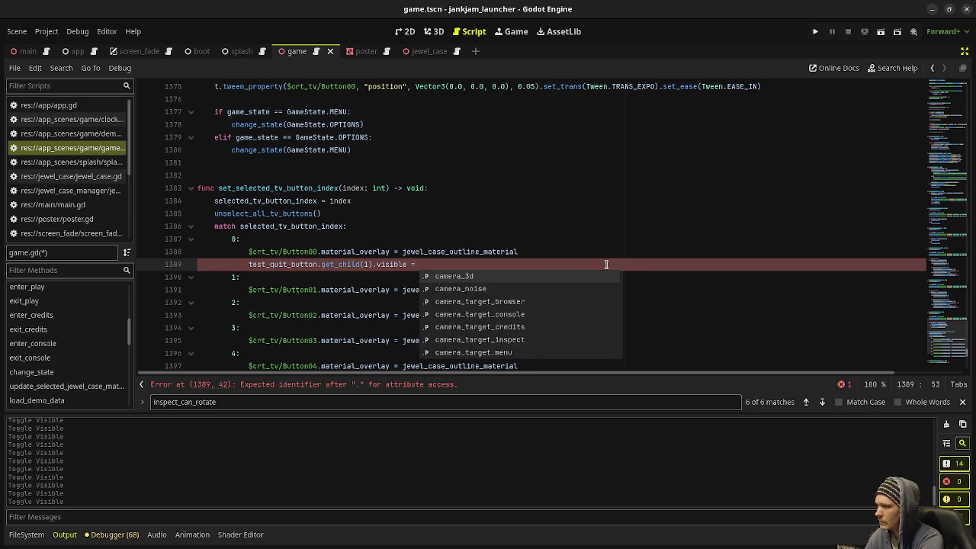
pyautogui.write('false')
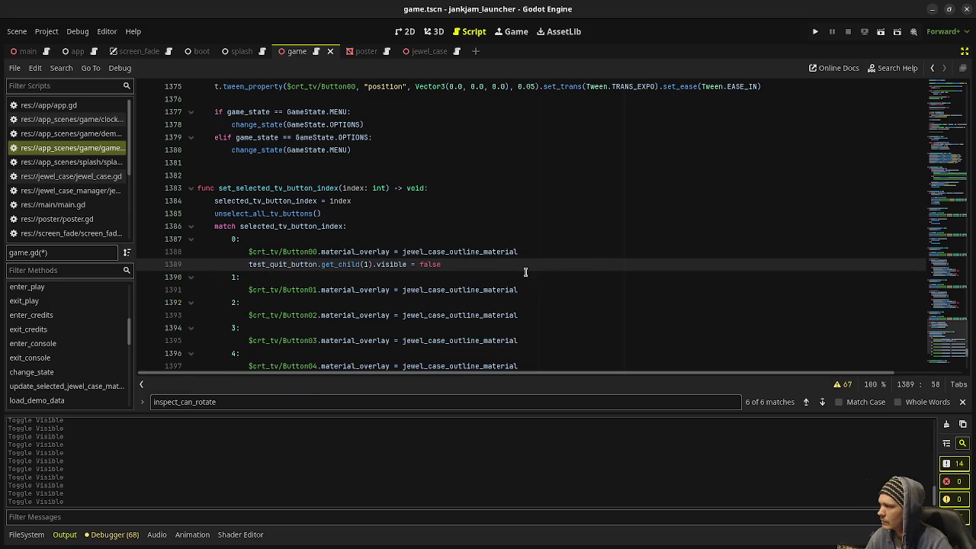
# Change the new line's value from false to true and select test_quit_button for replacement
pyautogui.moveTo(329, 223)
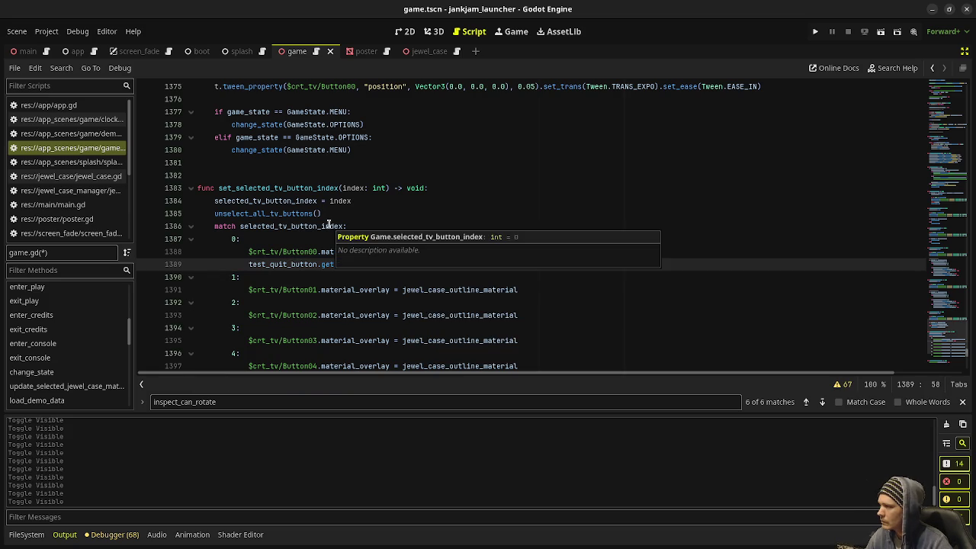
pyautogui.doubleClick(441, 264)
pyautogui.write('true')
pyautogui.moveTo(458, 264)
pyautogui.mouseDown()
pyautogui.moveTo(247, 264)
pyautogui.moveTo(316, 264)
pyautogui.mouseUp()
pyautogui.hotkey('ctrl', 'c')
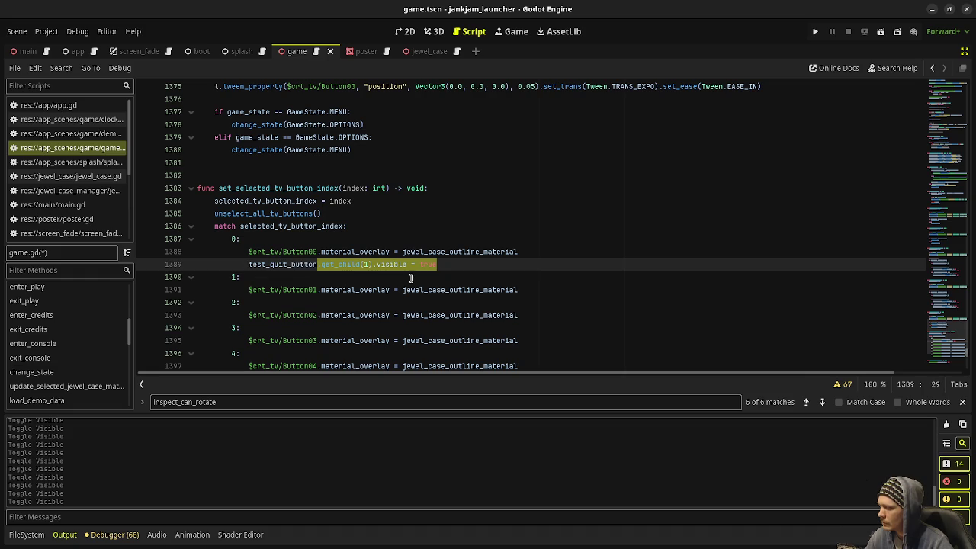
pyautogui.click(542, 295)
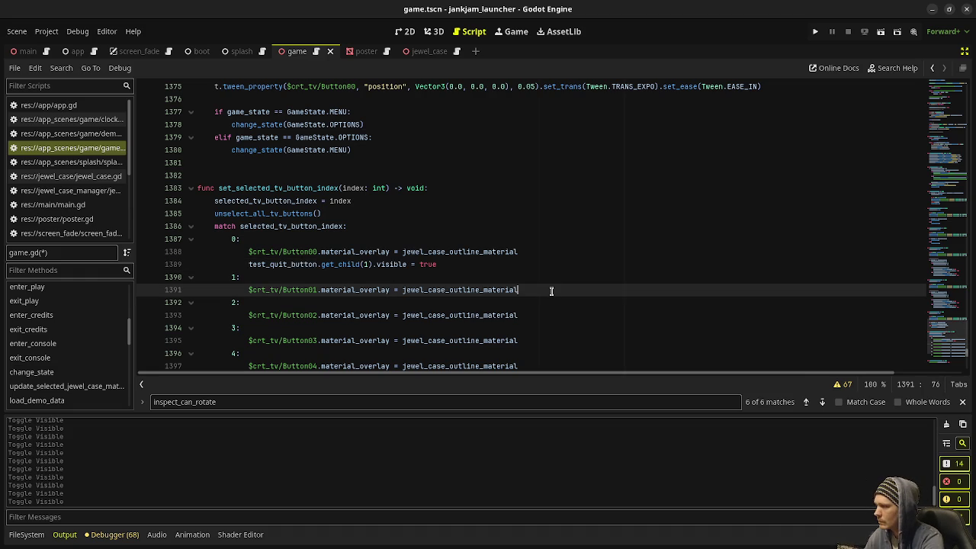
pyautogui.doubleClick(289, 264)
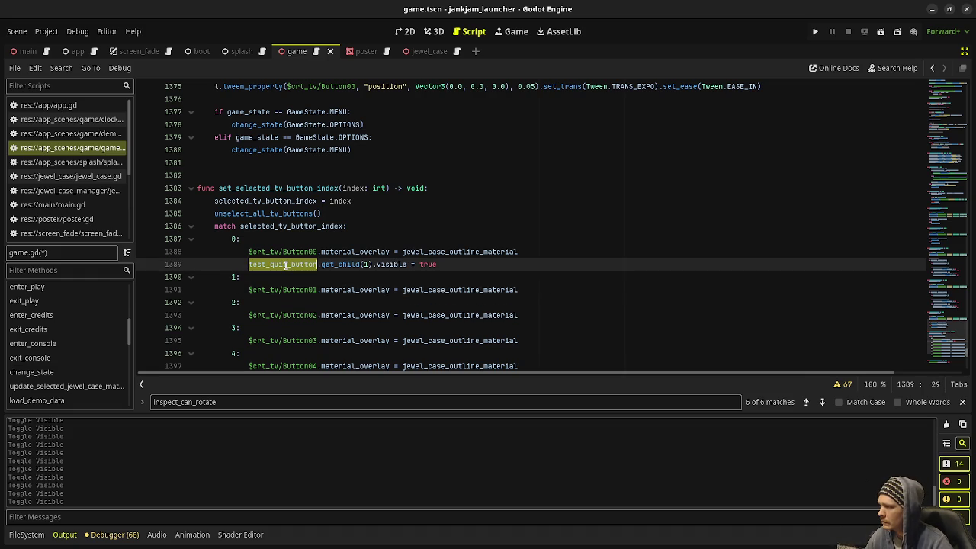
# Point case 0's line at menu_button and add a volume_down_button visibility line for case 1
pyautogui.write('menu_')
pyautogui.write('button')
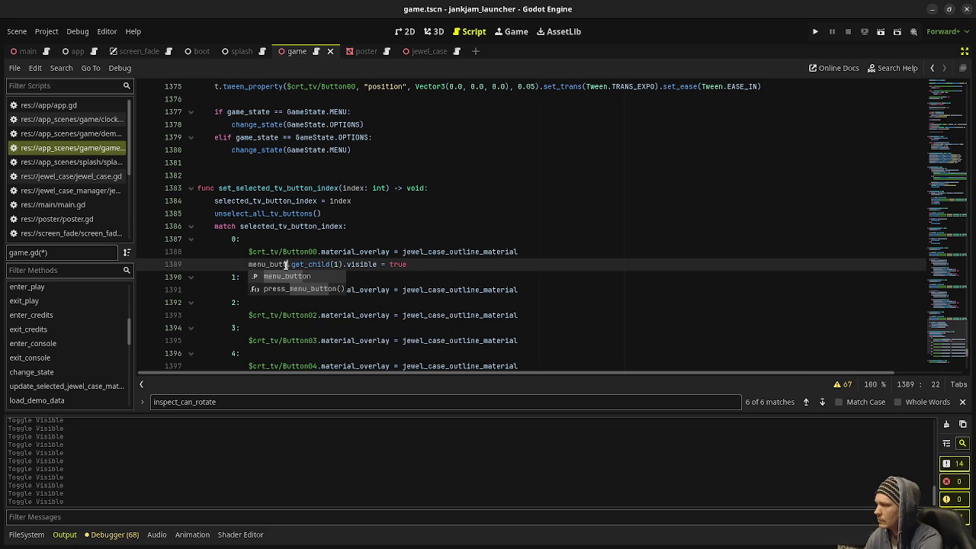
pyautogui.click(555, 286)
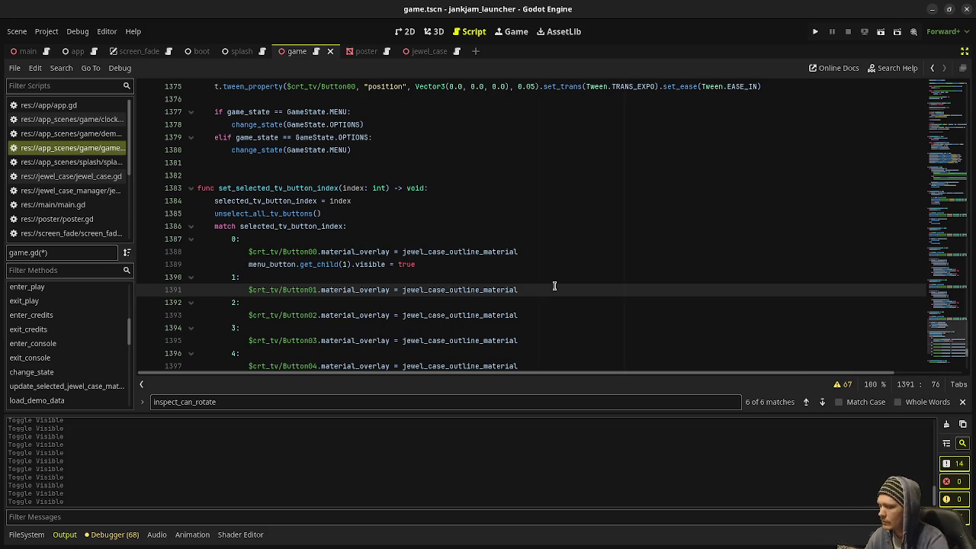
pyautogui.press('Return')
pyautogui.write('volum')
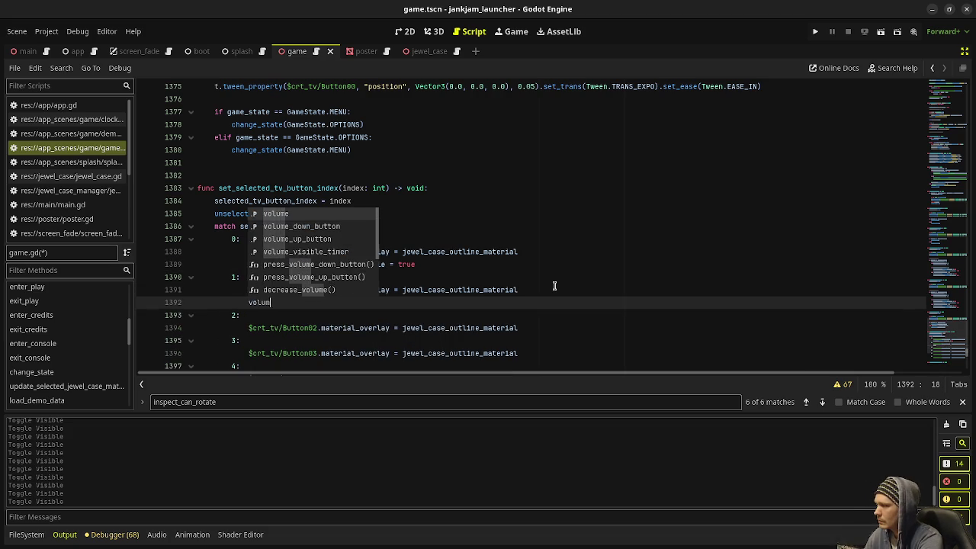
pyautogui.write('e_down.get_child(1).visible = true')
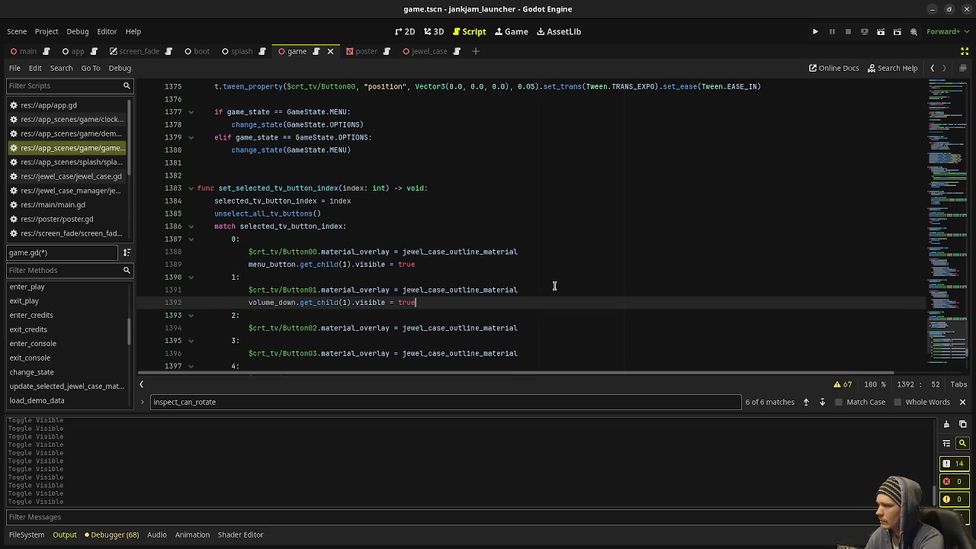
pyautogui.click(525, 325)
pyautogui.press('Return')
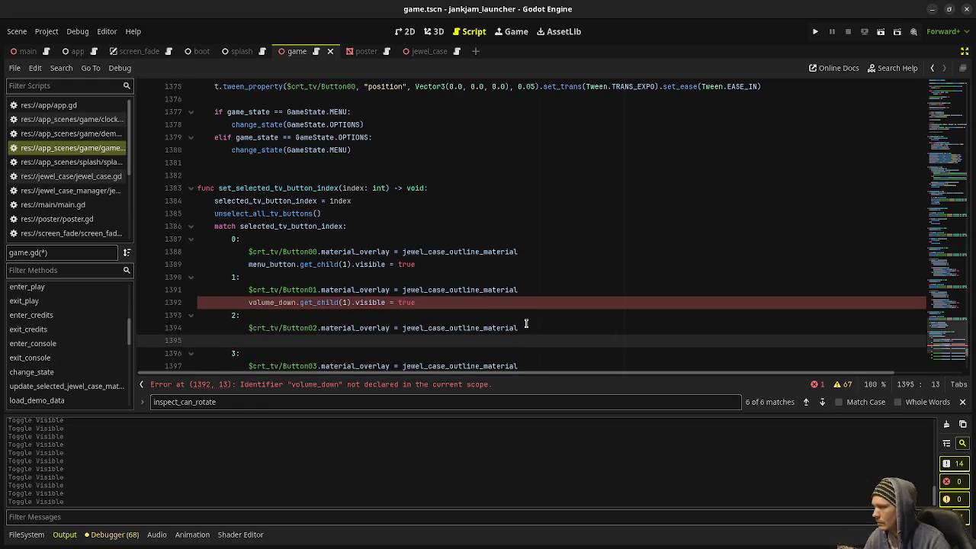
pyautogui.click(292, 302)
pyautogui.click(300, 303)
pyautogui.write('_button')
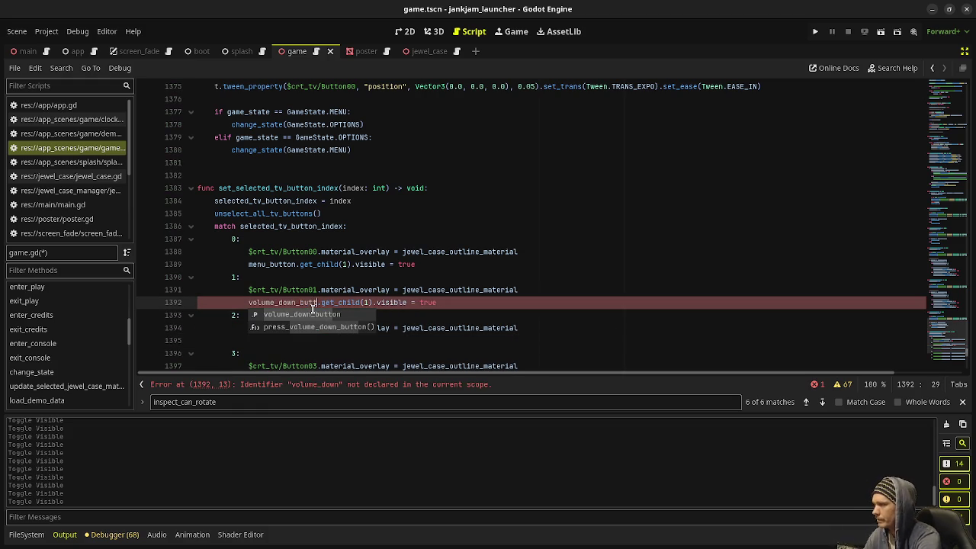
# Add get_child(1).visible = true lines for volume_up_button, channel_down_button and channel_up_button in cases 2–4
pyautogui.click(314, 341)
pyautogui.write('olume_u')
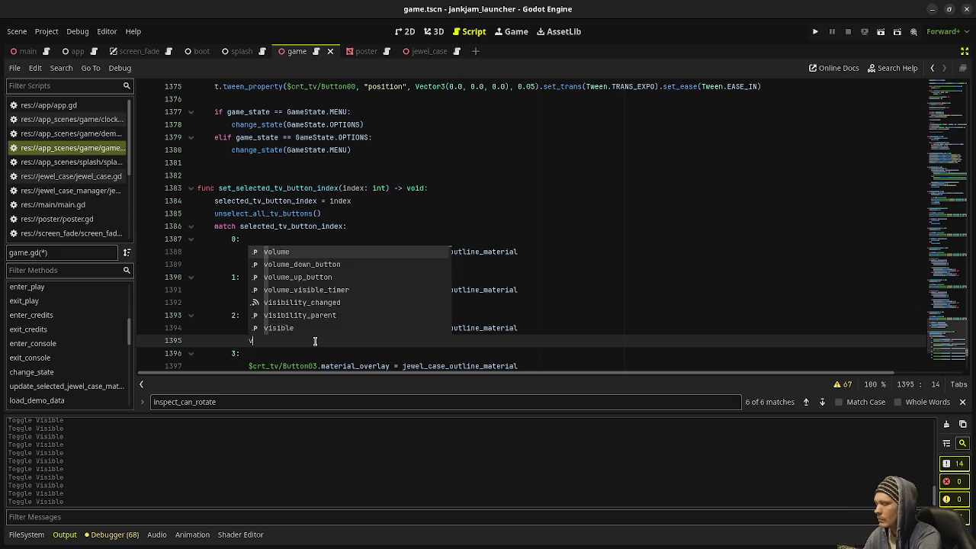
pyautogui.write('p_button')
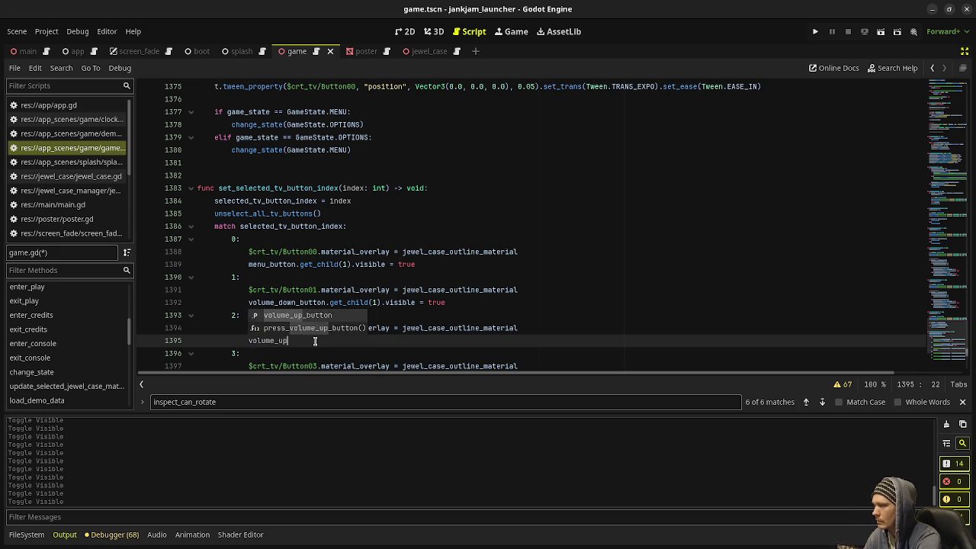
pyautogui.hotkey('ctrl', 'v')
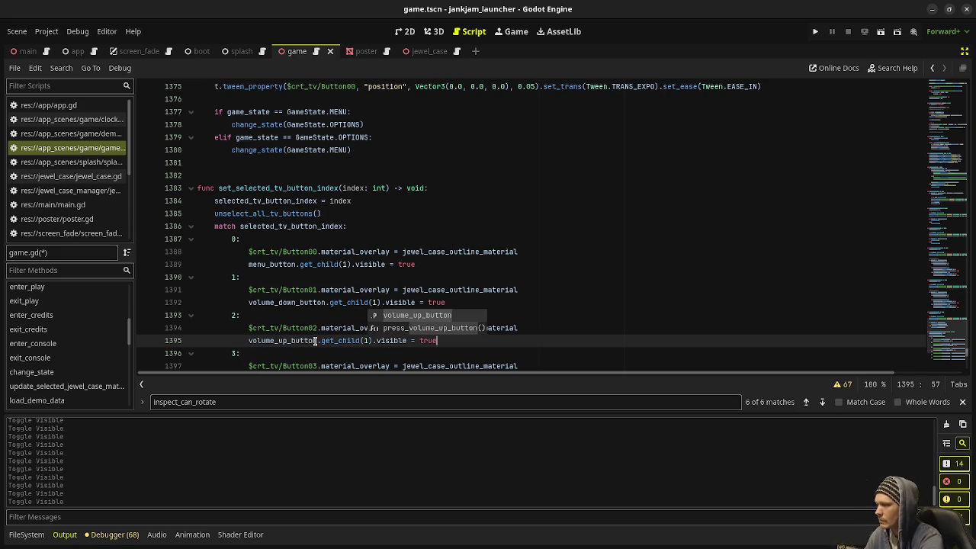
pyautogui.scroll(-2, 398, 295)
pyautogui.click(565, 291)
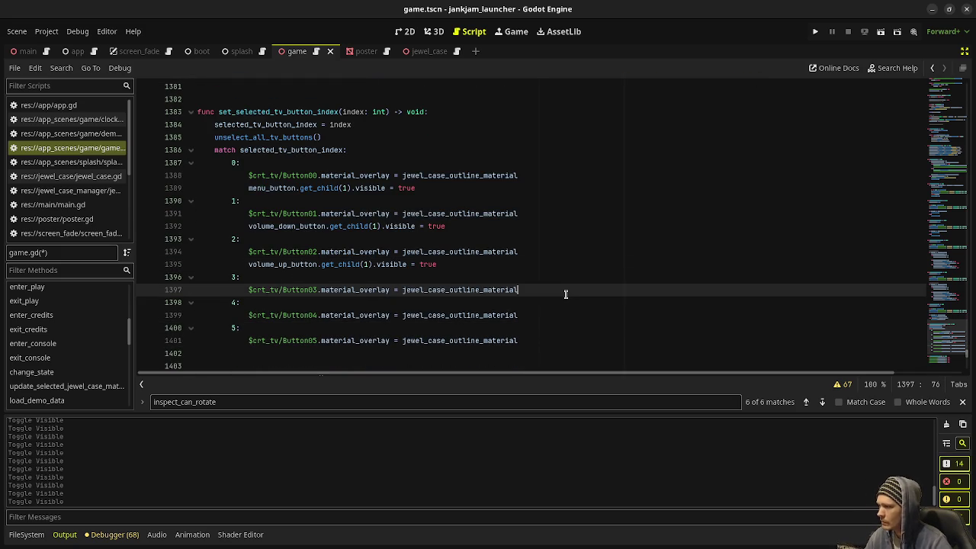
pyautogui.press('Return')
pyautogui.write('channel_do')
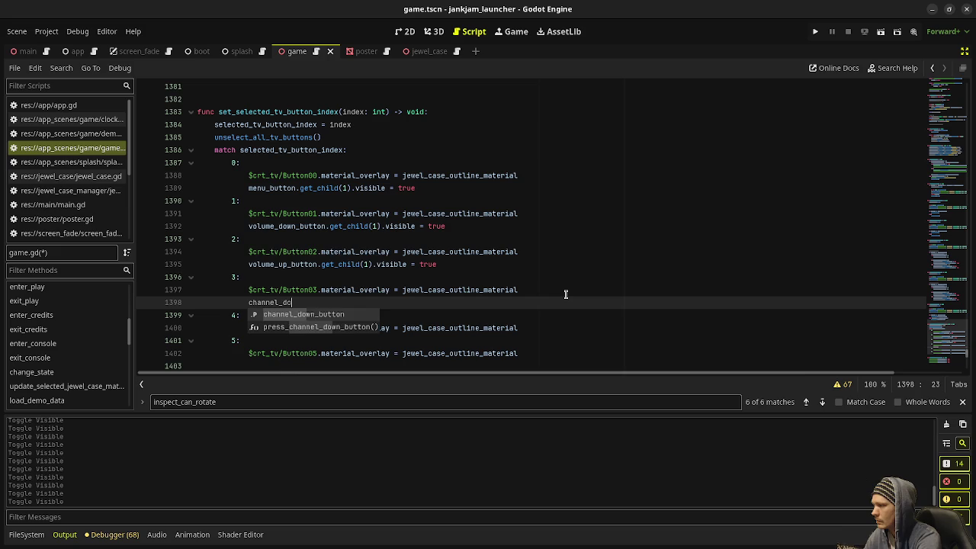
pyautogui.write('wn_button')
pyautogui.hotkey('ctrl', 'v')
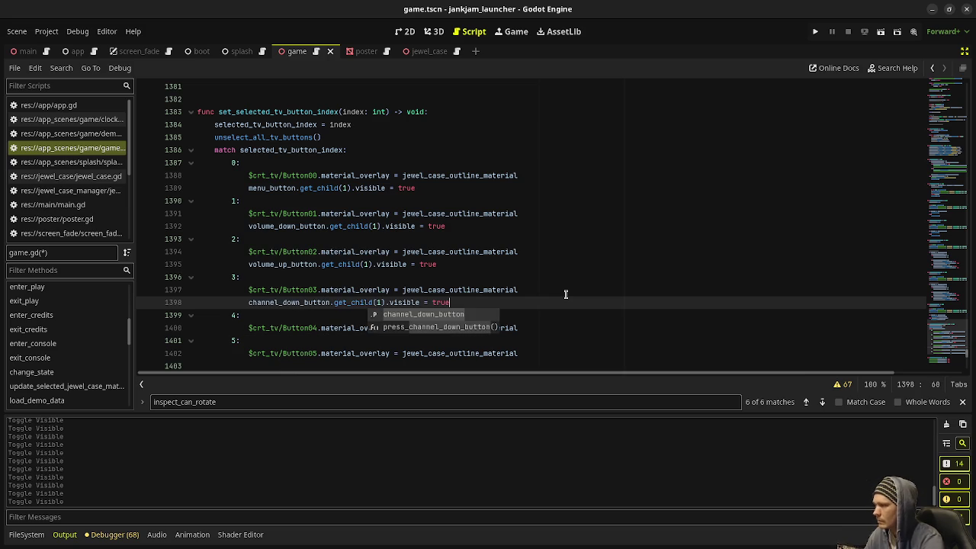
pyautogui.click(535, 327)
pyautogui.press('Return')
pyautogui.write('ch')
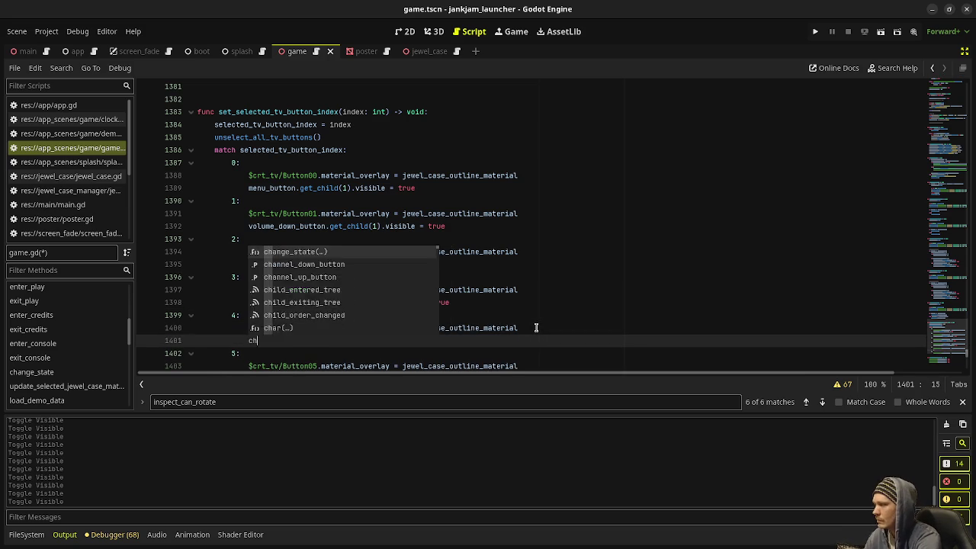
pyautogui.write('annel_up_button')
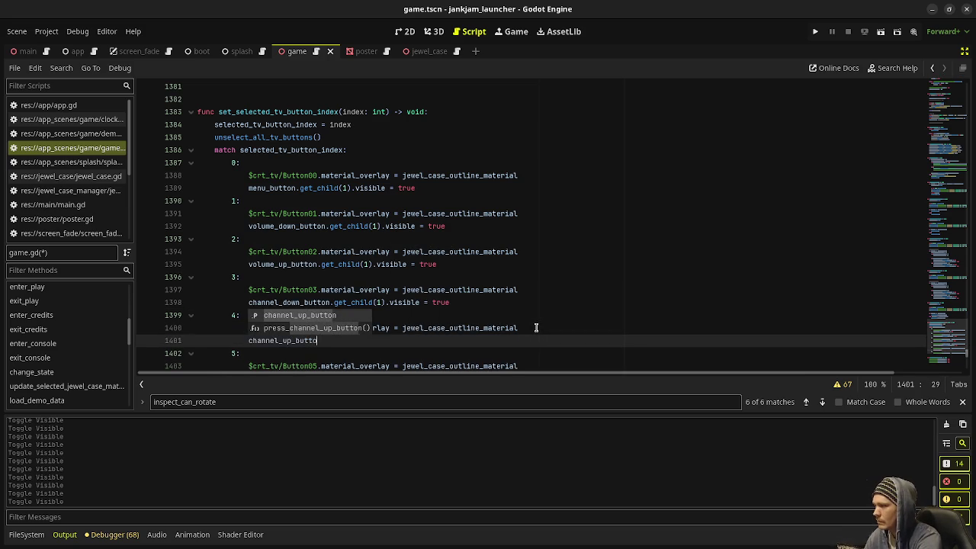
pyautogui.hotkey('ctrl', 'v')
# Add the test_quit_button visibility line under case 5 and save the script
pyautogui.scroll(-1, 535, 327)
pyautogui.click(535, 327)
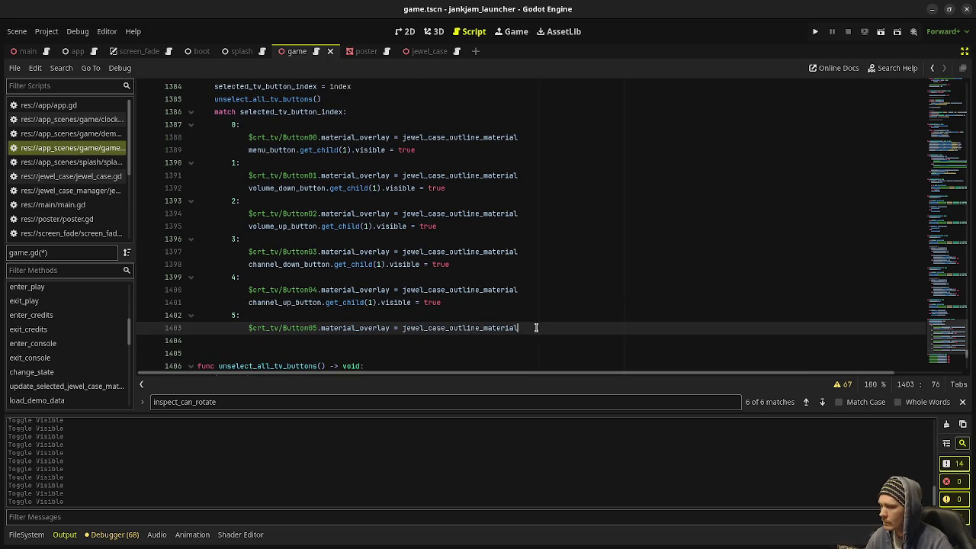
pyautogui.press('Return')
pyautogui.write('test_u')
pyautogui.press('BackSpace')
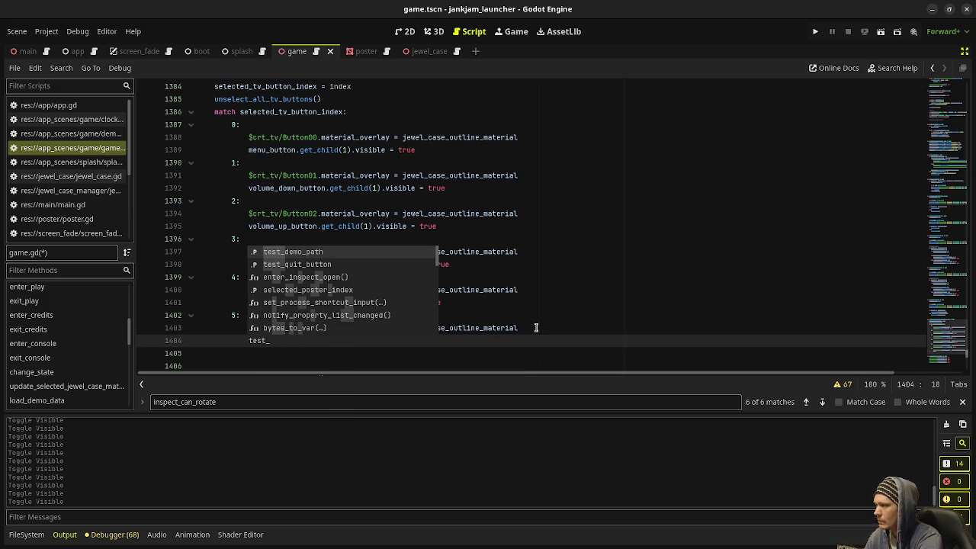
pyautogui.write('qu')
pyautogui.press('Return')
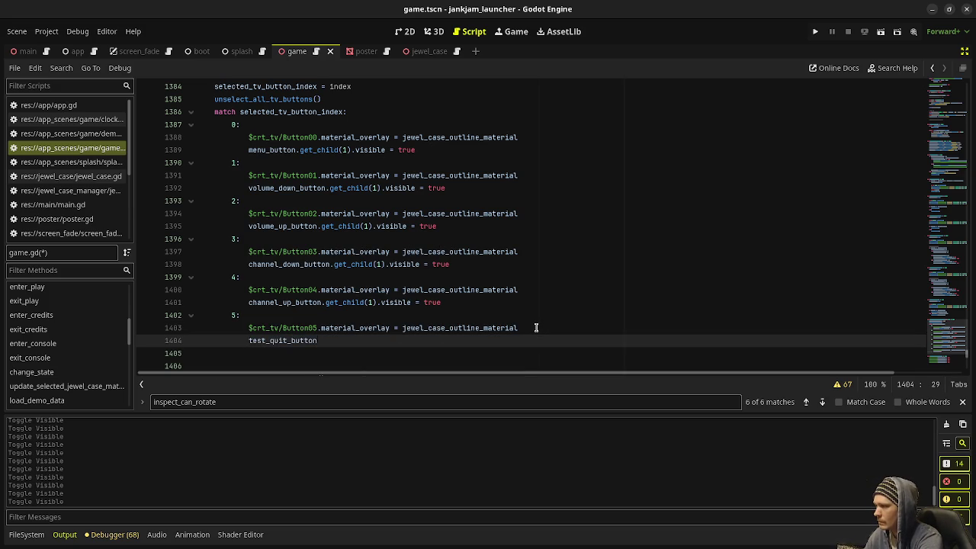
pyautogui.hotkey('ctrl', 'v')
pyautogui.hotkey('ctrl', 's')
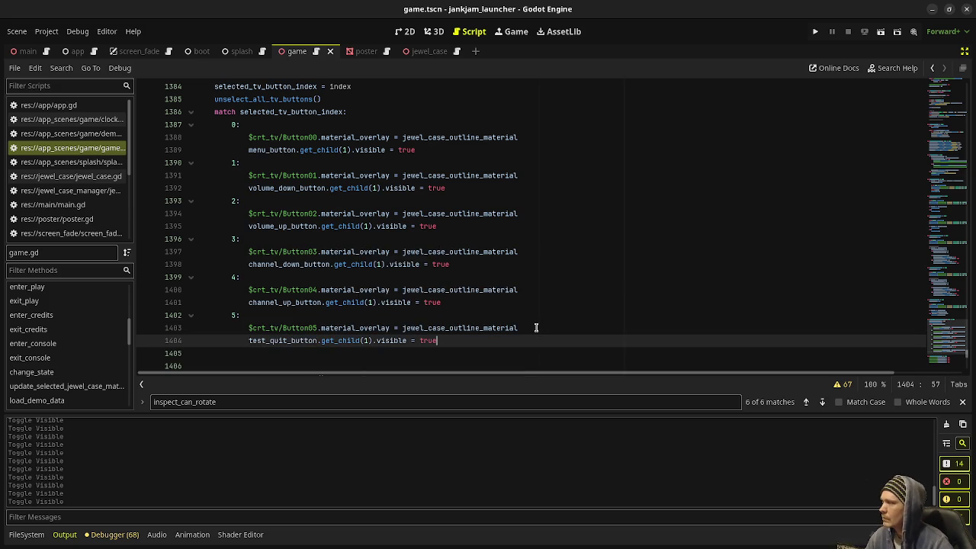
# Add blank lines at the end of unselect_all_tv_buttons
pyautogui.scroll(-3, 422, 271)
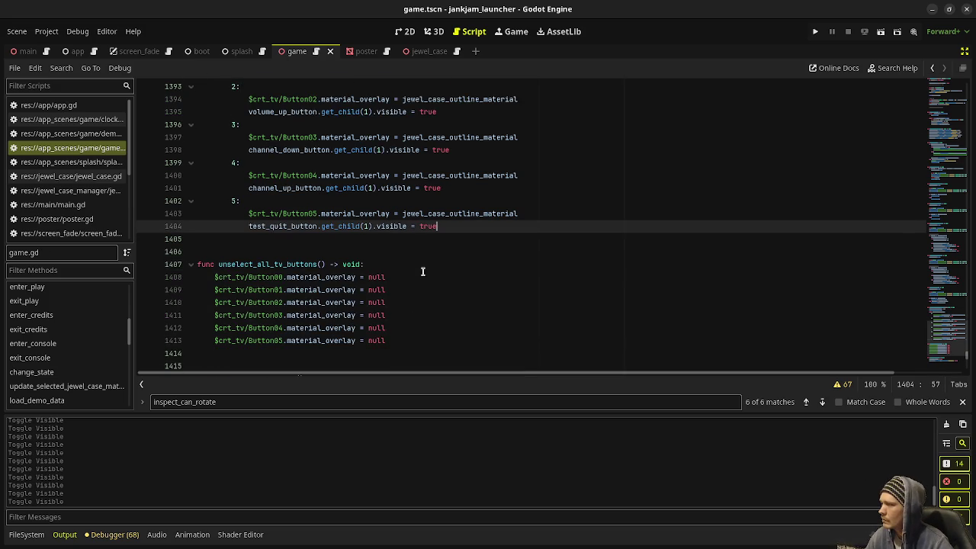
pyautogui.scroll(2, 444, 173)
pyautogui.scroll(-3, 442, 187)
pyautogui.click(395, 304)
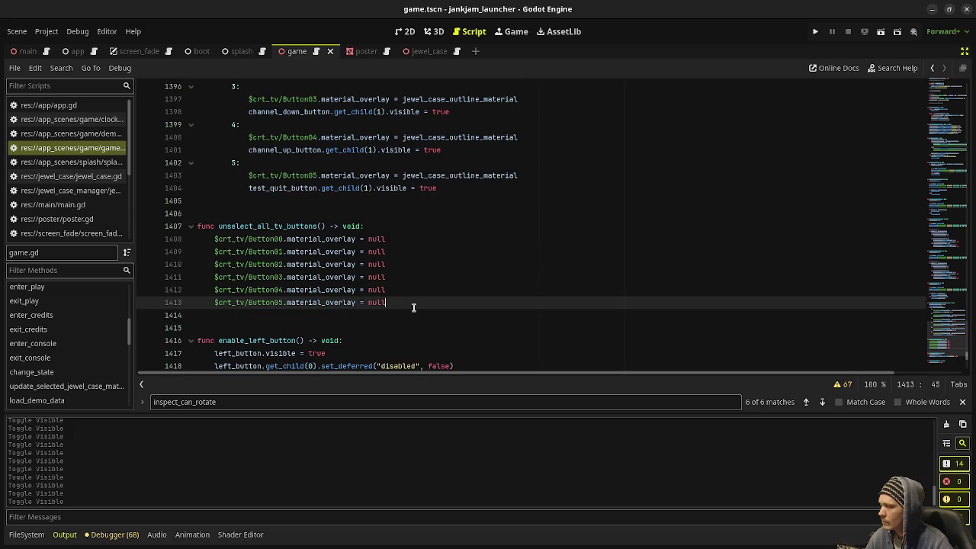
pyautogui.press('Return')
pyautogui.press('Return')
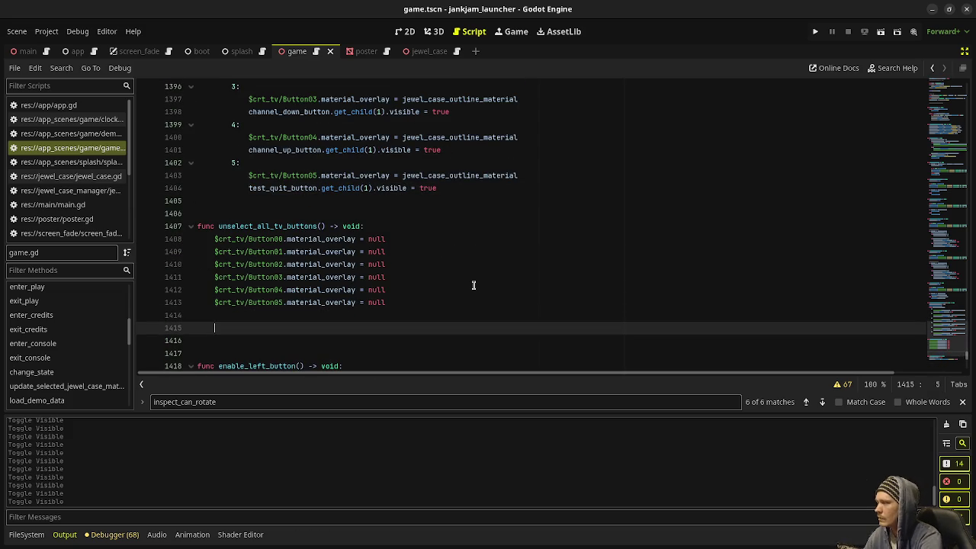
# Paste copies of the test_quit_button visibility line into unselect_all_tv_buttons at line 1415
pyautogui.write('.get_child(1).visible = true')
pyautogui.hotkey('ctrl', 'z')
pyautogui.moveTo(442, 189); pyautogui.dragTo(248, 191)
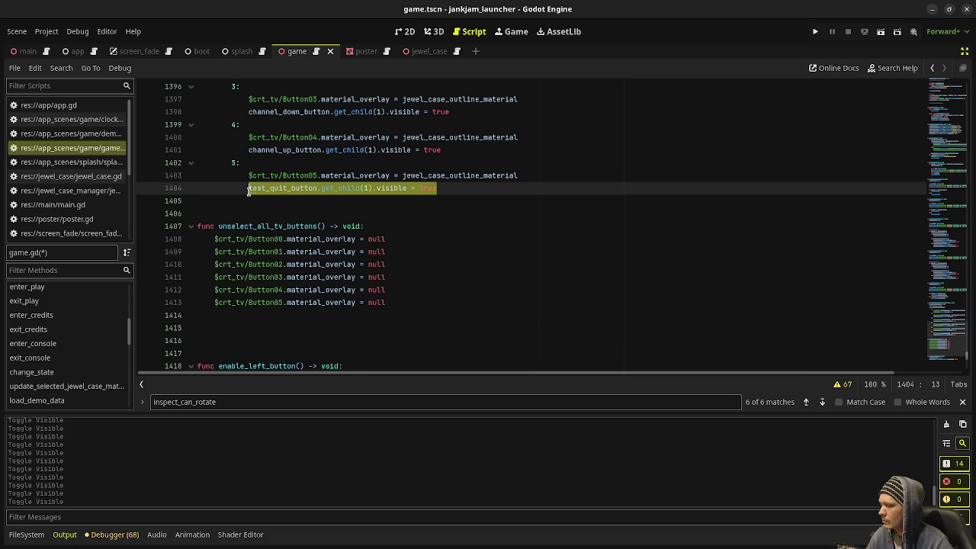
pyautogui.hotkey('ctrl', 'c')
pyautogui.click(335, 312)
pyautogui.click(331, 327)
pyautogui.hotkey('ctrl', 'v')
pyautogui.press('Return')
pyautogui.hotkey('ctrl', 'v')
pyautogui.press('Return')
pyautogui.hotkey('ctrl', 'v')
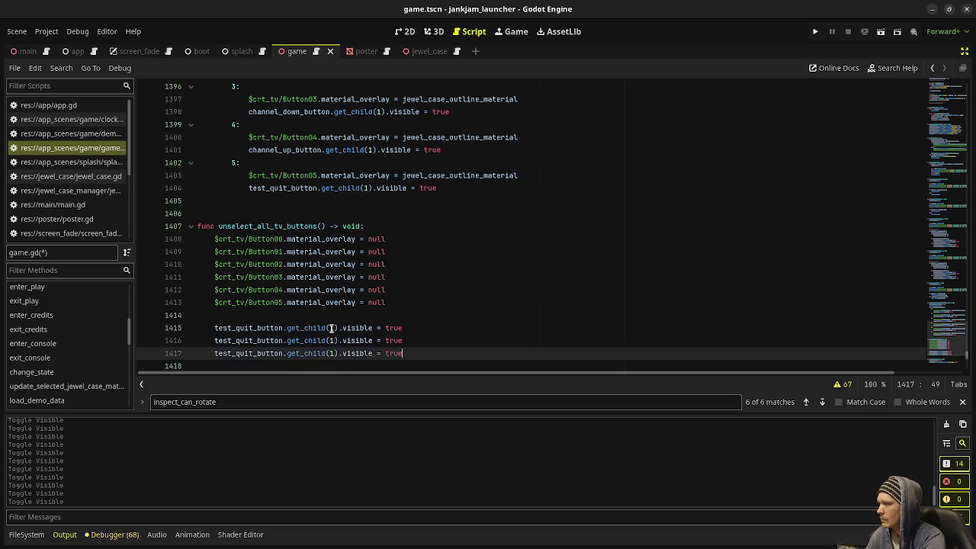
pyautogui.press('Return')
pyautogui.hotkey('ctrl', 'v')
pyautogui.press('Return')
pyautogui.hotkey('ctrl', 'v')
pyautogui.press('Return')
pyautogui.hotkey('ctrl', 'v')
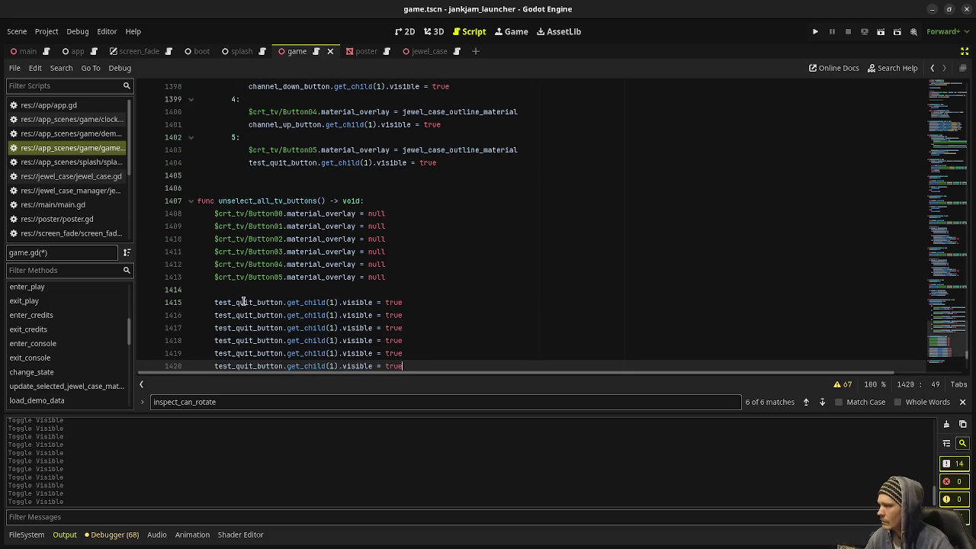
# Retarget the first three copies to menu_button, volume_down_button and volume_up_button
pyautogui.doubleClick(242, 303)
pyautogui.write('menu_button')
pyautogui.doubleClick(236, 315)
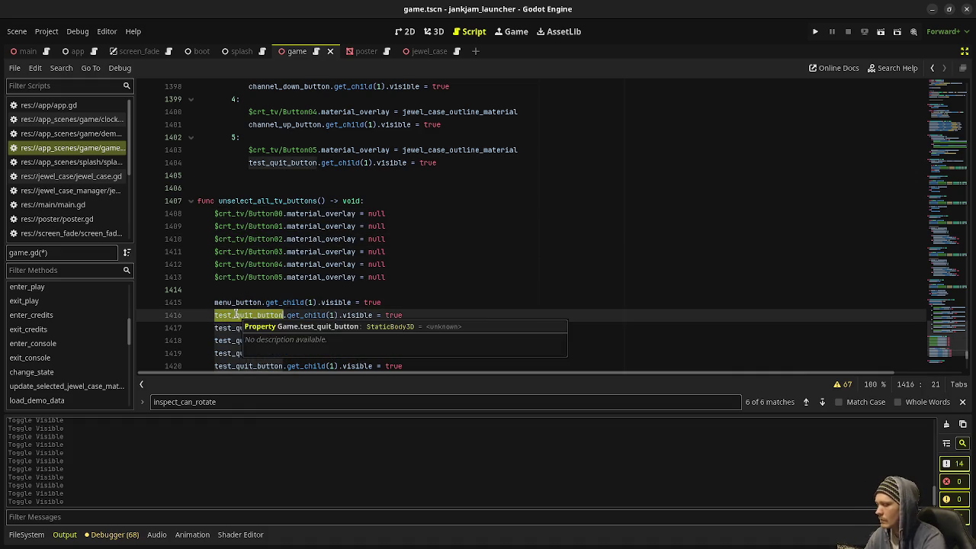
pyautogui.write('volume_down_bu')
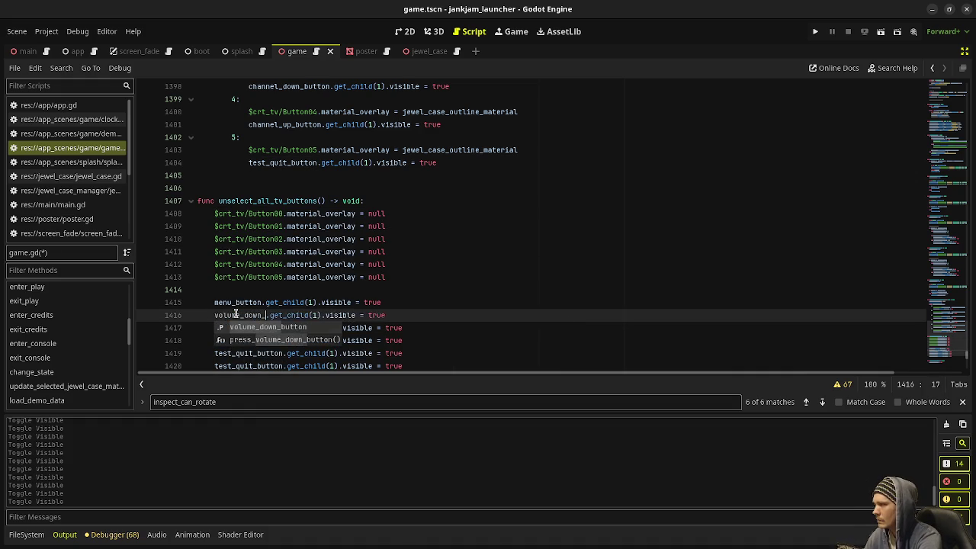
pyautogui.write('tton')
pyautogui.click(305, 290)
pyautogui.doubleClick(242, 328)
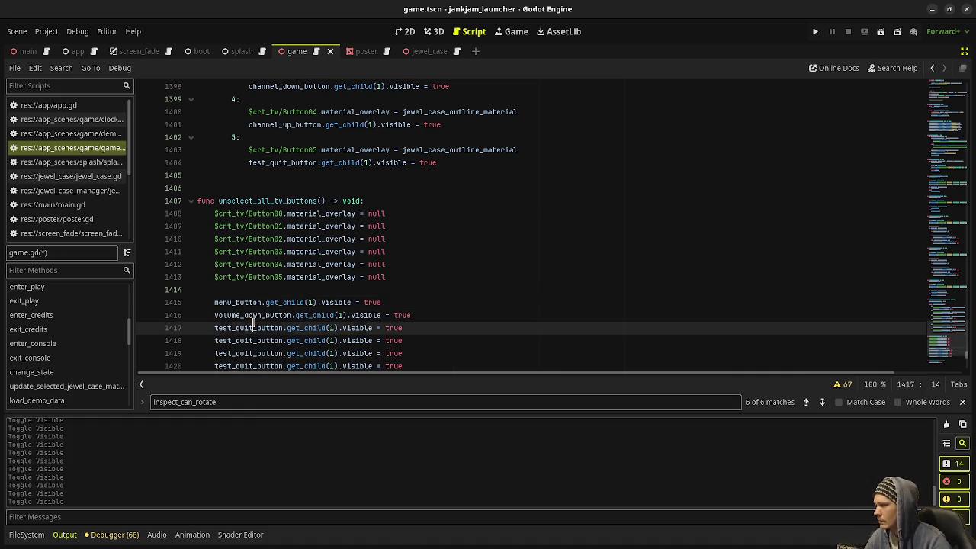
pyautogui.write('volume_up_butt')
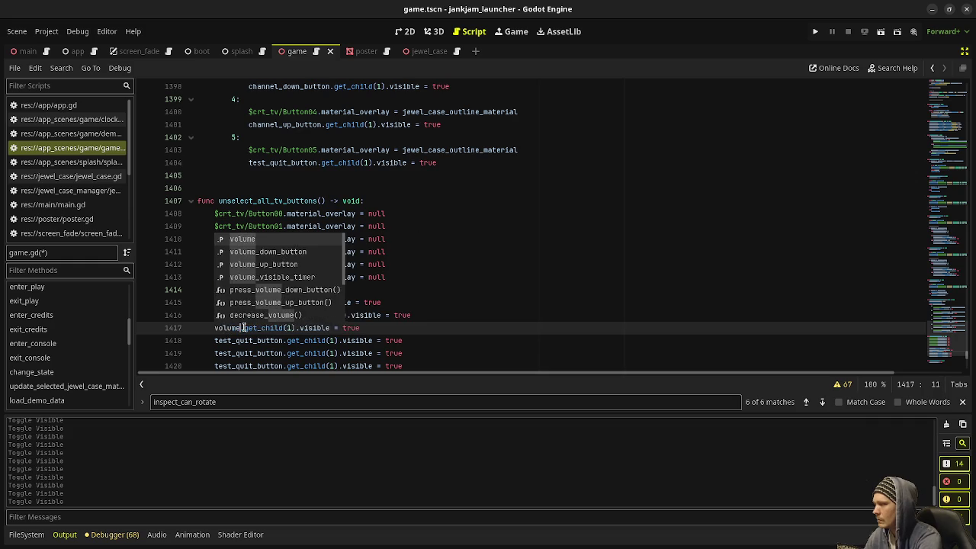
pyautogui.write('on')
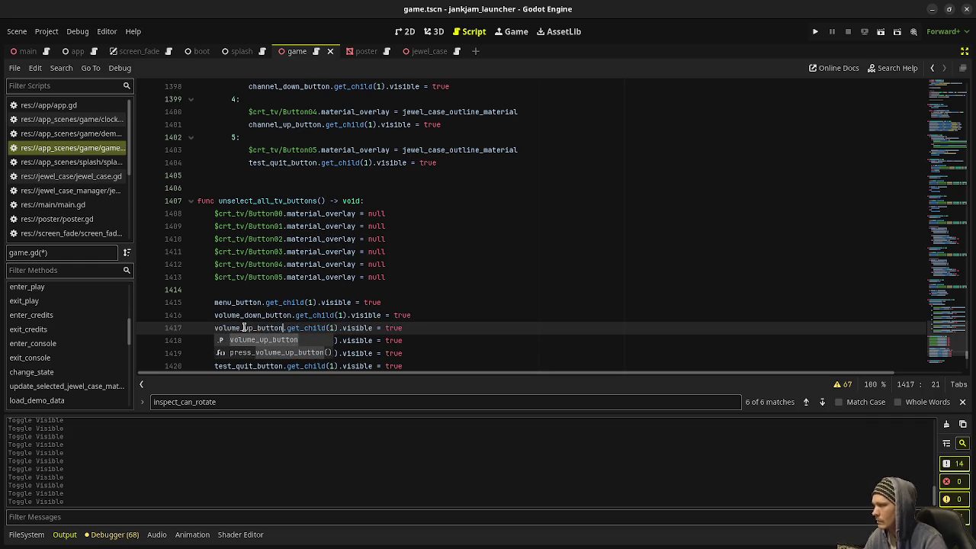
# Retarget the next two copies to channel_down_button and channel_up_button, then save
pyautogui.doubleClick(237, 340)
pyautogui.write('v')
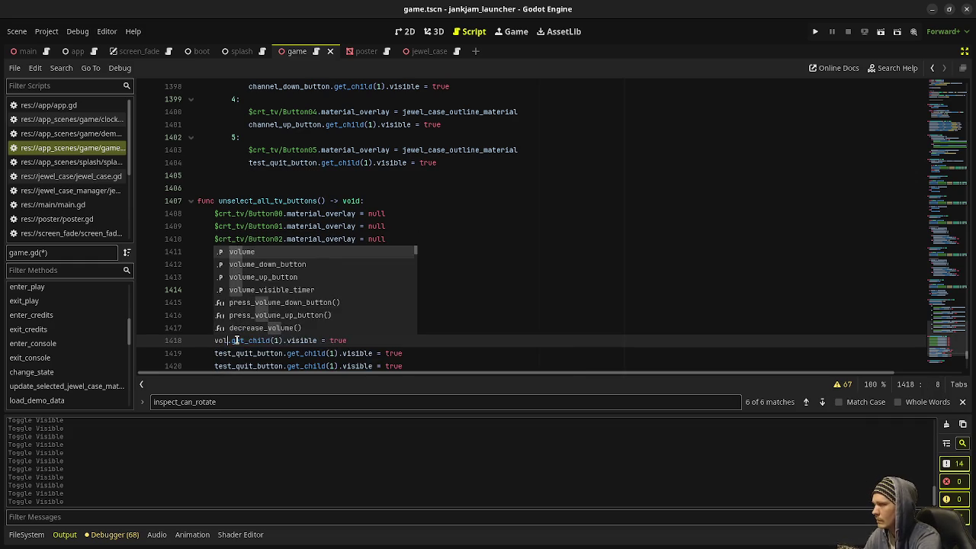
pyautogui.press('BackSpace')
pyautogui.write('channel_down_')
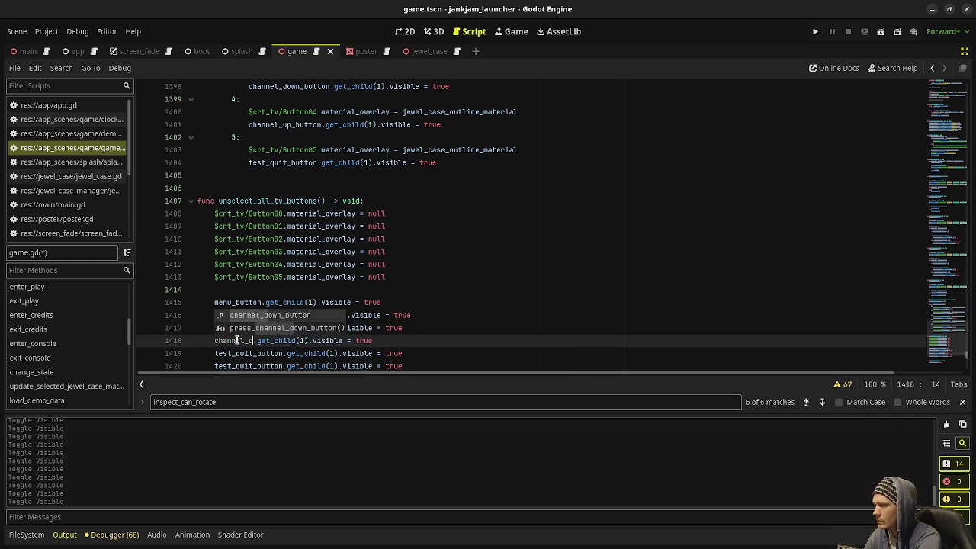
pyautogui.write('button')
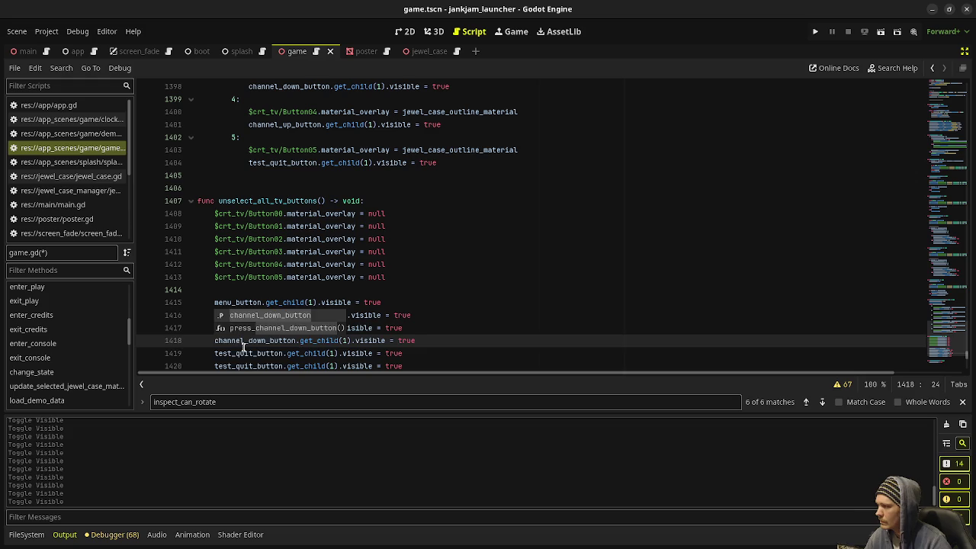
pyautogui.doubleClick(244, 349)
pyautogui.write('channel_d')
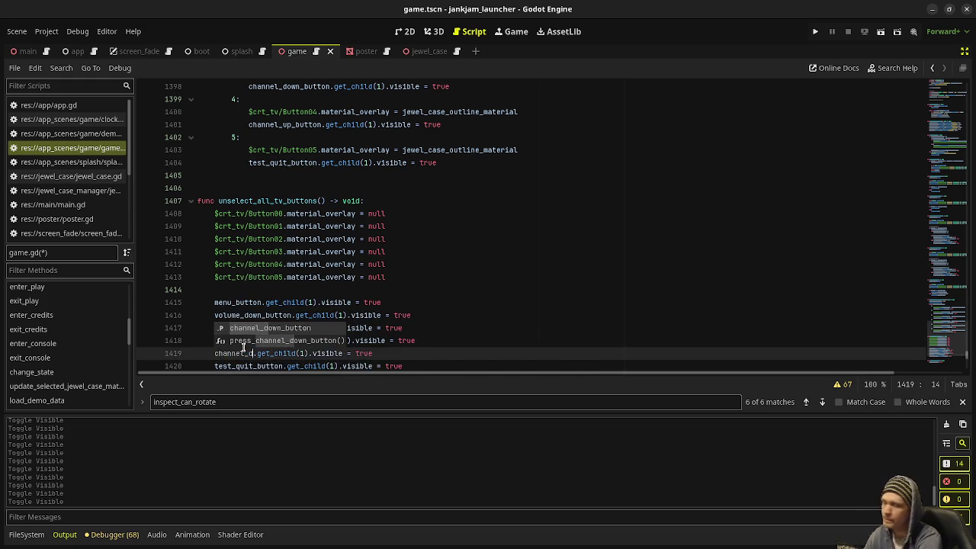
pyautogui.press('BackSpace')
pyautogui.write('up_button')
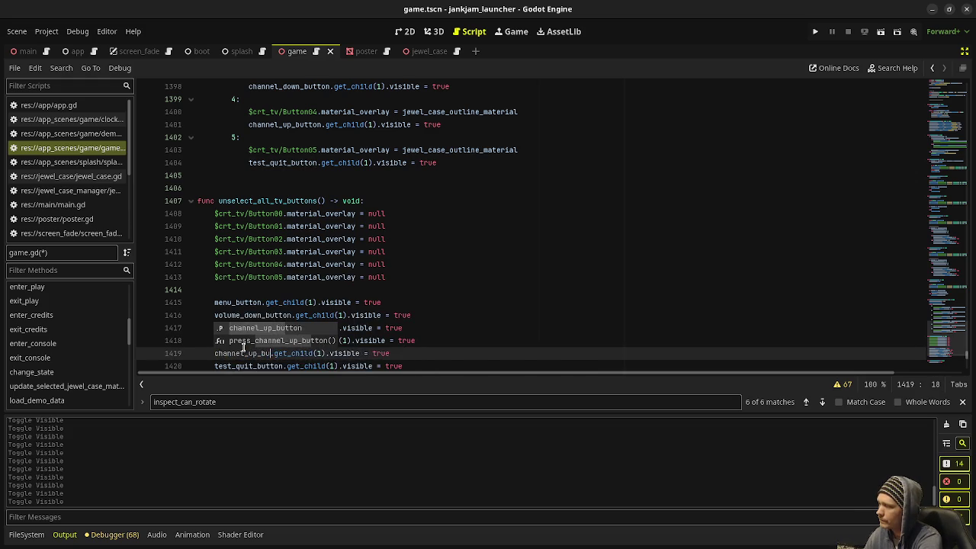
pyautogui.click(436, 303)
pyautogui.hotkey('ctrl', 's')
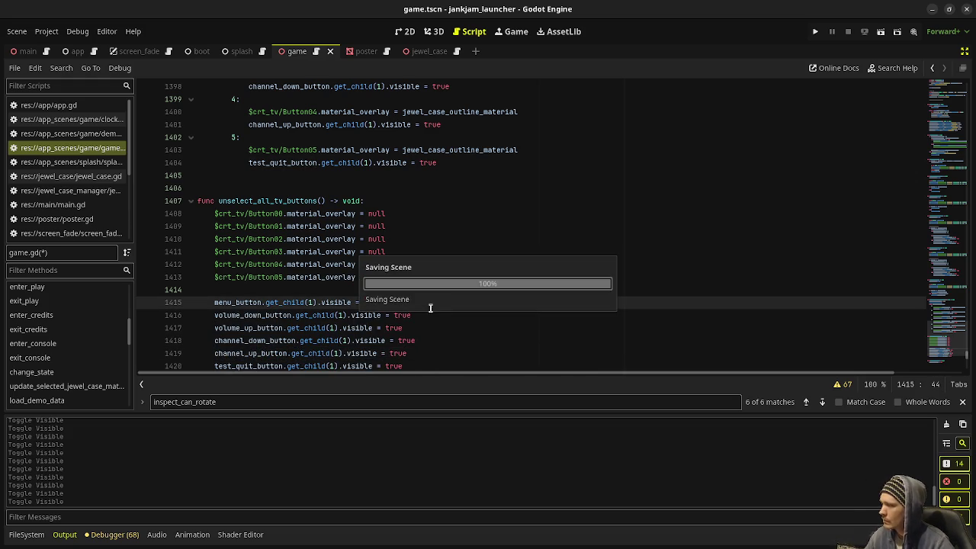
# Replace true with false on lines 1415–1420 using multiple carets, save, and run the project
pyautogui.click(365, 301)
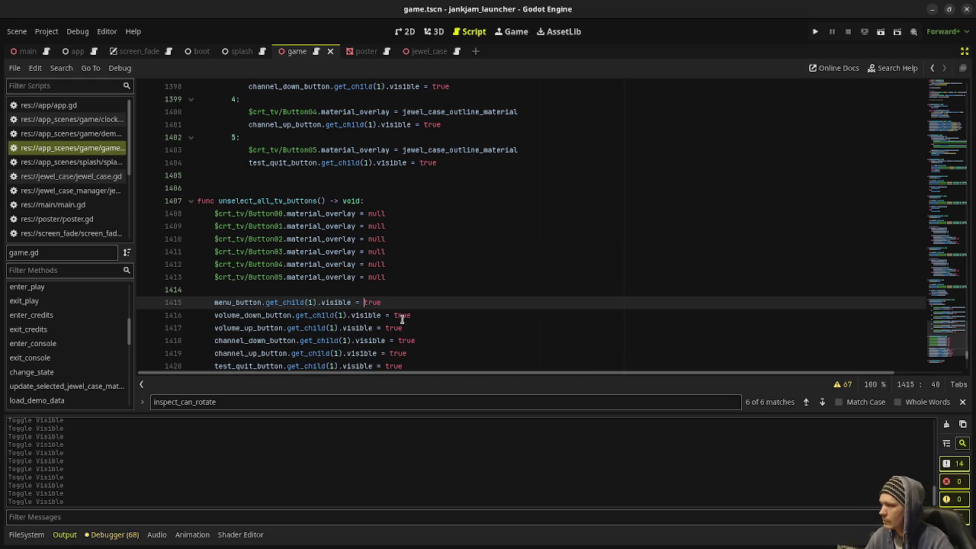
pyautogui.keyDown('alt'); pyautogui.click(394, 315); pyautogui.keyUp('alt')
pyautogui.keyDown('alt'); pyautogui.click(385, 328); pyautogui.keyUp('alt')
pyautogui.keyDown('alt'); pyautogui.click(397, 340); pyautogui.keyUp('alt')
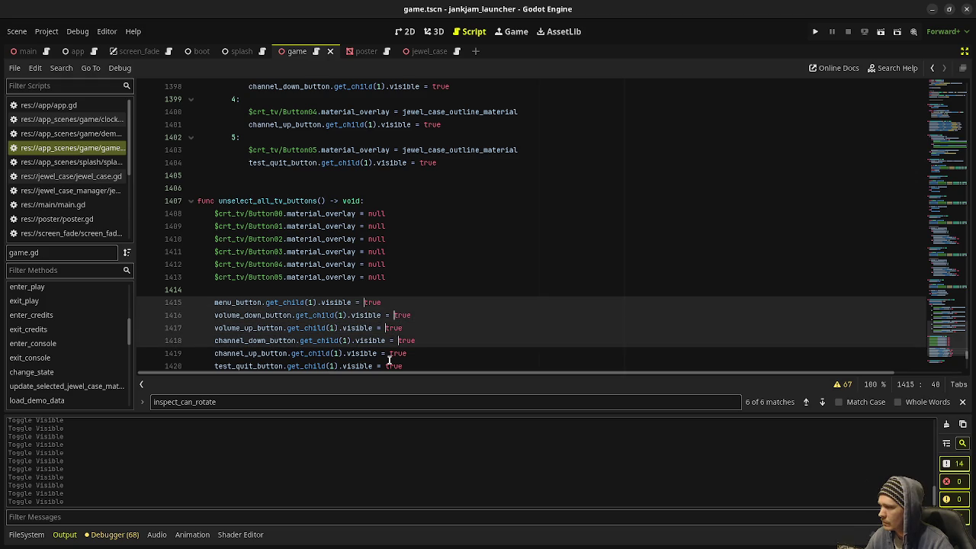
pyautogui.keyDown('alt'); pyautogui.click(388, 353); pyautogui.keyUp('alt')
pyautogui.keyDown('alt'); pyautogui.click(384, 366); pyautogui.keyUp('alt')
pyautogui.hotkey('shift', 'Right')
pyautogui.hotkey('shift', 'Right')
pyautogui.hotkey('shift', 'Right')
pyautogui.write('false')
pyautogui.click(355, 325)
pyautogui.hotkey('ctrl', 's')
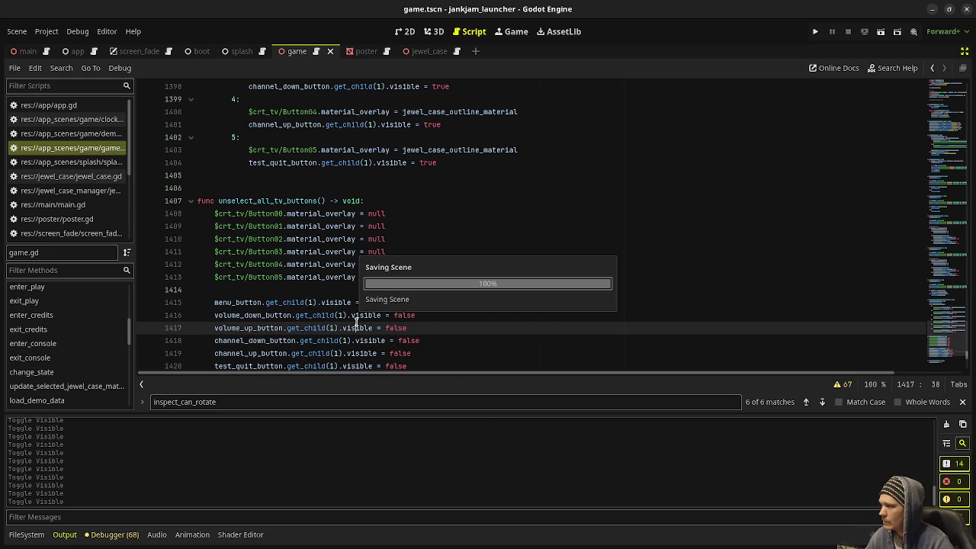
pyautogui.press('F5')
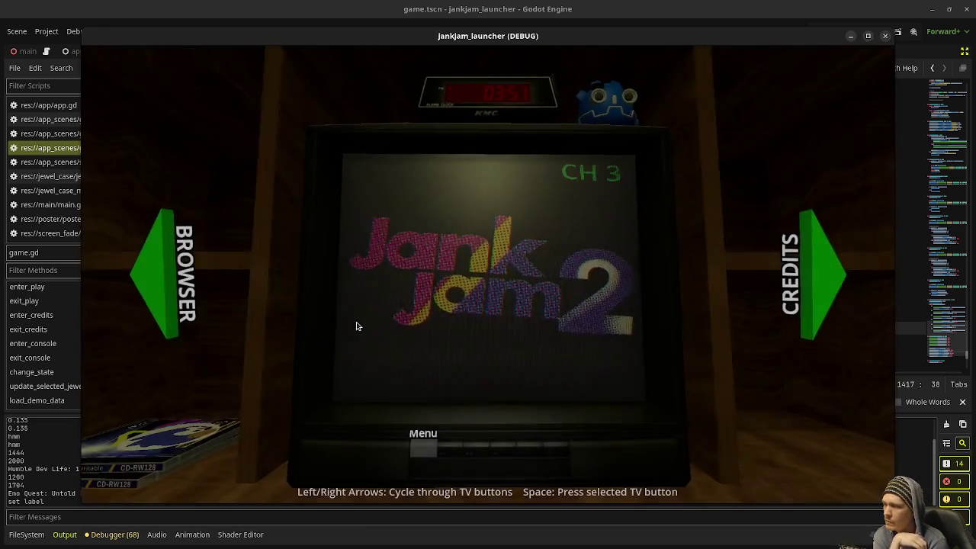
# Cycle the TV buttons with Left/Right arrows, open the options menu, then close the game
pyautogui.press('Right')
pyautogui.press('Right')
pyautogui.press('Right')
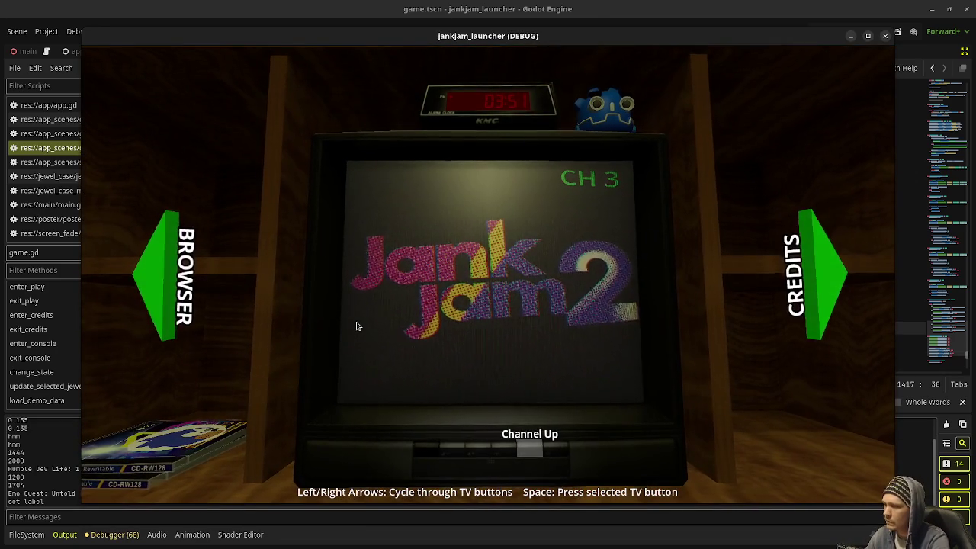
pyautogui.press('Left')
pyautogui.press('Left')
pyautogui.press('Left')
pyautogui.press('Right')
pyautogui.press('Right')
pyautogui.press('Right')
pyautogui.press('Right')
pyautogui.press('Left')
pyautogui.press('Left')
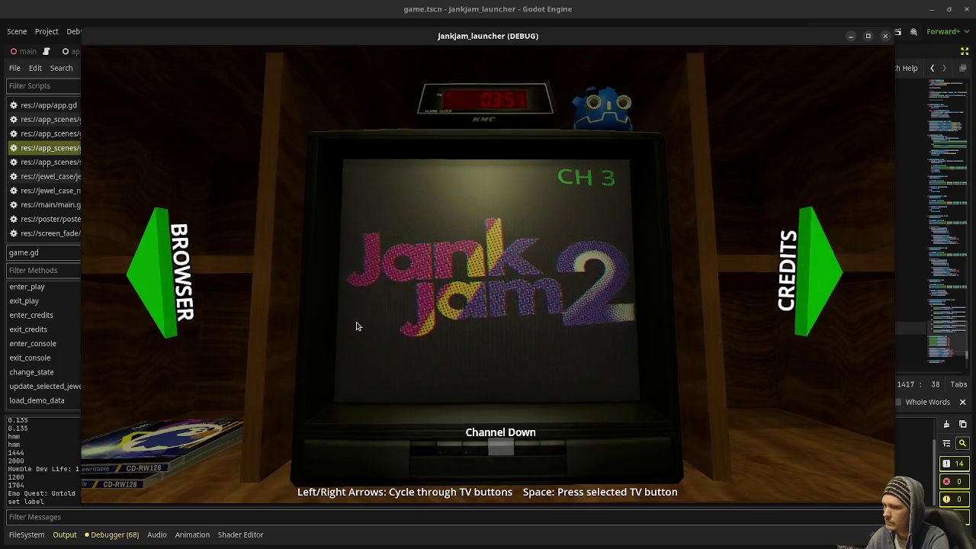
pyautogui.press('Left')
pyautogui.press('Left')
pyautogui.press('Left')
pyautogui.press('Right')
pyautogui.press('Right')
pyautogui.press('Right')
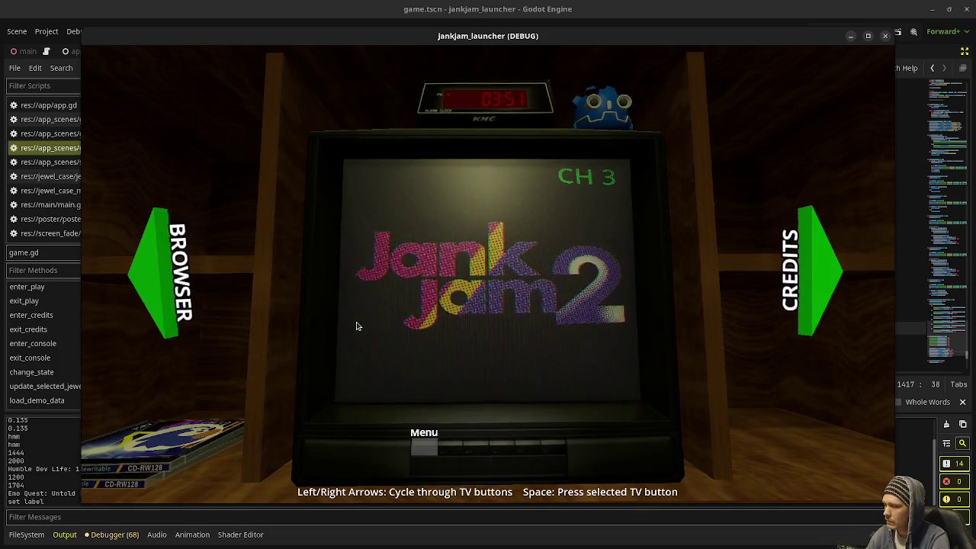
pyautogui.click(435, 407)
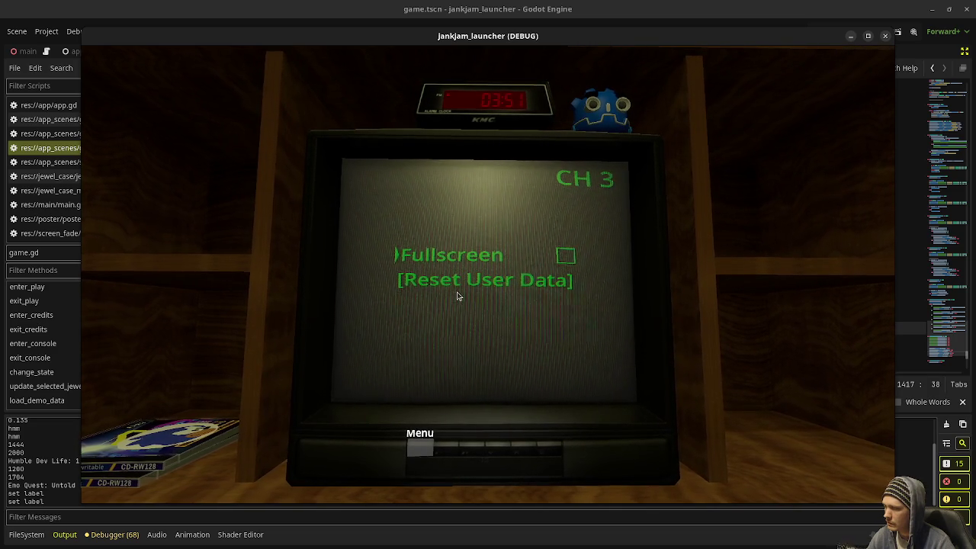
pyautogui.click(885, 35)
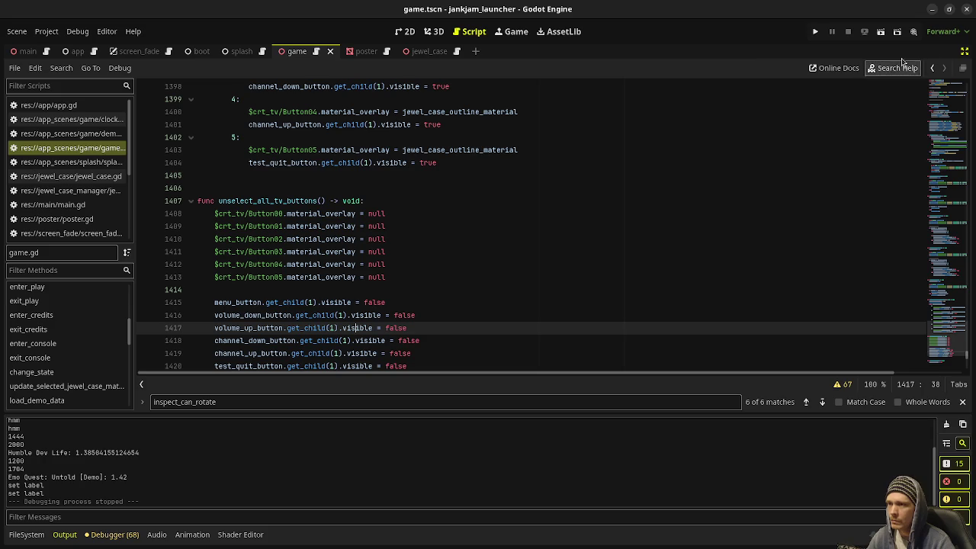
# Exit distraction-free mode to restore the Scene and Inspector docks
pyautogui.click(963, 50)
pyautogui.scroll(-10, 808, 183)
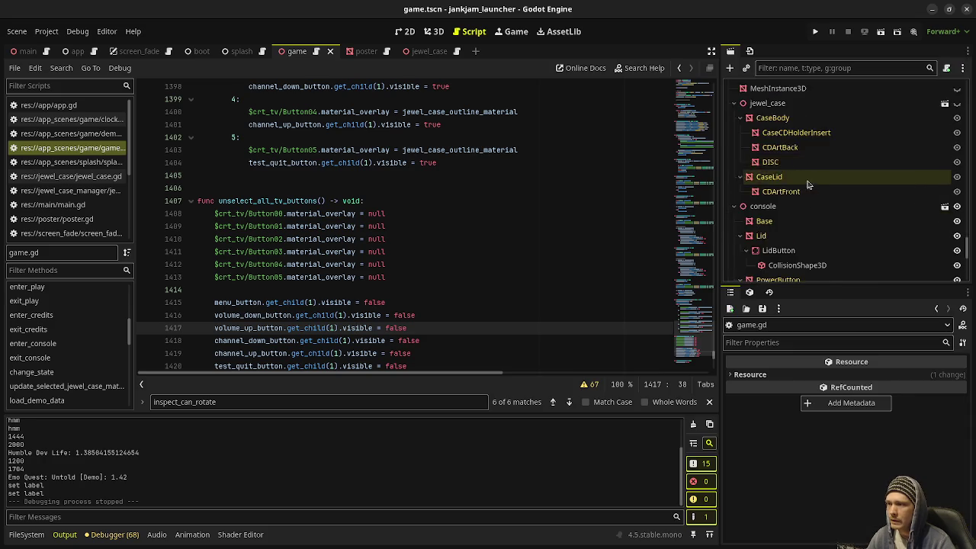
pyautogui.scroll(-1, 808, 183)
pyautogui.scroll(15, 808, 183)
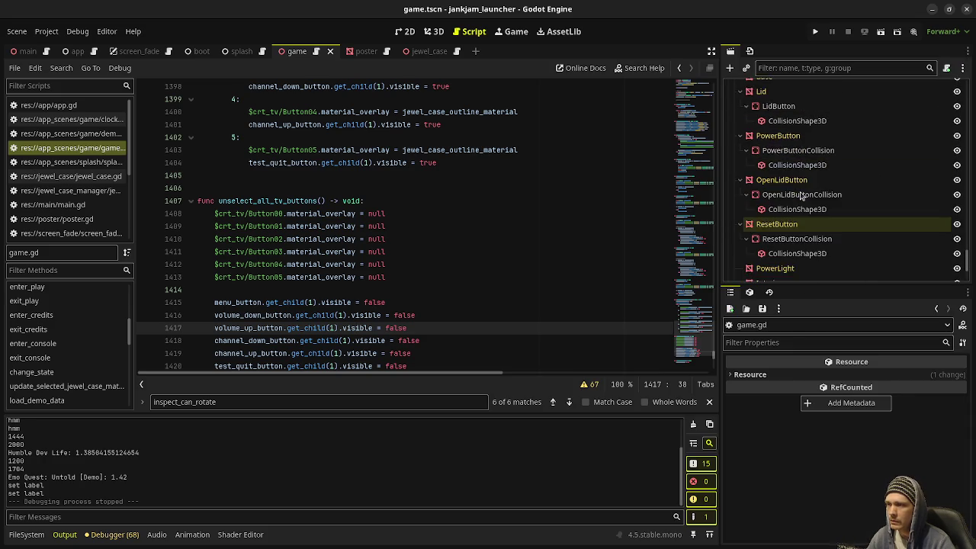
pyautogui.scroll(3, 798, 200)
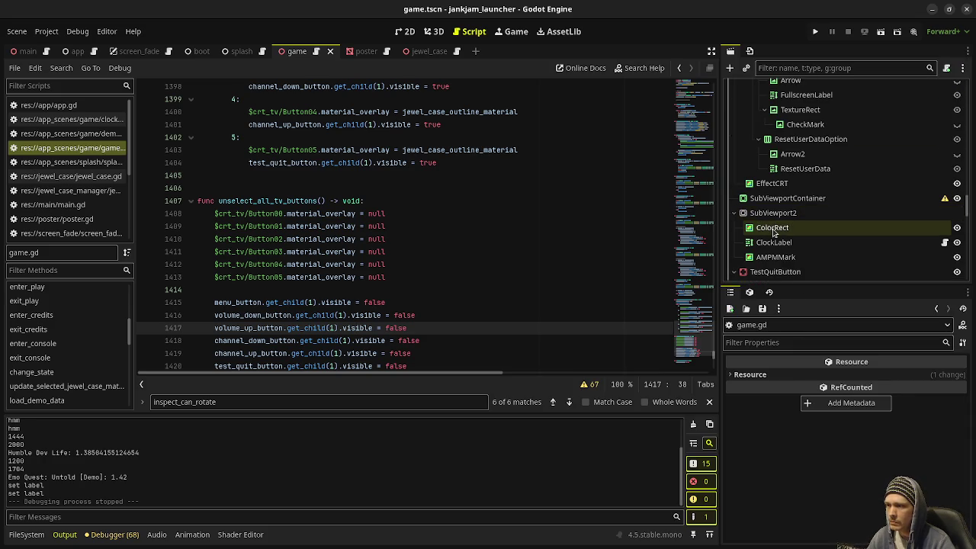
pyautogui.scroll(2, 781, 228)
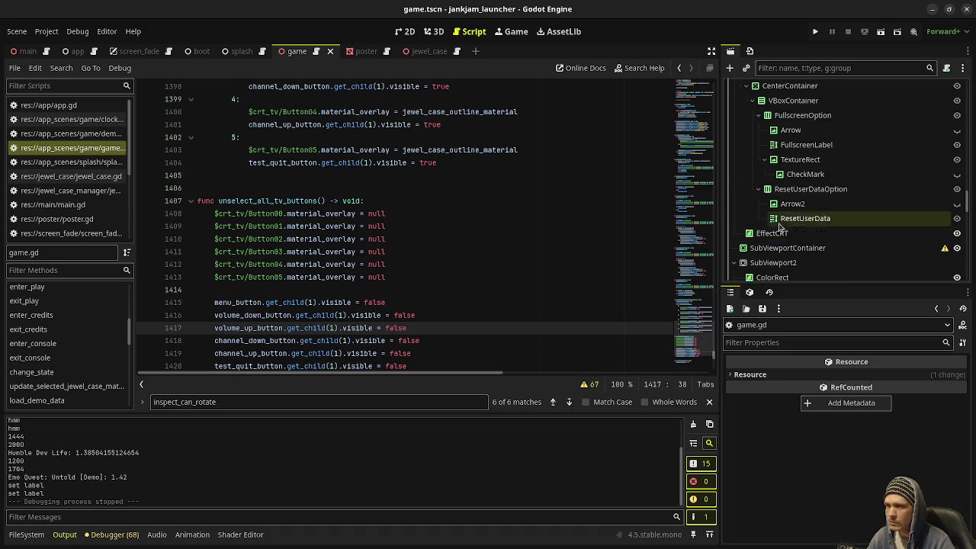
# Select the Menu's CenterContainer and view game.tscn in the 2D canvas
pyautogui.click(782, 101)
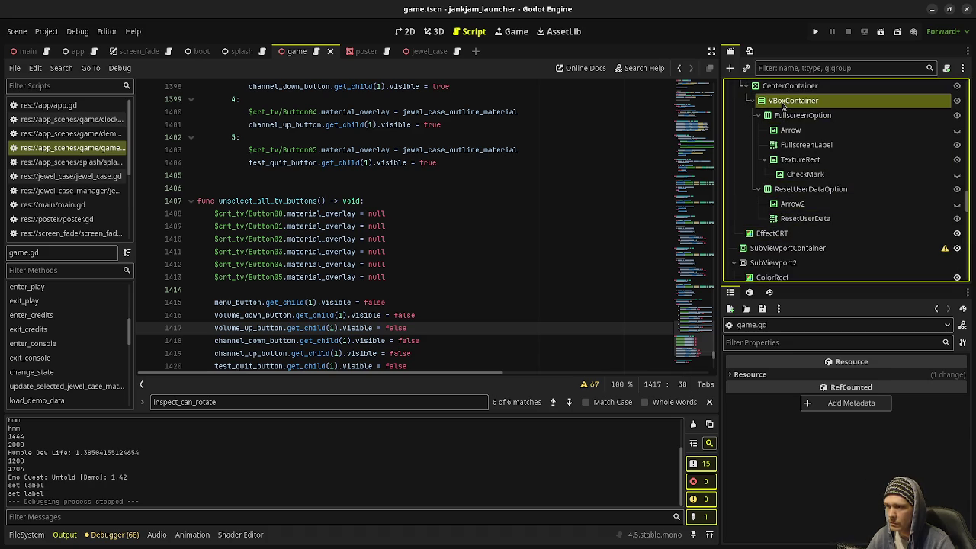
pyautogui.click(785, 87)
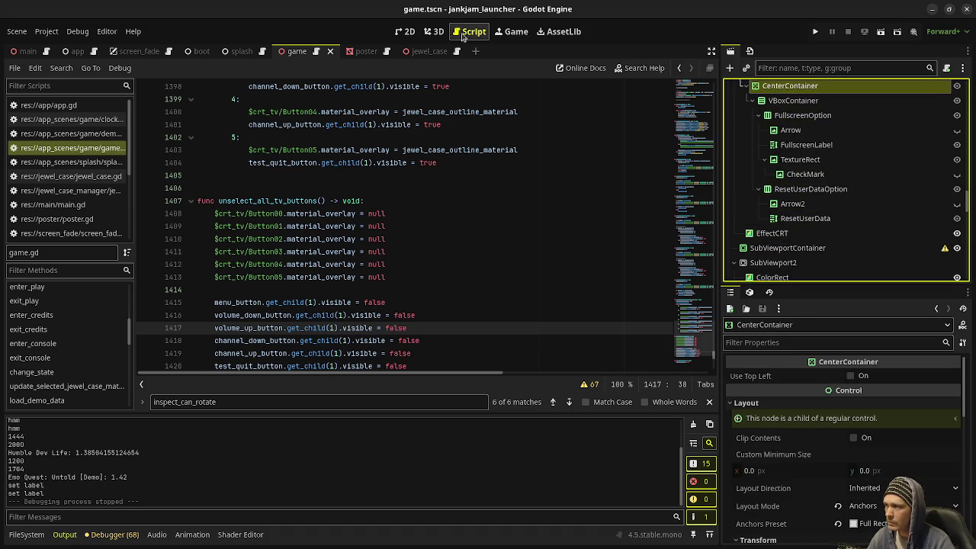
pyautogui.click(433, 32)
pyautogui.click(407, 31)
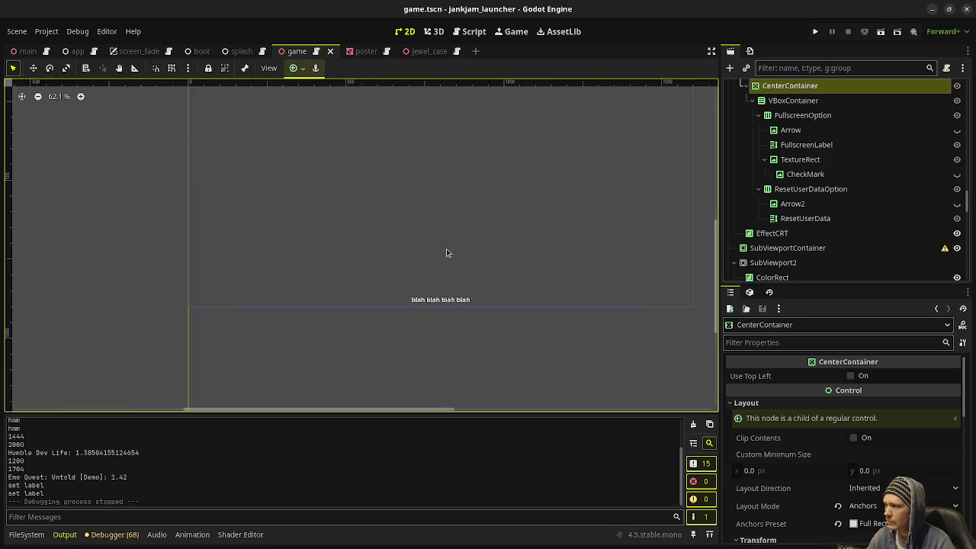
# Briefly toggle Menu's visibility, then reposition the SubViewport node in the Scene tree
pyautogui.scroll(2, 834, 190)
pyautogui.scroll(1, 897, 152)
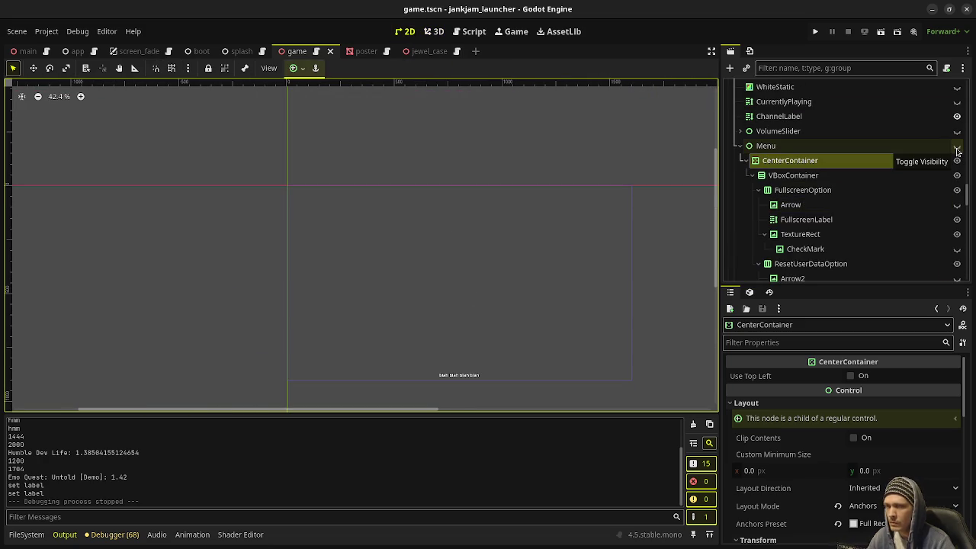
pyautogui.click(957, 151)
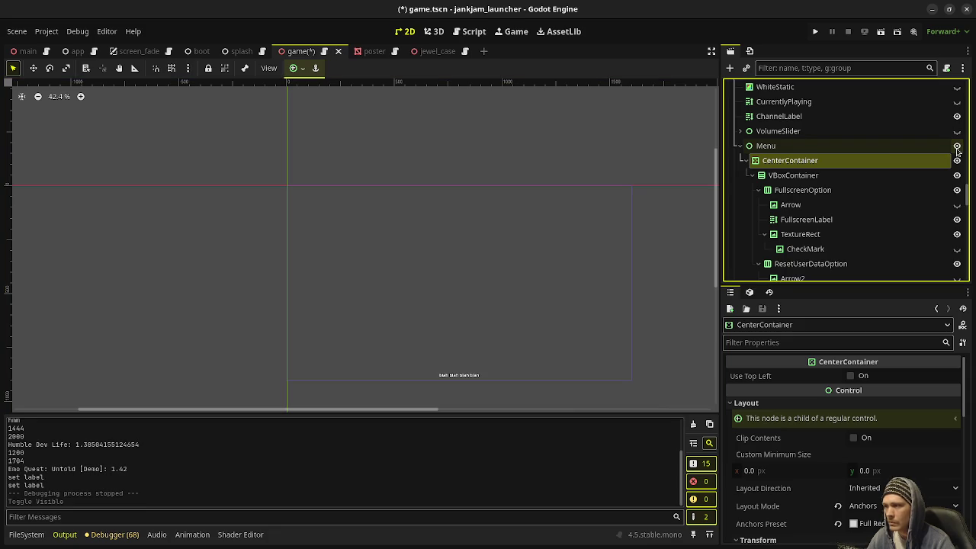
pyautogui.click(957, 151)
pyautogui.scroll(2, 904, 154)
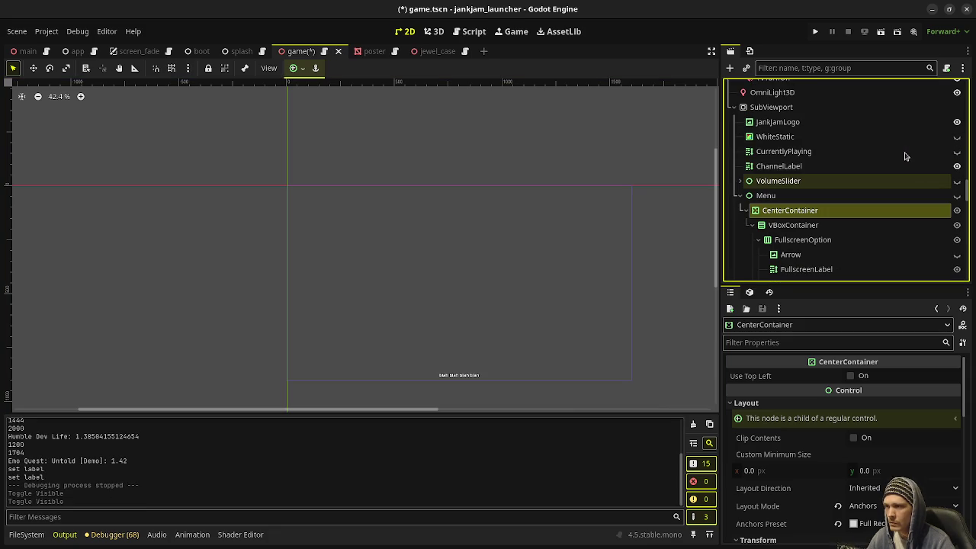
pyautogui.scroll(1, 833, 170)
pyautogui.scroll(2, 833, 170)
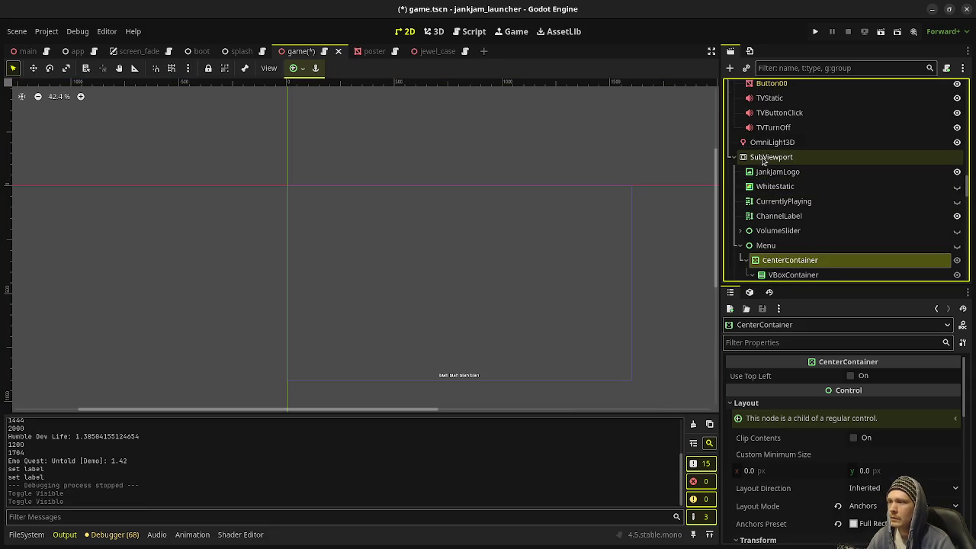
pyautogui.scroll(-10, 766, 168)
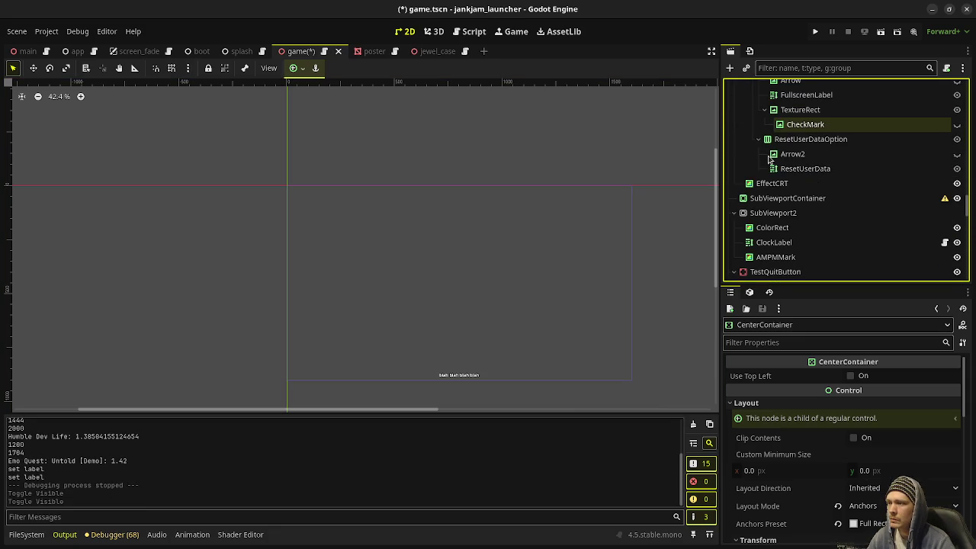
pyautogui.click(752, 198)
pyautogui.scroll(7, 752, 153)
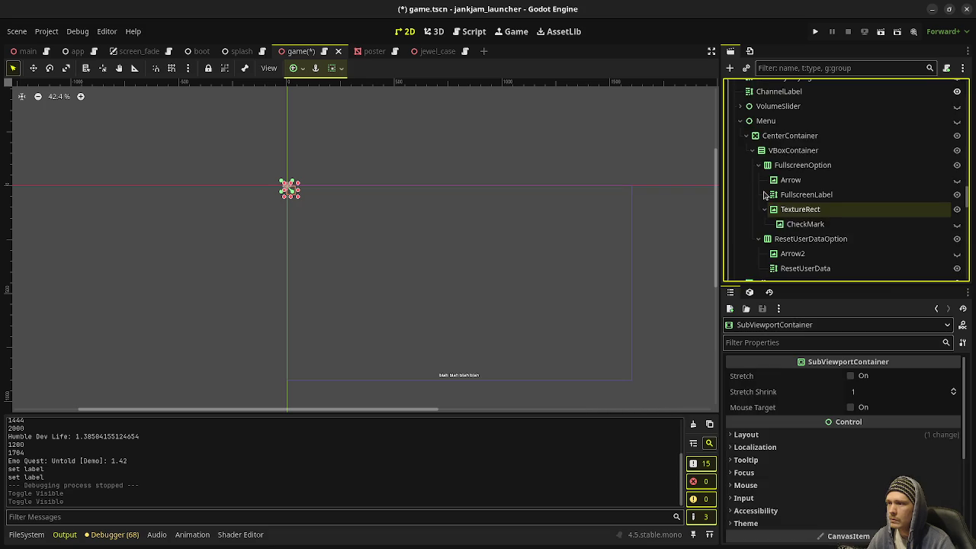
pyautogui.moveTo(752, 114)
pyautogui.mouseDown()
pyautogui.moveTo(774, 194)
pyautogui.moveTo(762, 223)
pyautogui.mouseUp()
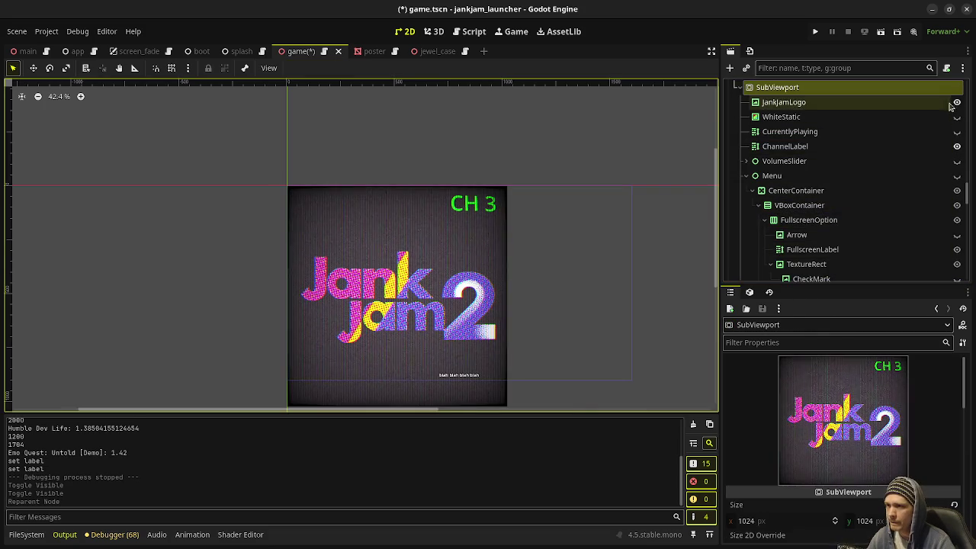
# Show the Menu options on the TV screen and hide the JankJamLogo
pyautogui.click(956, 176)
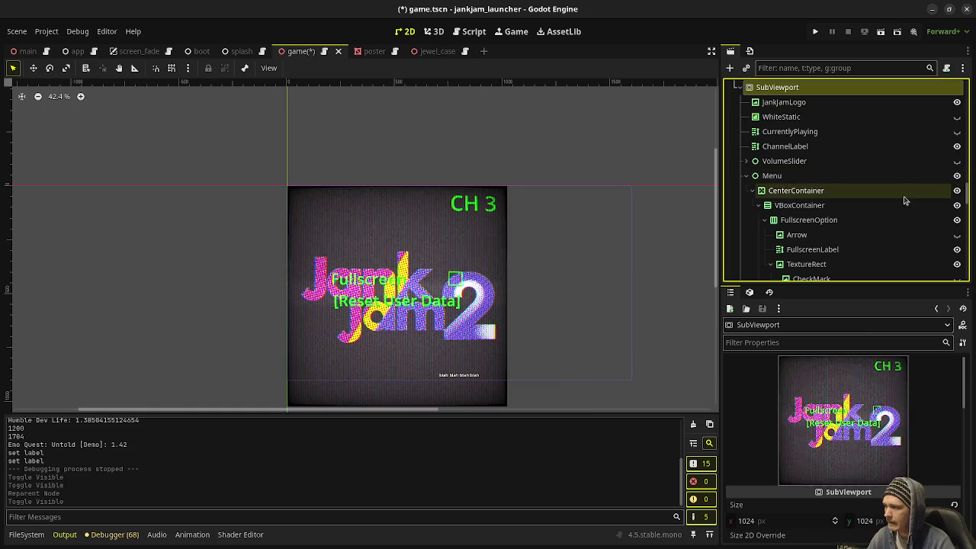
pyautogui.click(957, 101)
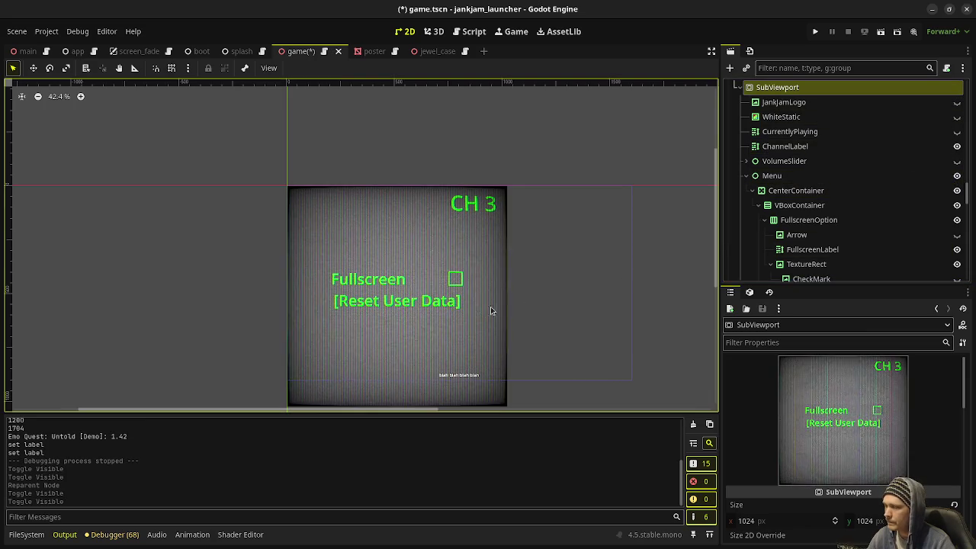
pyautogui.click(788, 176)
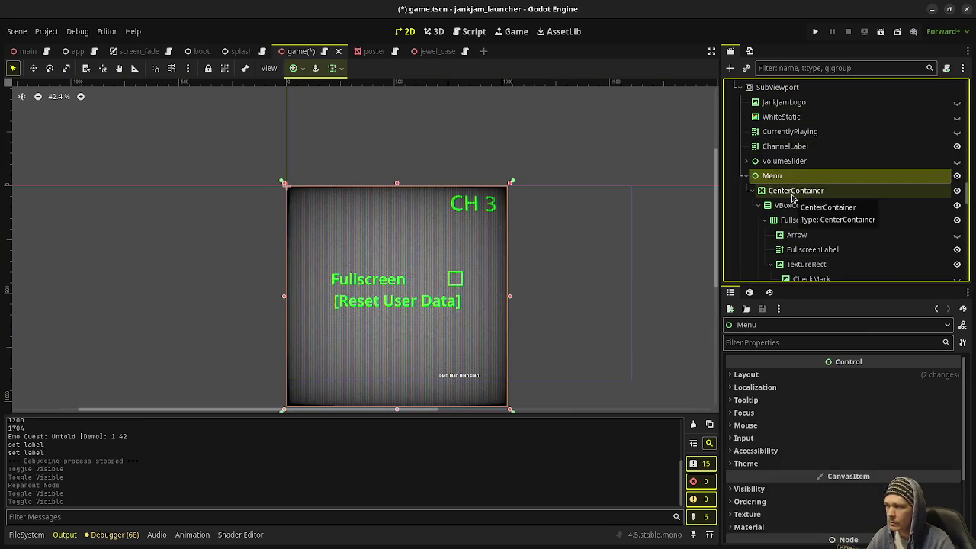
# Add a RichTextLabel node under the CenterContainer
pyautogui.click(792, 192)
pyautogui.hotkey('ctrl', 'a')
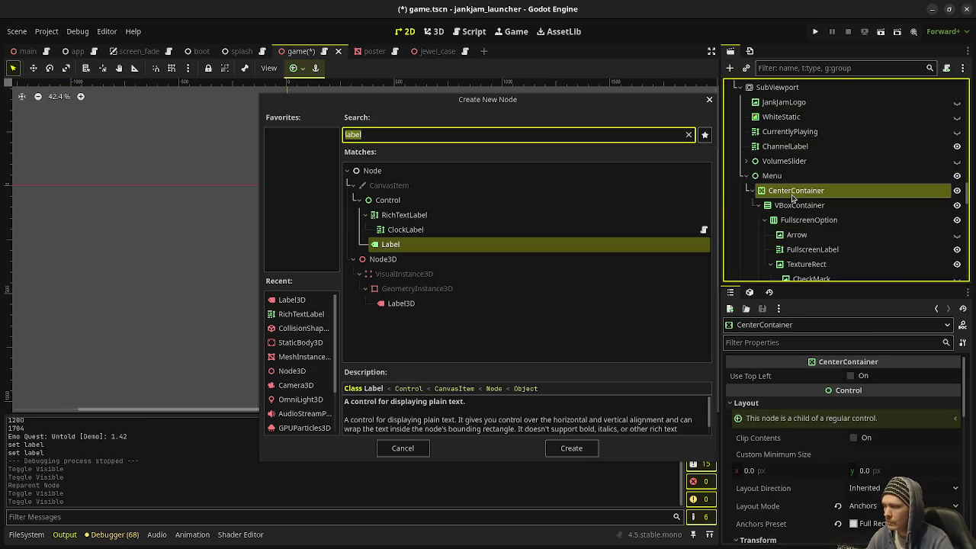
pyautogui.write('richtext')
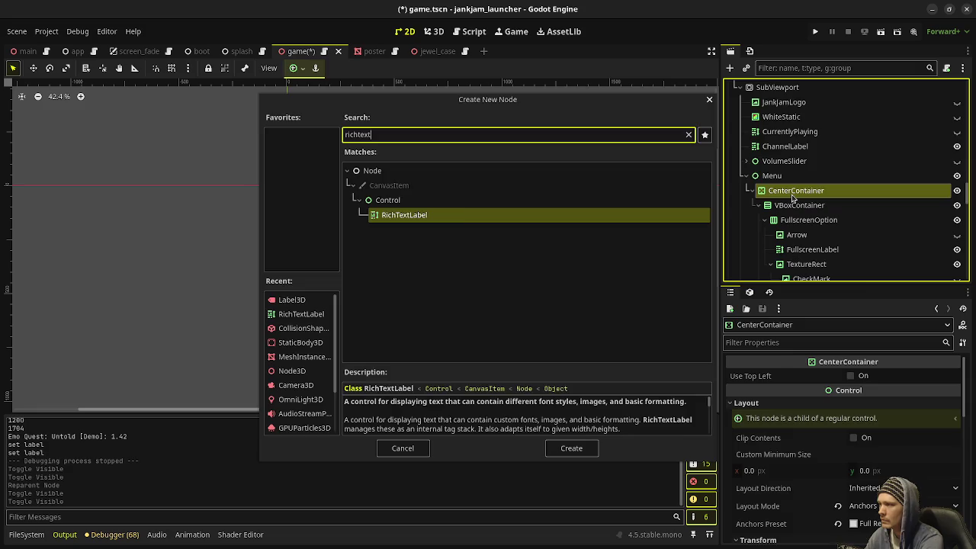
pyautogui.press('Return')
# Enter 'Channel Up/Down: Cycle through options Volume Up:Down: Select option' as its Text
pyautogui.click(796, 424)
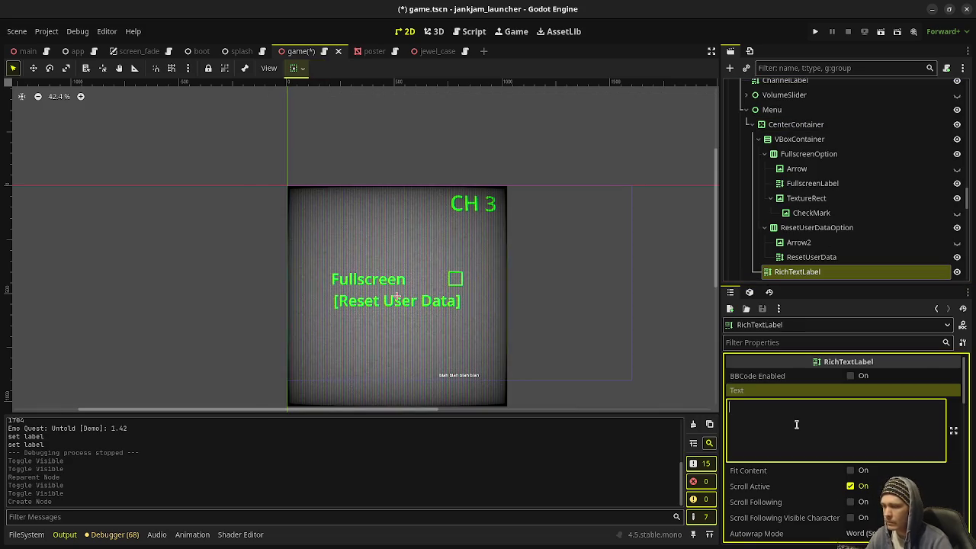
pyautogui.write('Channel')
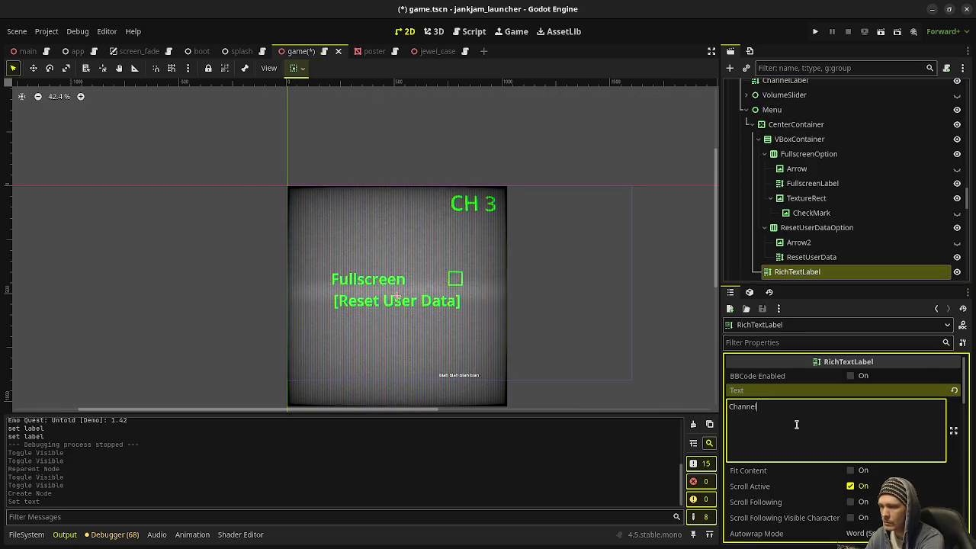
pyautogui.write(' Up/D')
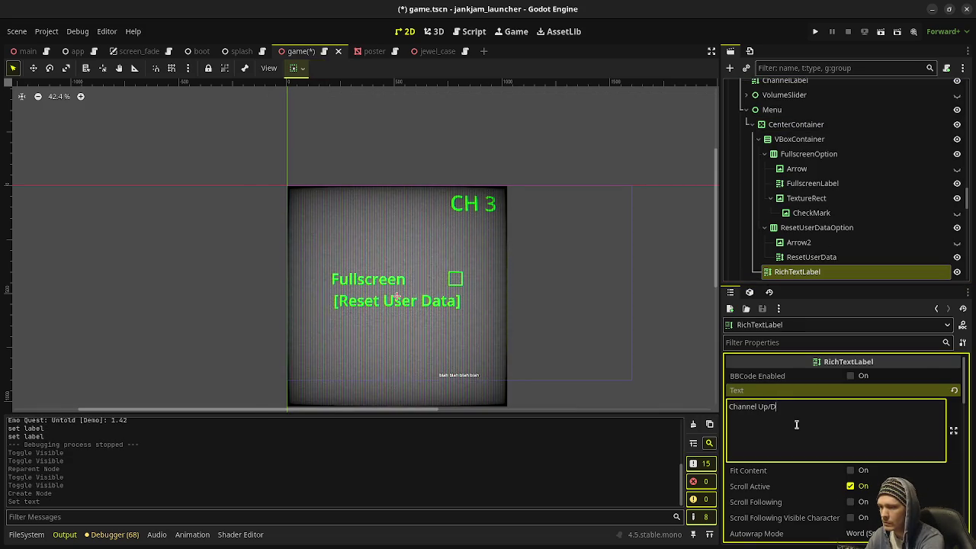
pyautogui.write('own: Cycle ')
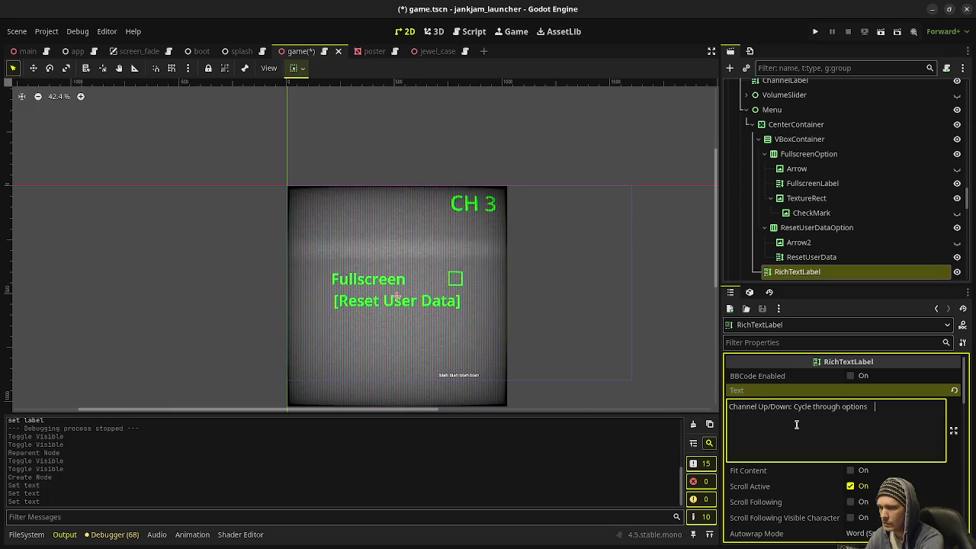
pyautogui.write(' Volume Up')
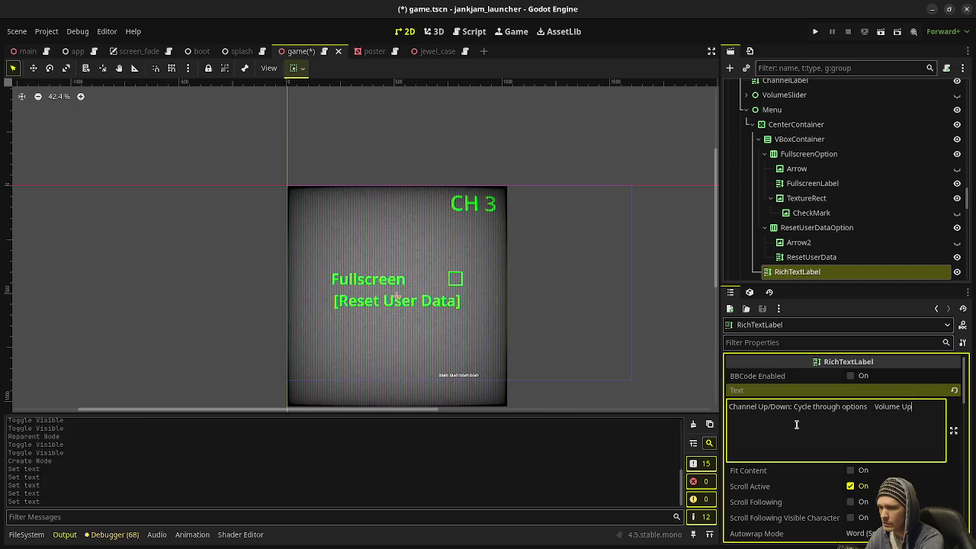
pyautogui.write(':Down')
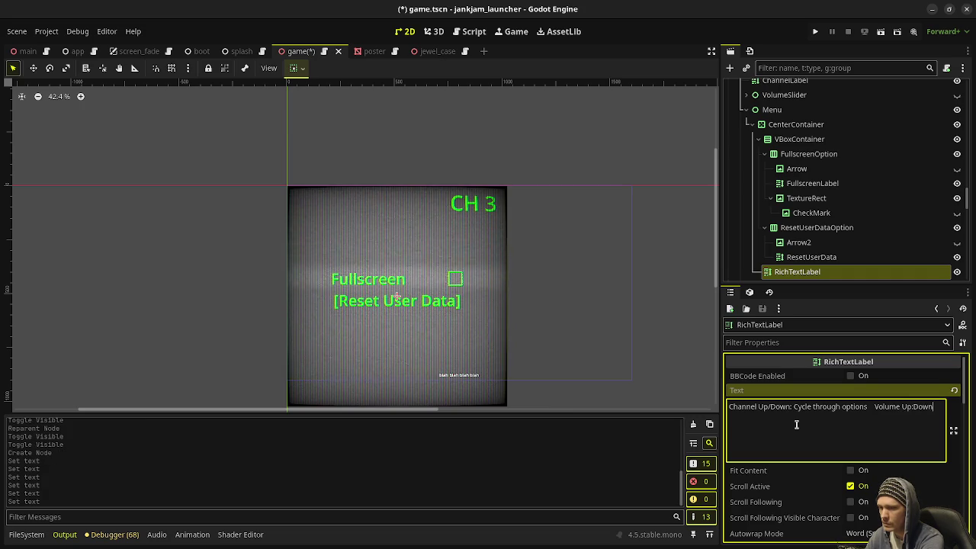
pyautogui.write(':')
pyautogui.press('Return')
pyautogui.write('Select')
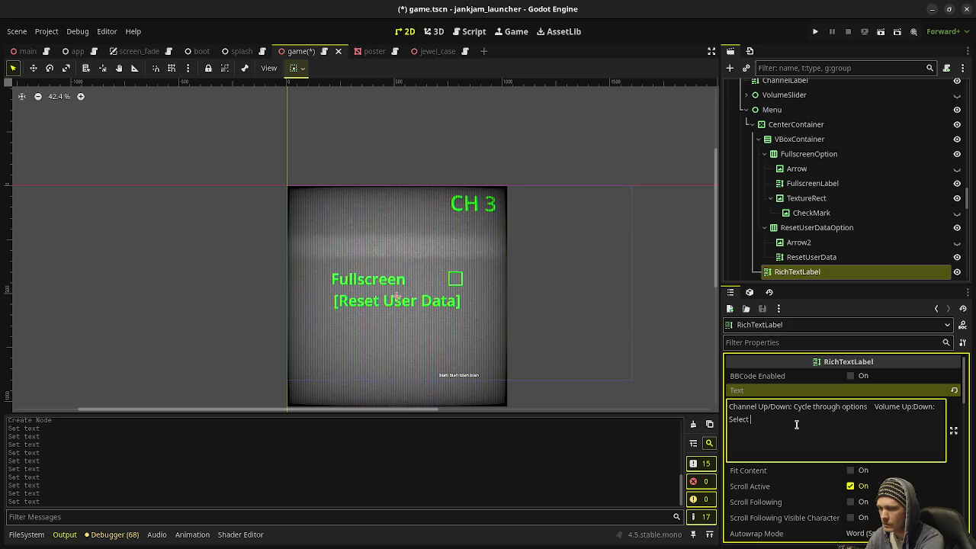
pyautogui.write('ption')
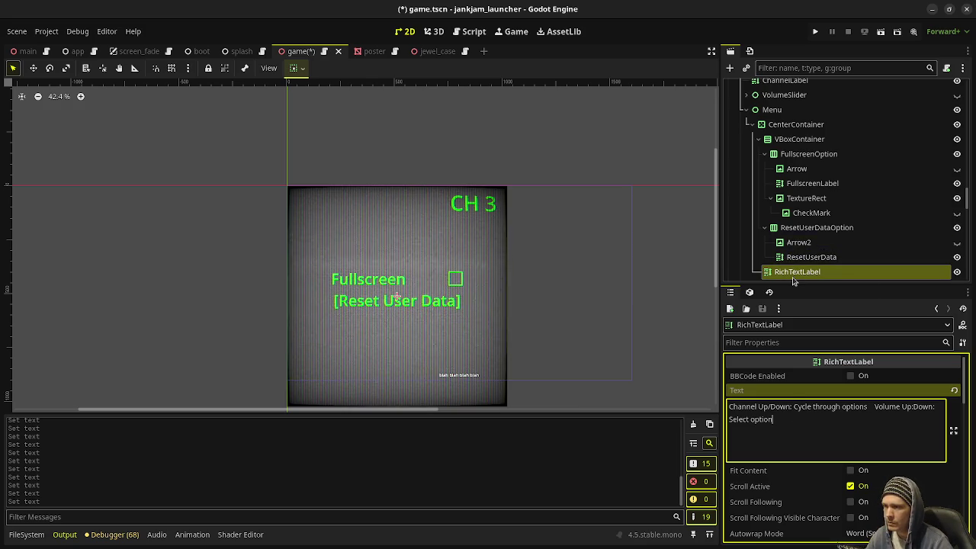
pyautogui.scroll(-2, 792, 259)
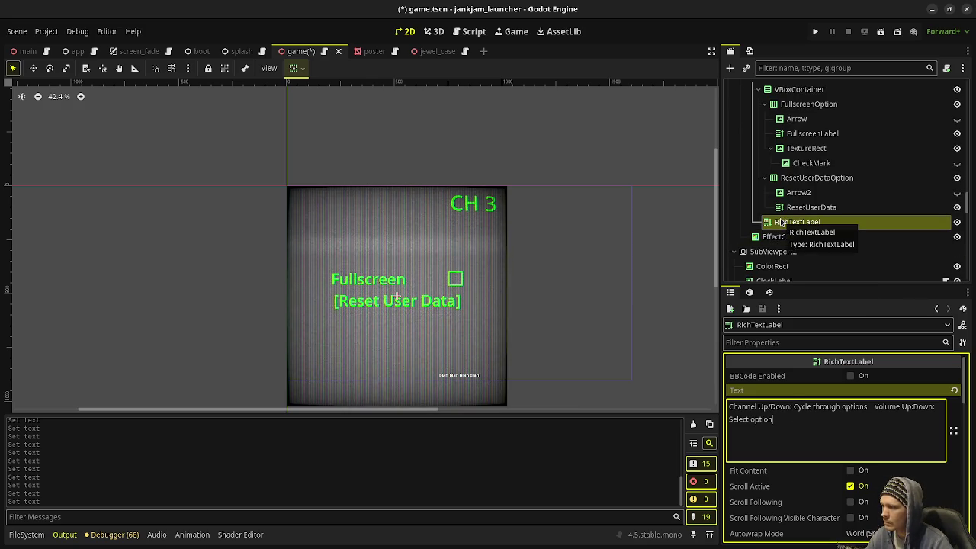
# Turn on Fit Content and turn off Scroll Active for the help label
pyautogui.click(850, 470)
pyautogui.click(851, 486)
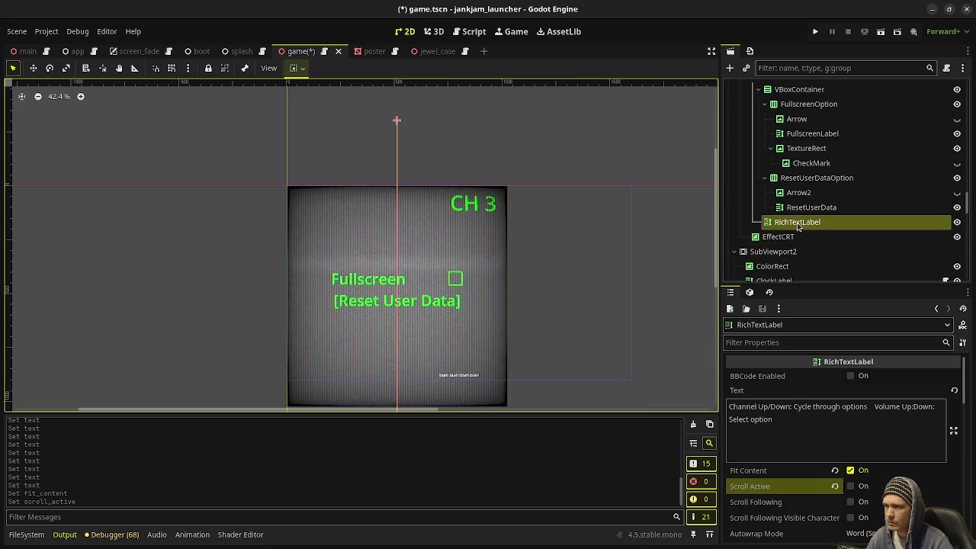
pyautogui.scroll(2, 796, 225)
pyautogui.scroll(-1, 793, 213)
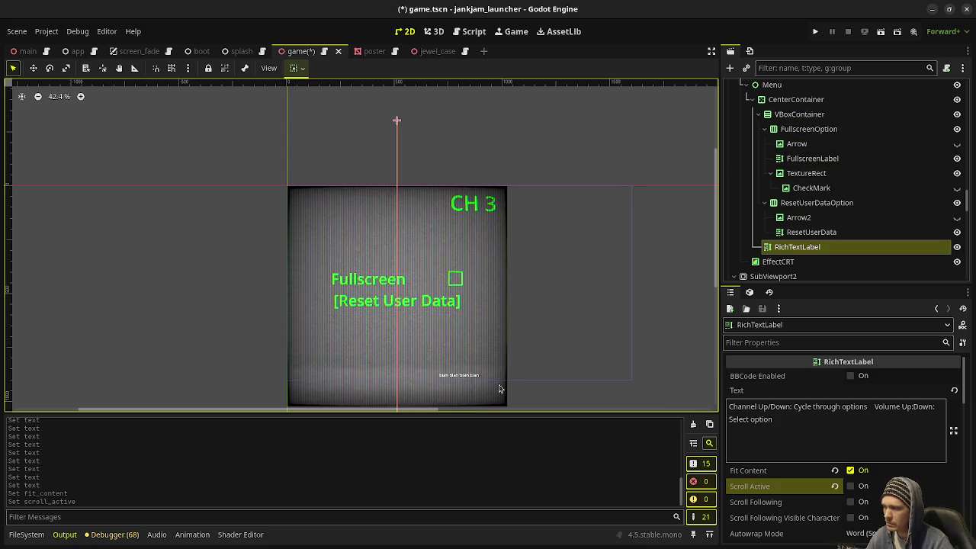
pyautogui.scroll(-2, 453, 289)
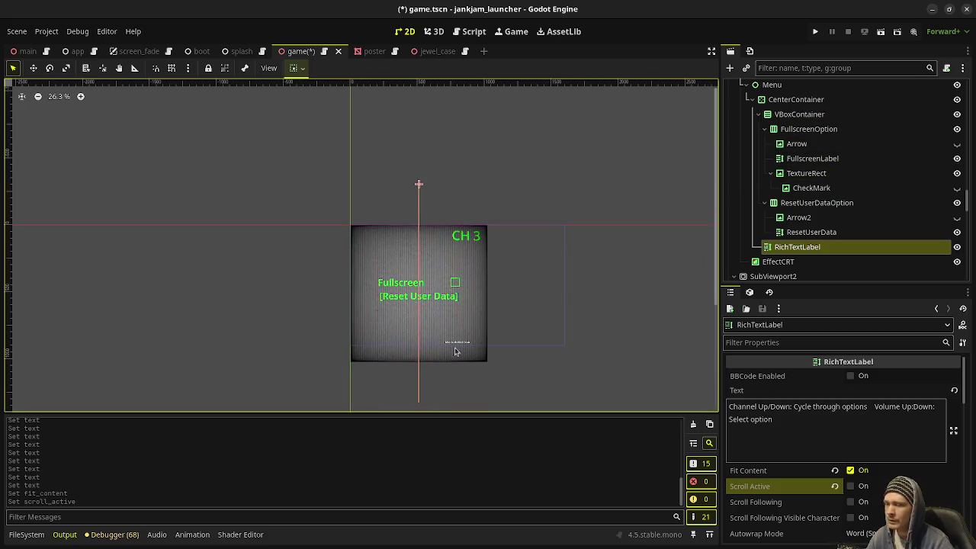
pyautogui.scroll(3, 454, 347)
pyautogui.scroll(-5, 793, 438)
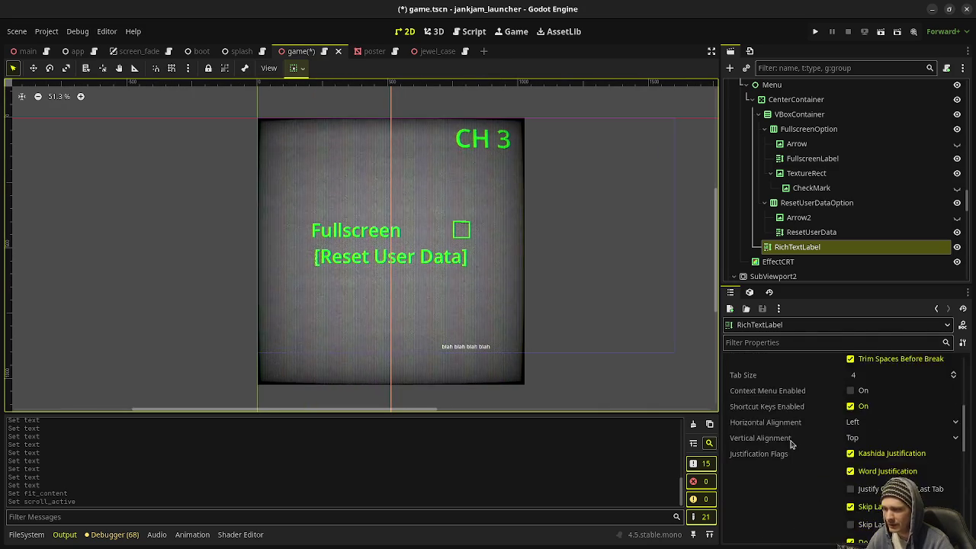
pyautogui.scroll(-3, 791, 442)
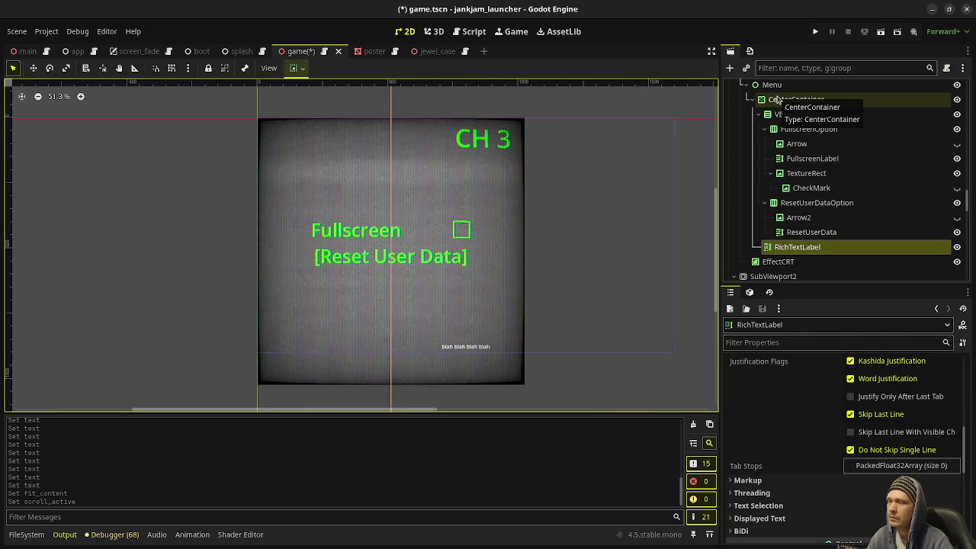
pyautogui.scroll(-1, 768, 511)
pyautogui.scroll(-2, 768, 510)
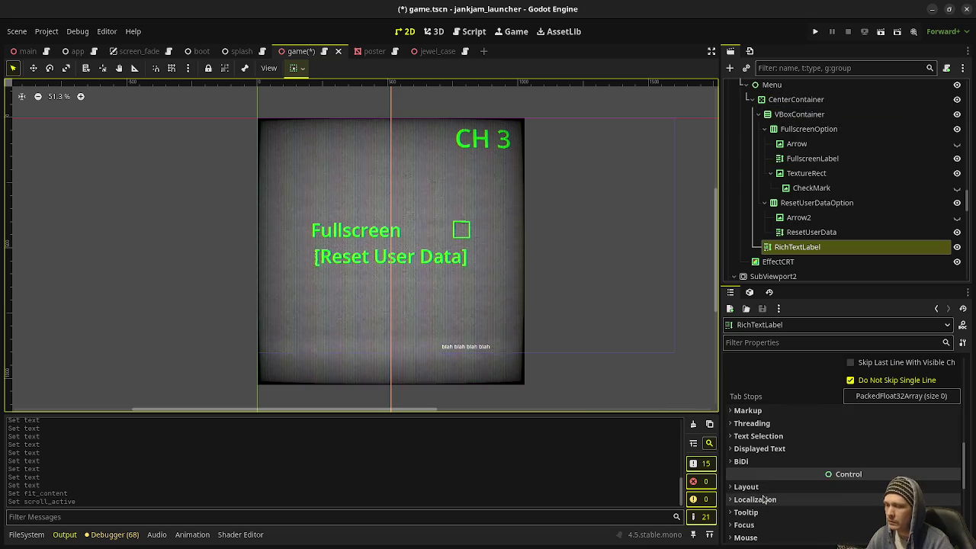
# Expand the label's Layout, Container Sizing and Transform sections in the Inspector
pyautogui.click(770, 485)
pyautogui.scroll(-3, 777, 453)
pyautogui.scroll(-3, 776, 458)
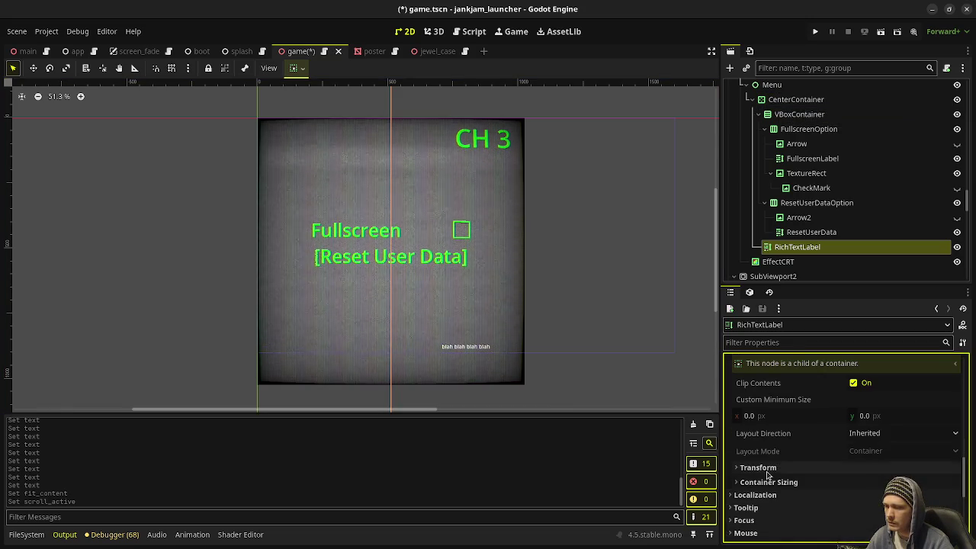
pyautogui.click(777, 477)
pyautogui.scroll(-3, 782, 465)
pyautogui.click(778, 399)
pyautogui.scroll(-4, 785, 412)
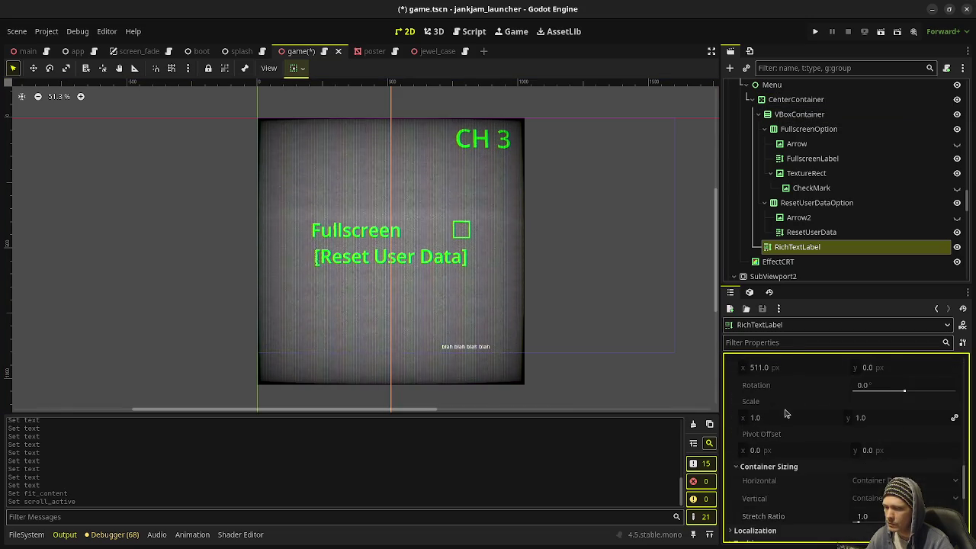
# Copy the help text and delete the old RichTextLabel from the CenterContainer
pyautogui.rightClick(789, 248)
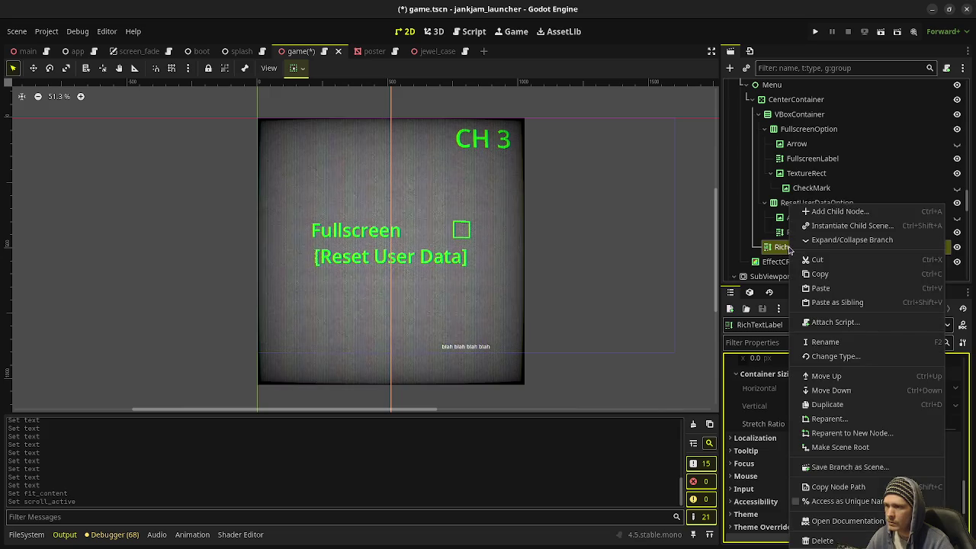
pyautogui.click(820, 540)
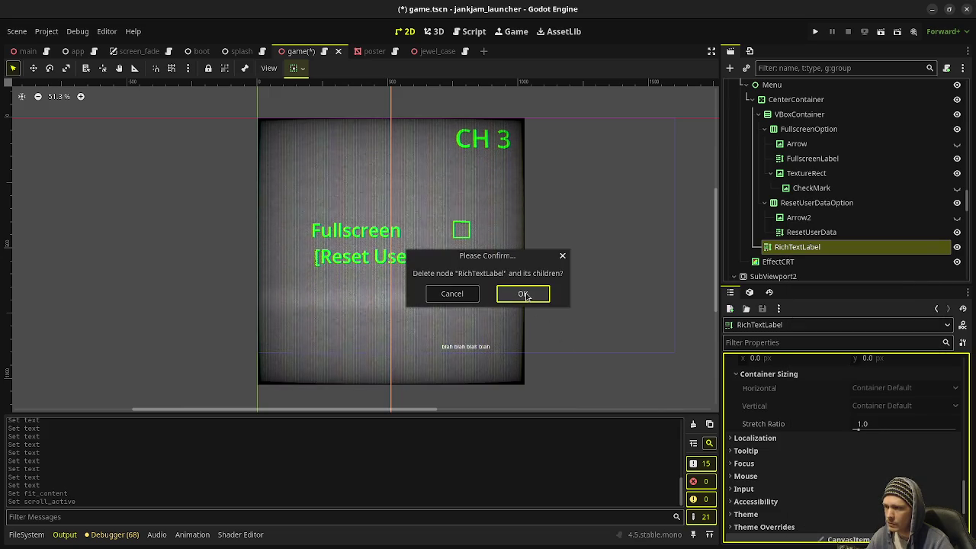
pyautogui.click(524, 295)
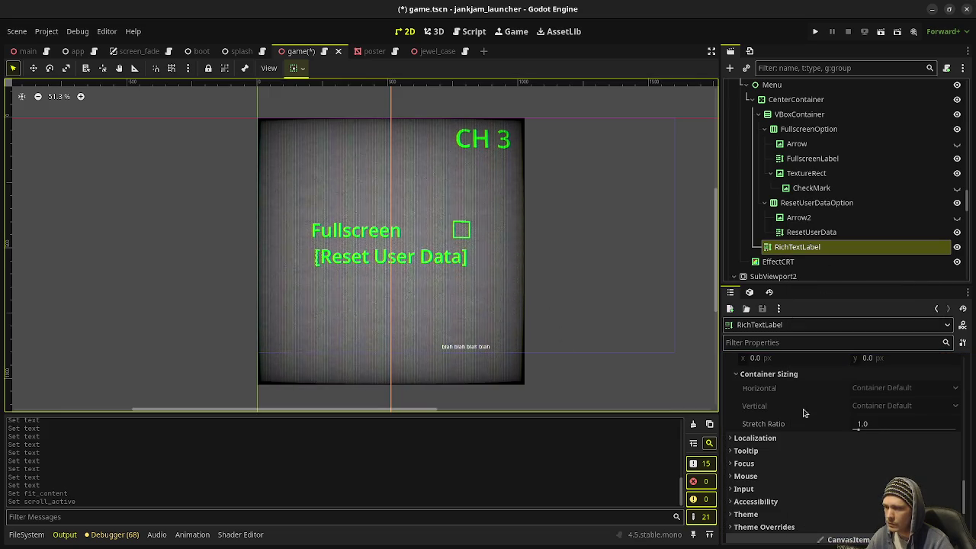
pyautogui.scroll(15, 802, 412)
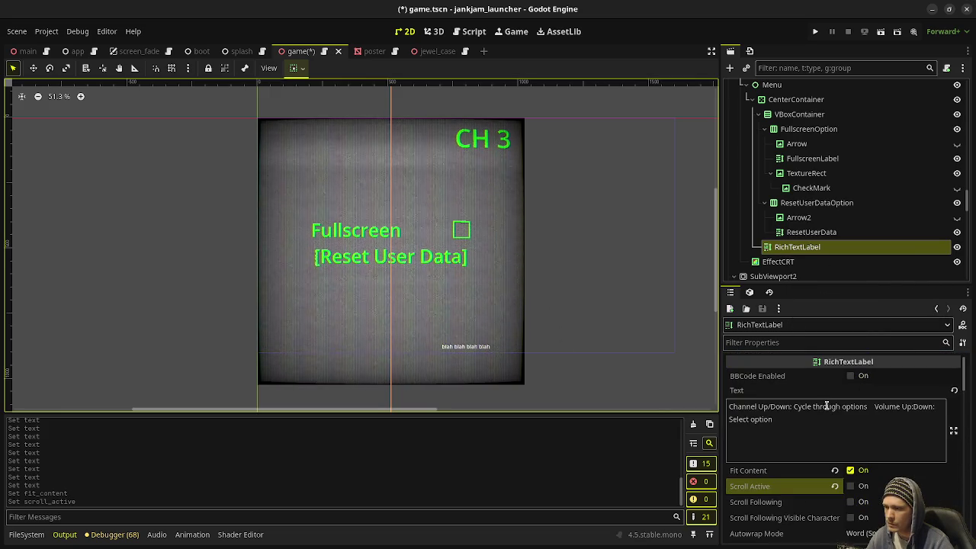
pyautogui.tripleClick(826, 406)
pyautogui.hotkey('ctrl', 'c')
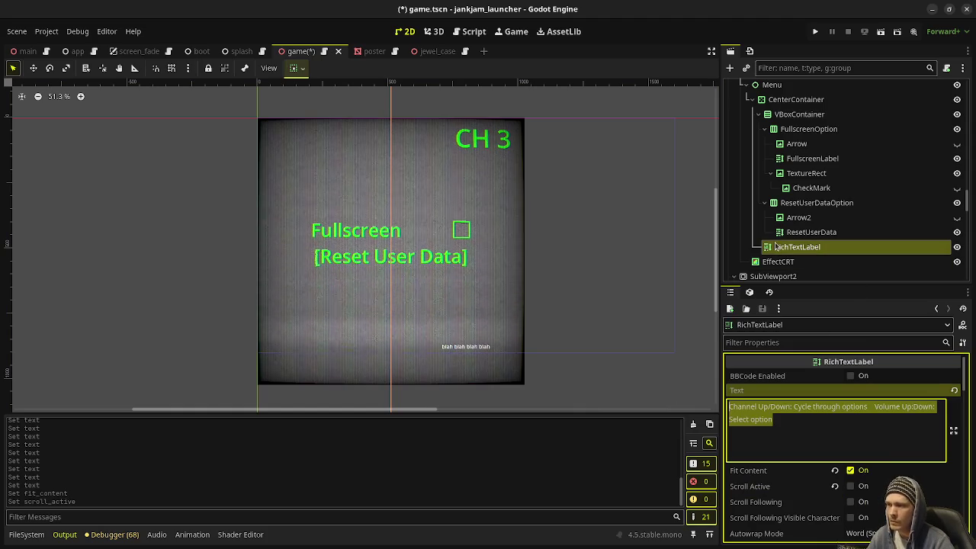
pyautogui.click(811, 232)
pyautogui.click(797, 247)
pyautogui.rightClick(793, 246)
pyautogui.click(835, 539)
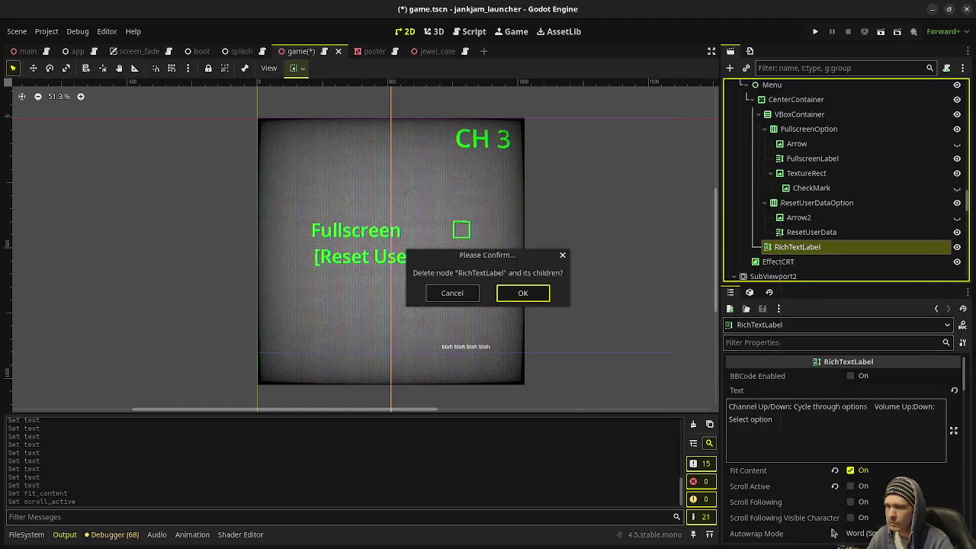
pyautogui.click(528, 292)
# Add a new RichTextLabel directly under the Menu node
pyautogui.click(785, 100)
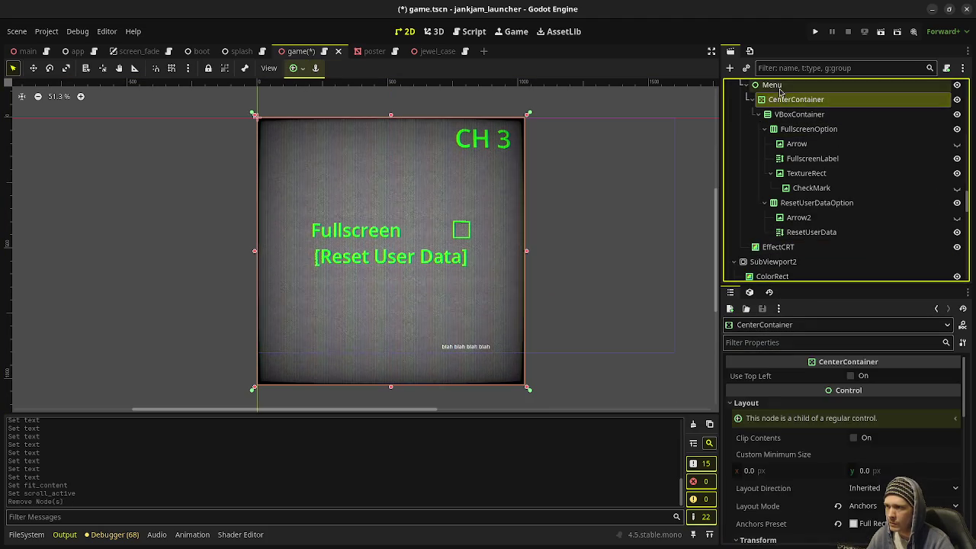
pyautogui.click(772, 84)
pyautogui.hotkey('ctrl', 'a')
pyautogui.write('rich')
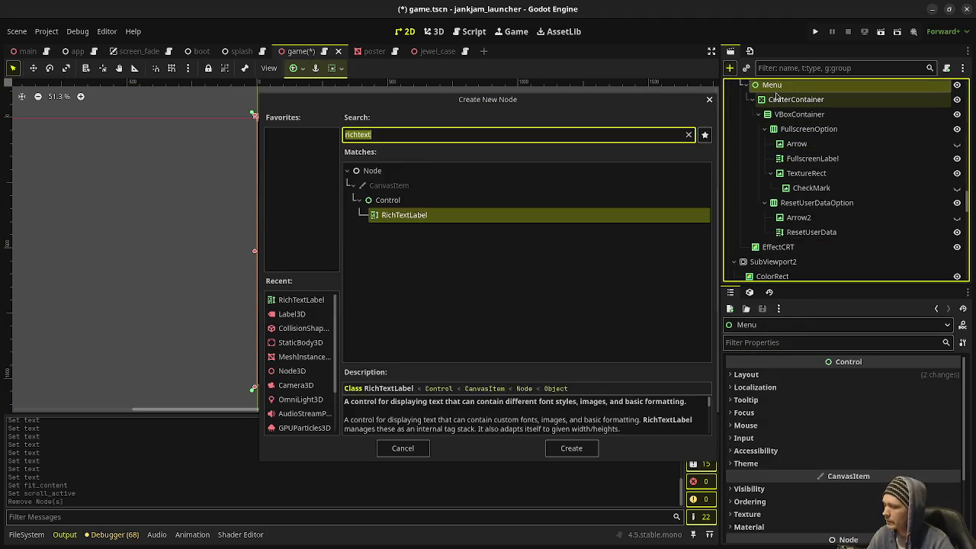
pyautogui.press('Return')
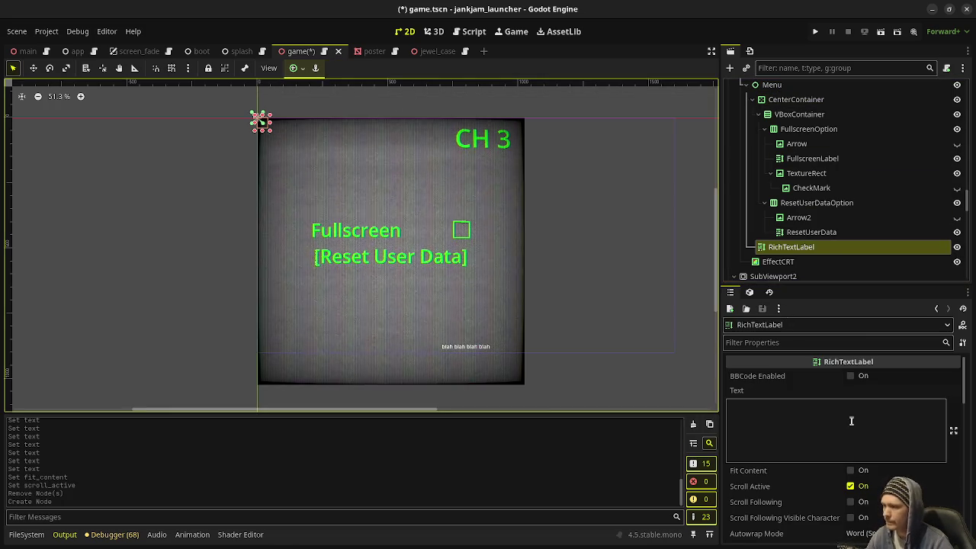
# Paste the help text into the new label, enable Fit Content and disable Scroll Active
pyautogui.click(800, 444)
pyautogui.hotkey('ctrl', 'v')
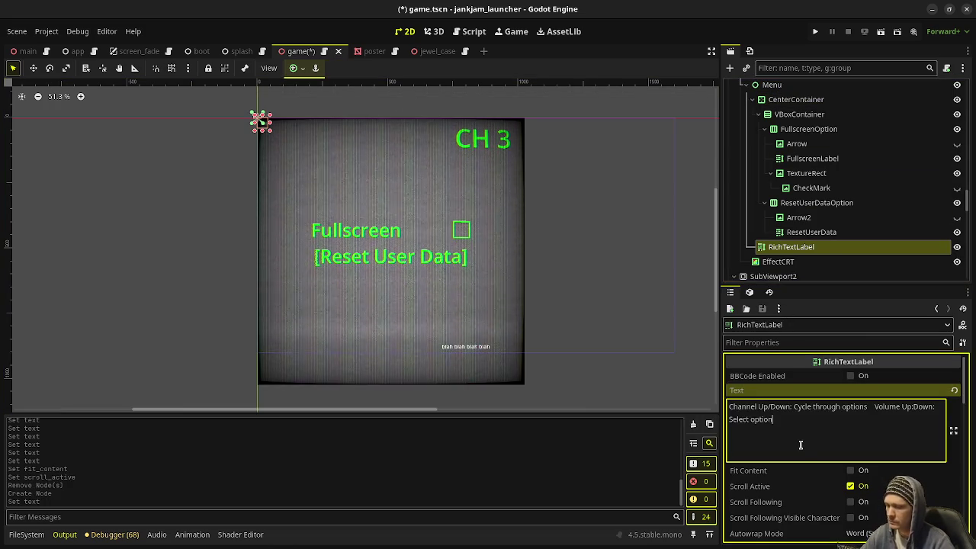
pyautogui.click(848, 471)
pyautogui.click(850, 480)
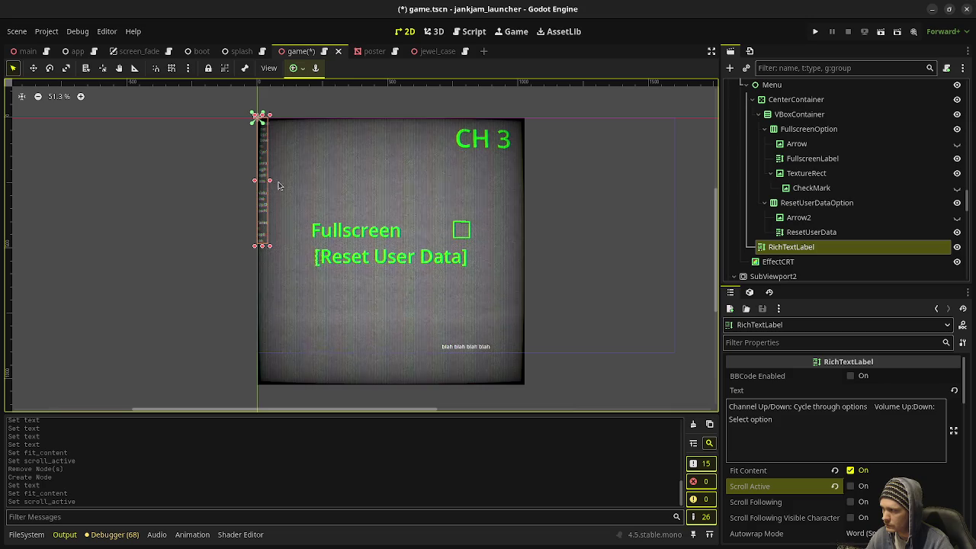
pyautogui.moveTo(272, 181); pyautogui.dragTo(432, 166)
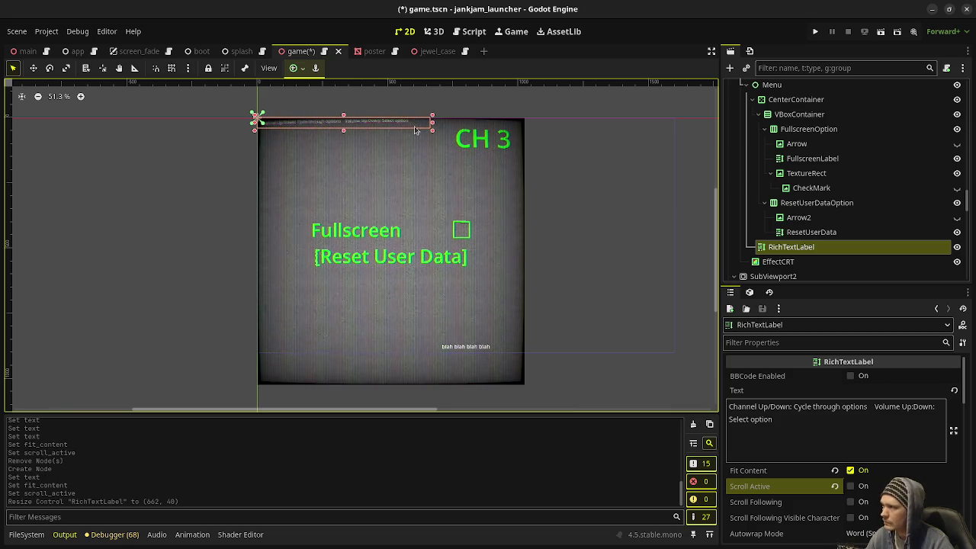
pyautogui.click(294, 68)
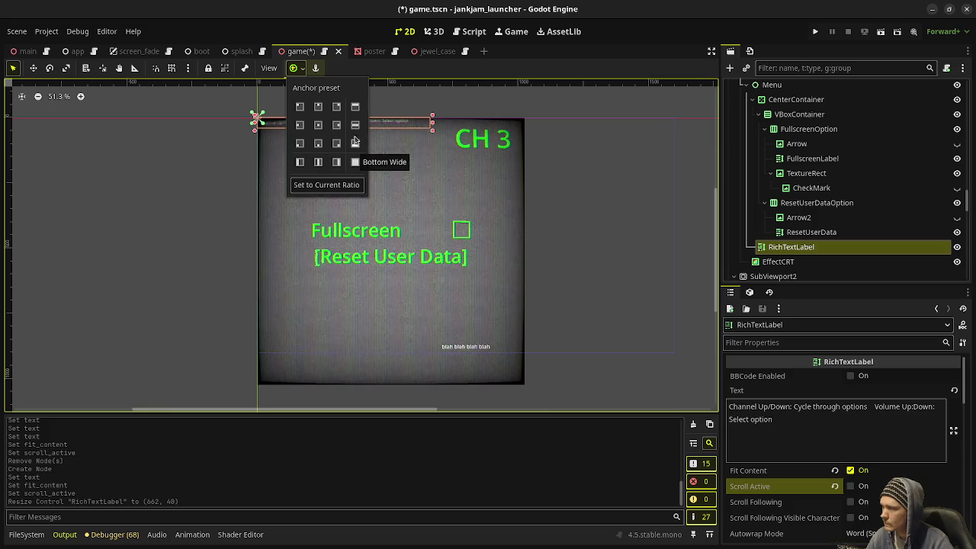
pyautogui.click(354, 126)
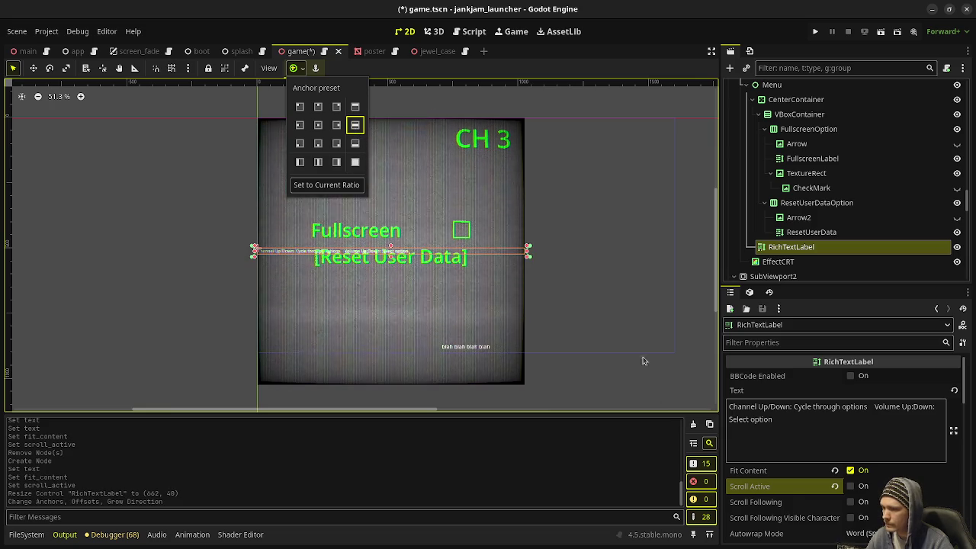
pyautogui.click(616, 462)
pyautogui.scroll(-5, 801, 432)
pyautogui.scroll(-2, 801, 433)
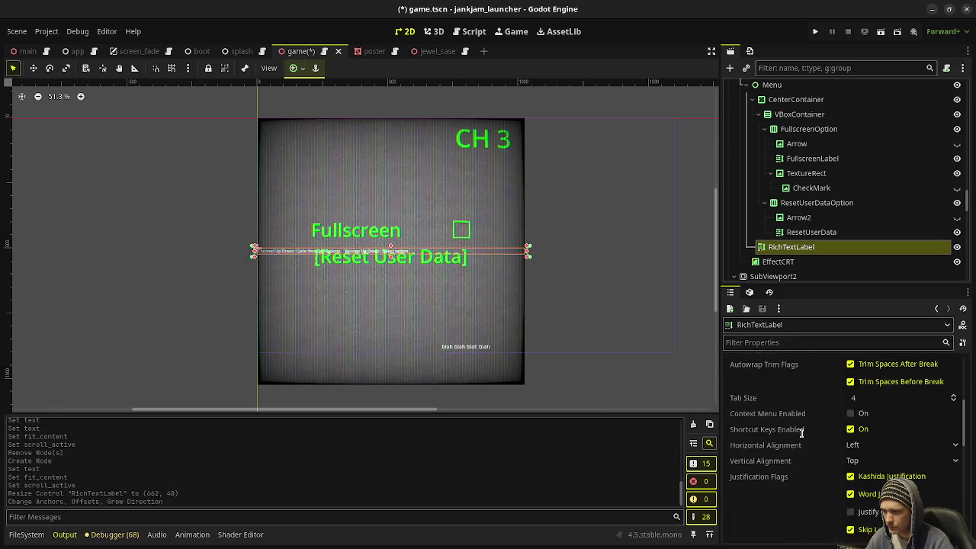
pyautogui.scroll(-2, 866, 488)
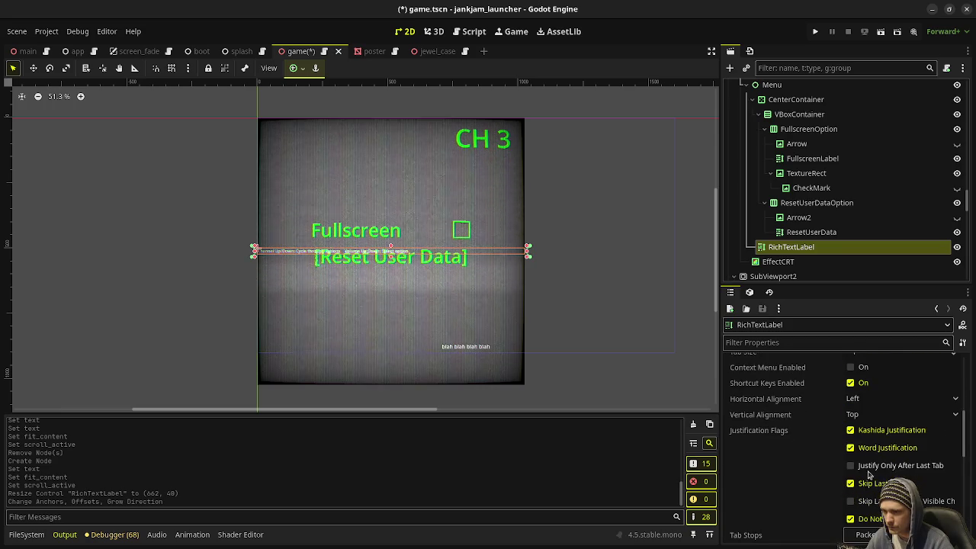
pyautogui.scroll(1, 862, 434)
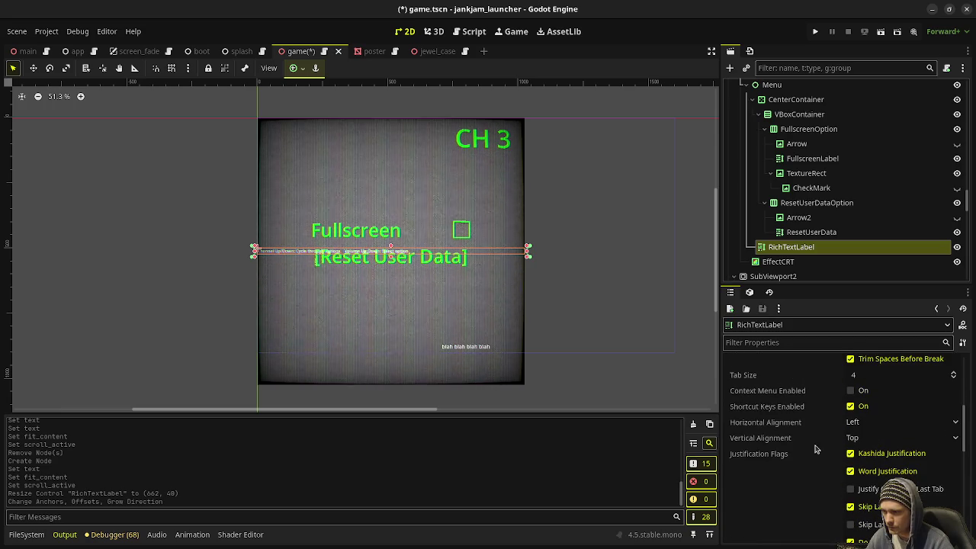
pyautogui.scroll(7, 796, 415)
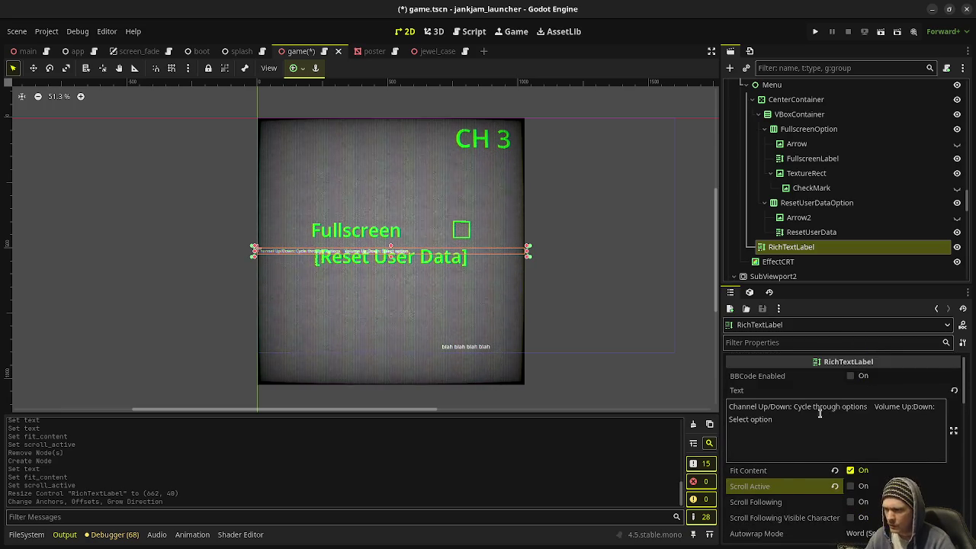
pyautogui.click(867, 409)
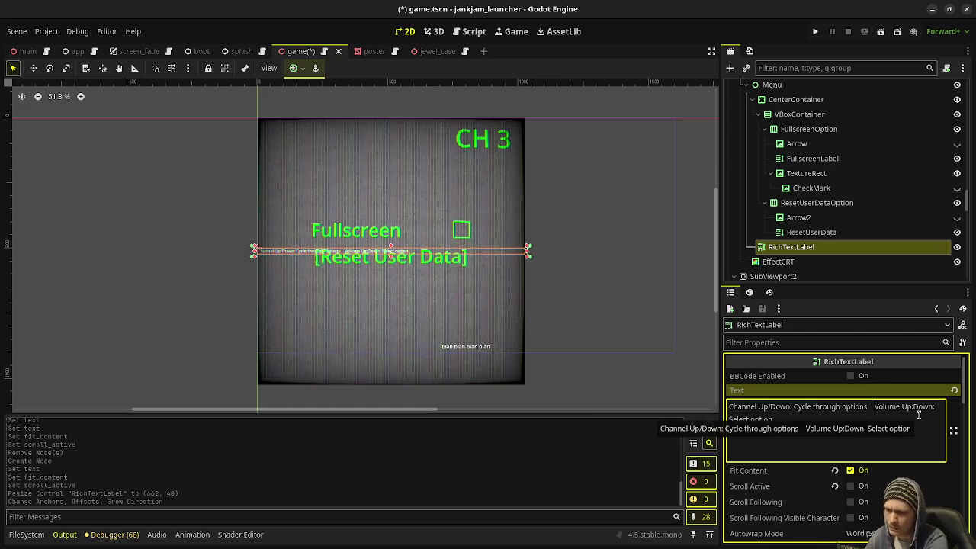
# Put the Volume hint on its own second line of the help text
pyautogui.press('BackSpace')
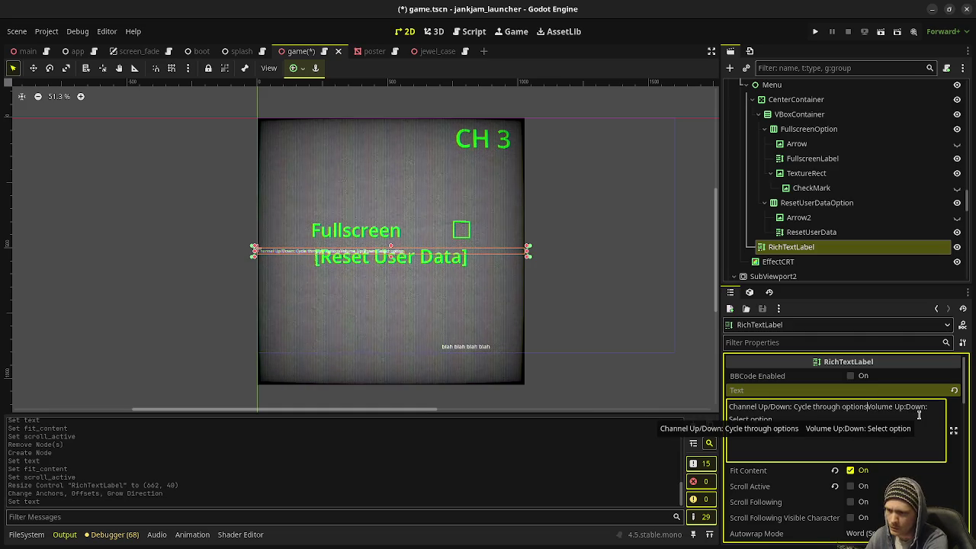
pyautogui.press('Return')
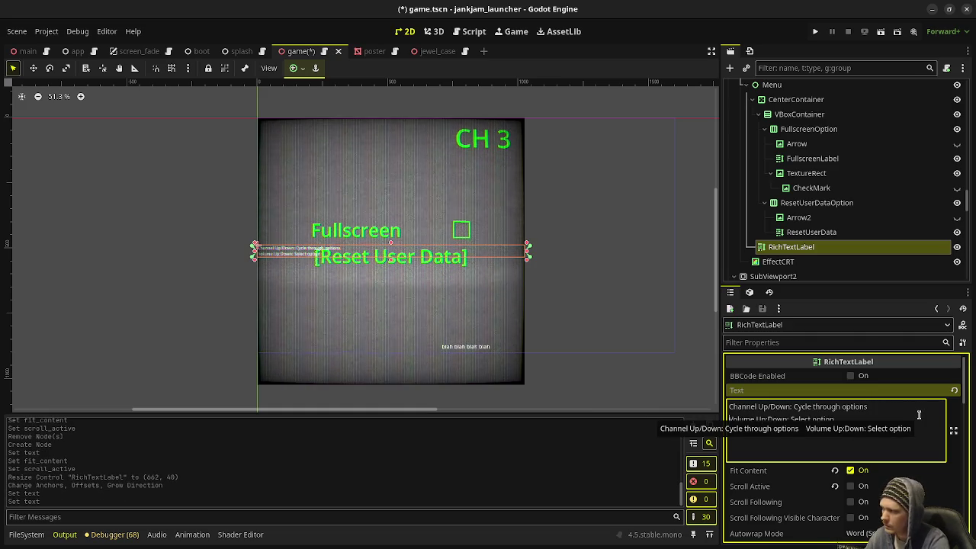
pyautogui.scroll(-10, 785, 433)
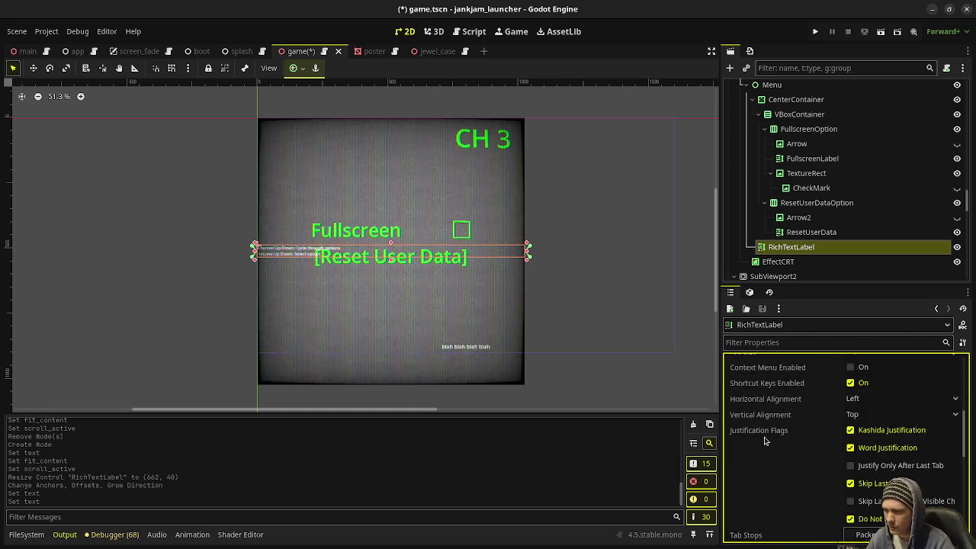
pyautogui.scroll(-5, 765, 441)
# Set the help label's Theme Overrides normal font size to 26
pyautogui.click(766, 457)
pyautogui.scroll(-1, 772, 484)
pyautogui.click(772, 484)
pyautogui.click(866, 497)
pyautogui.write('24')
pyautogui.press('Return')
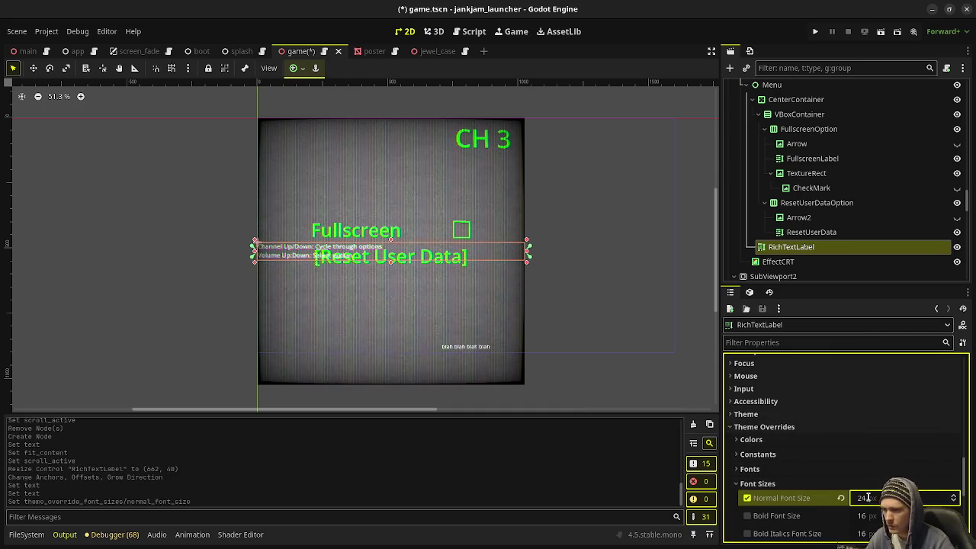
pyautogui.write('32')
pyautogui.press('Return')
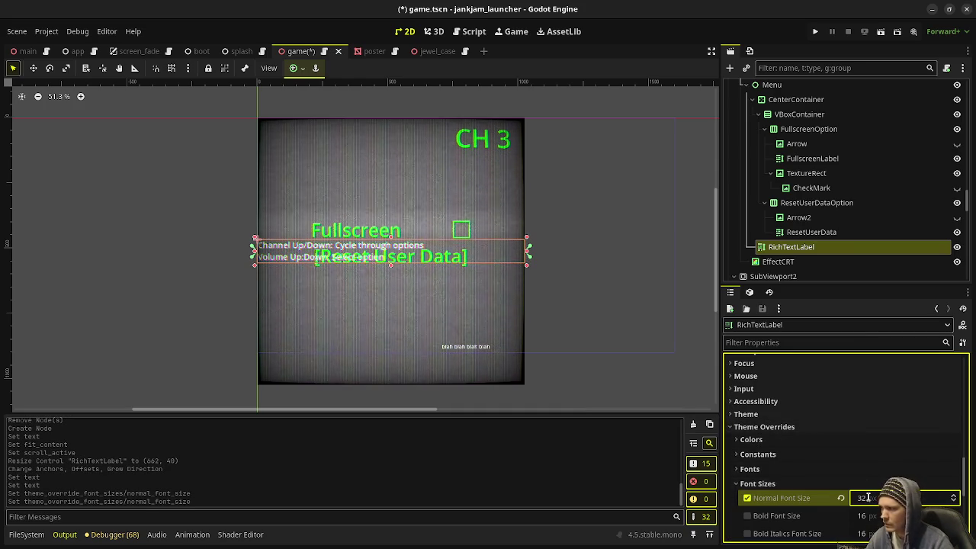
pyautogui.doubleClick(867, 497)
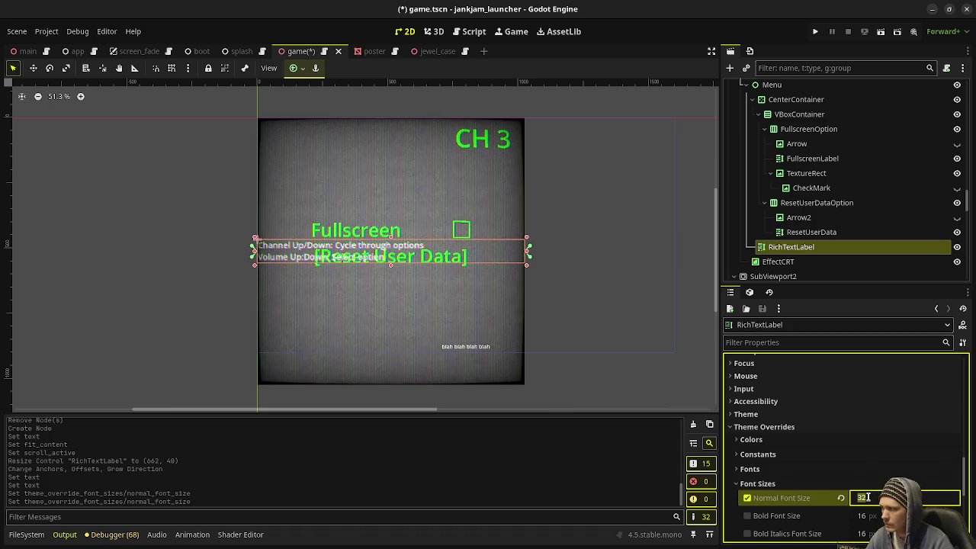
pyautogui.write('26')
pyautogui.press('Return')
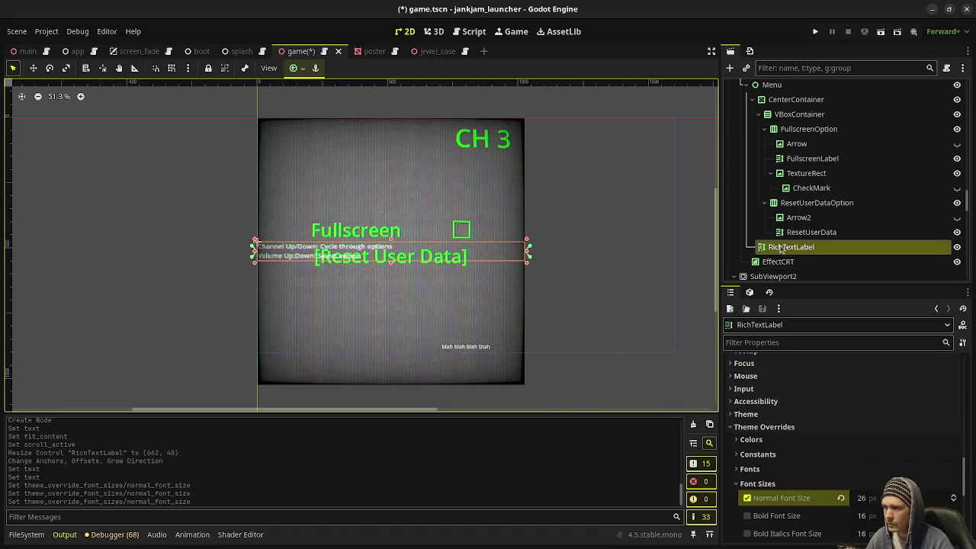
# Copy the green Default Color from the ResetUserData label
pyautogui.scroll(-3, 793, 462)
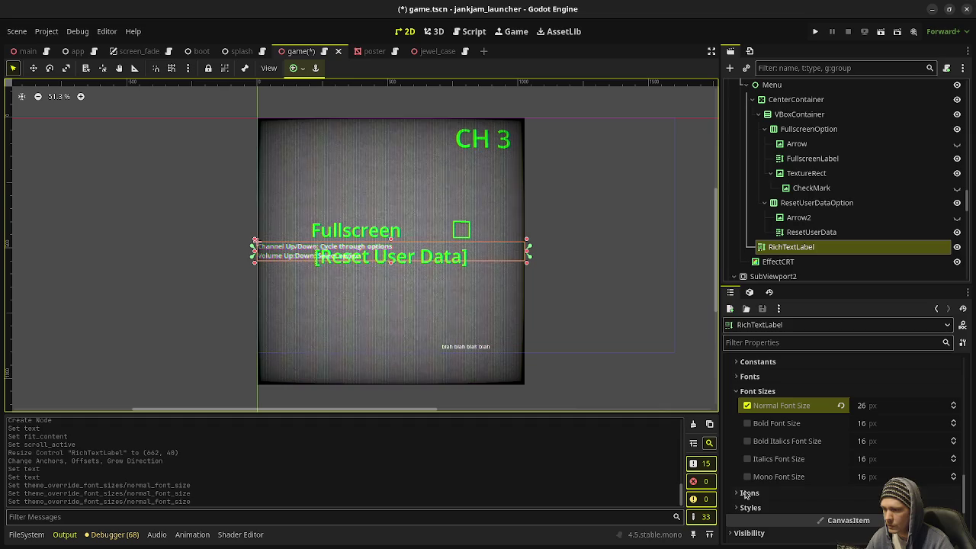
pyautogui.scroll(1, 773, 488)
pyautogui.click(793, 370)
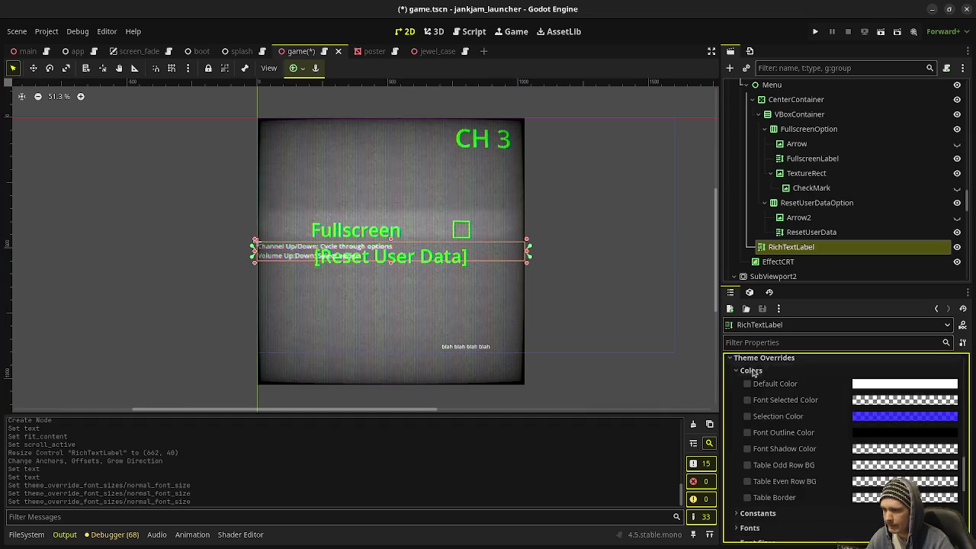
pyautogui.scroll(3, 795, 394)
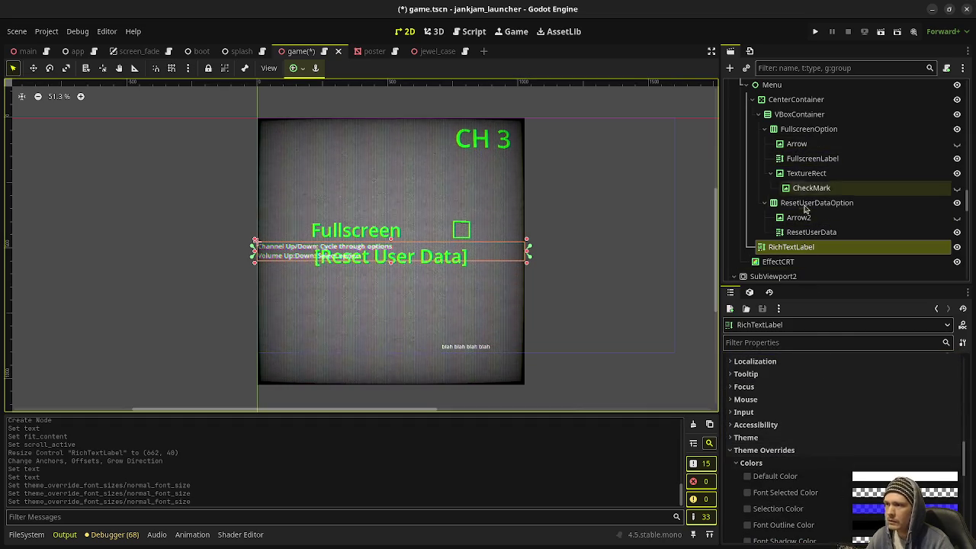
pyautogui.click(808, 232)
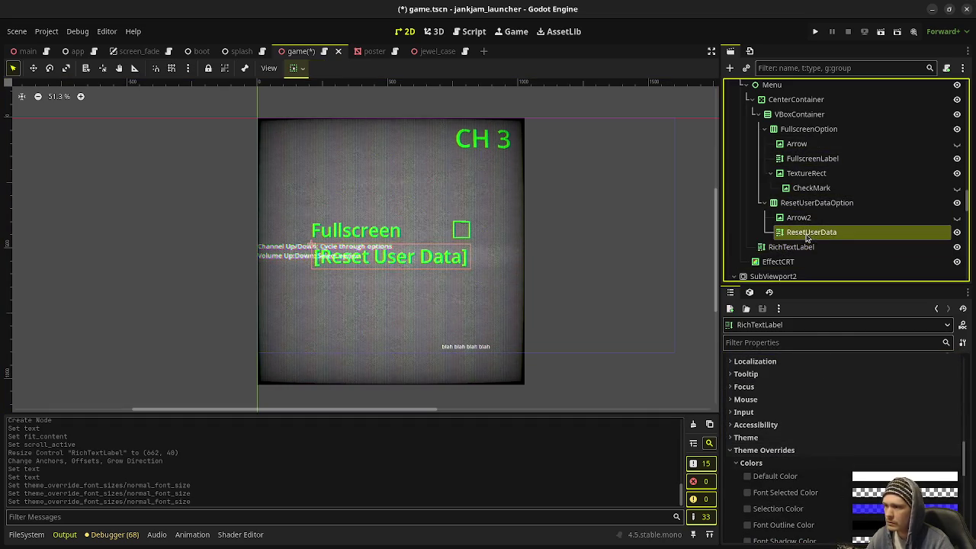
pyautogui.scroll(-5, 798, 448)
pyautogui.scroll(-4, 799, 447)
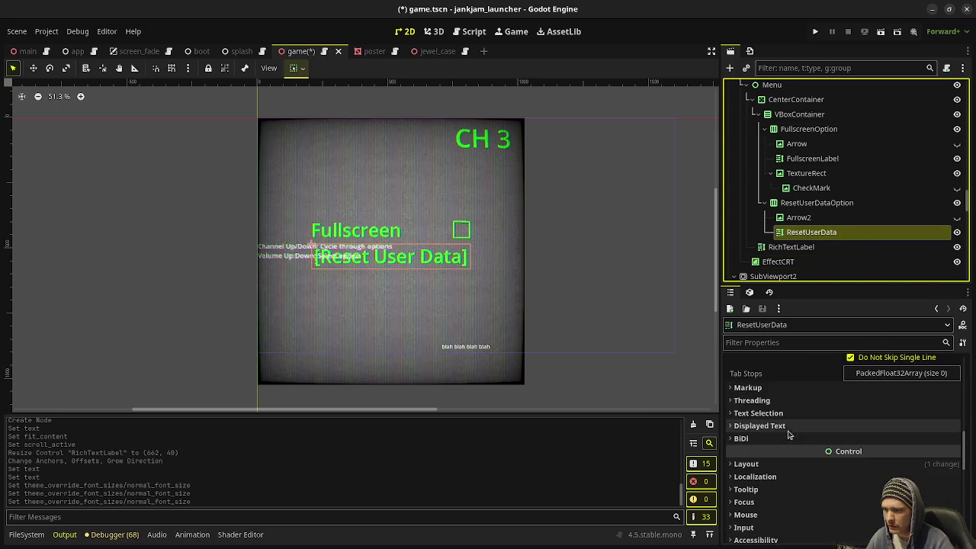
pyautogui.scroll(-6, 793, 446)
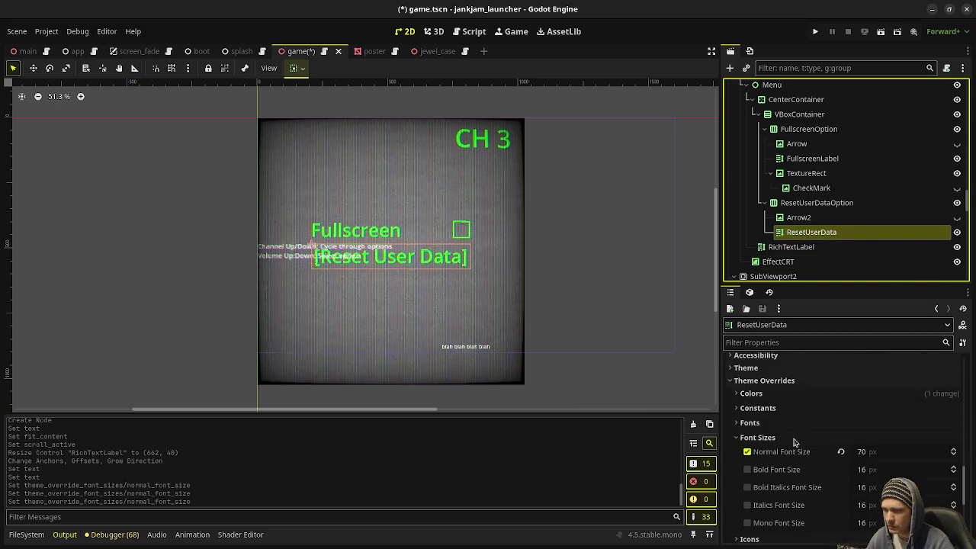
pyautogui.scroll(-2, 795, 449)
pyautogui.scroll(2, 793, 450)
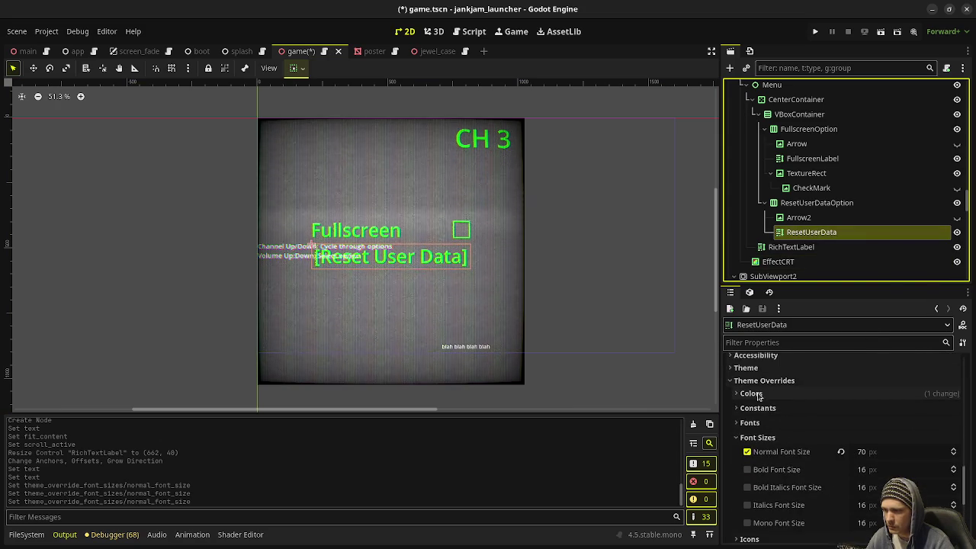
pyautogui.click(750, 393)
pyautogui.rightClick(778, 407)
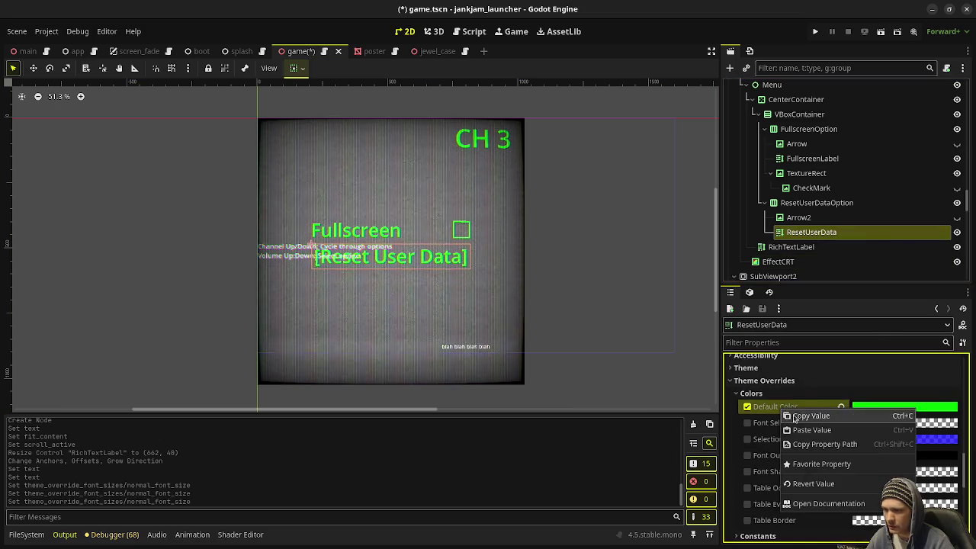
# Paste the green colour into the help label's Default Color
pyautogui.click(793, 246)
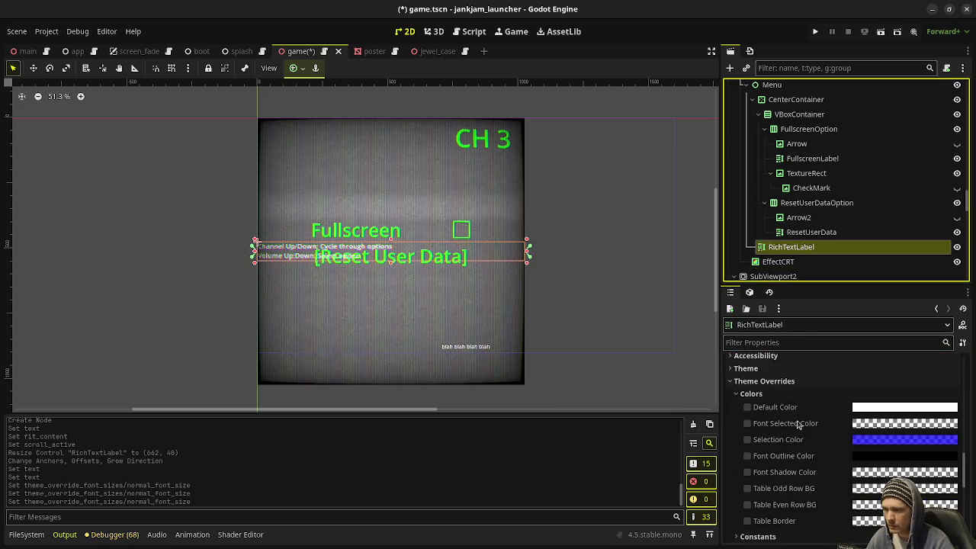
pyautogui.rightClick(785, 406)
pyautogui.click(812, 419)
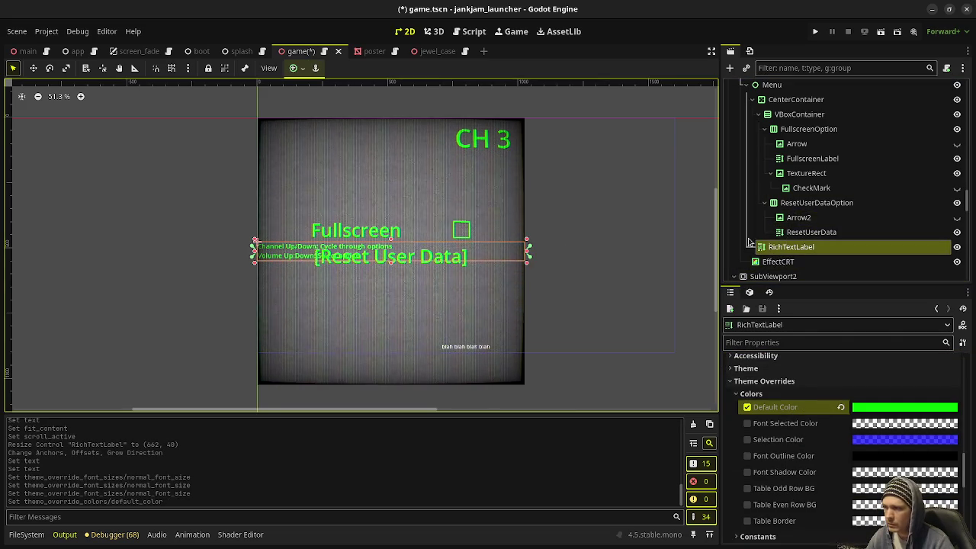
pyautogui.moveTo(286, 277); pyautogui.dragTo(283, 327)
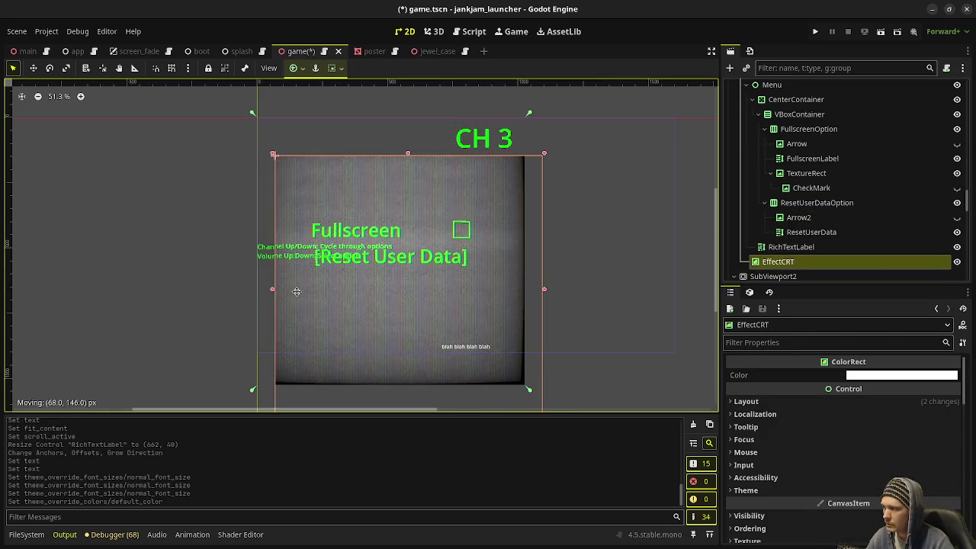
# Undo the accidental EffectCRT move and nudge the help label below Reset User Data
pyautogui.hotkey('ctrl', 'z')
pyautogui.click(790, 249)
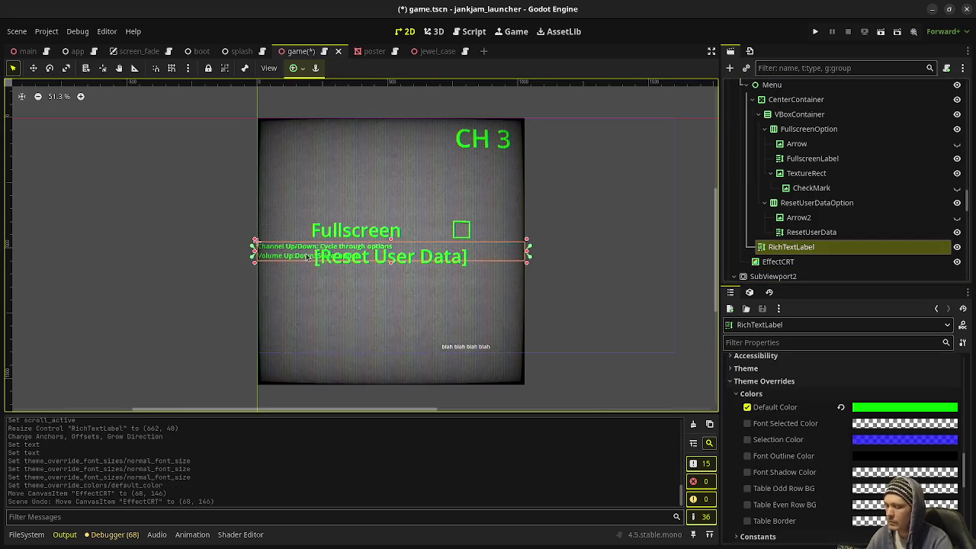
pyautogui.press('Down')
pyautogui.press('Down')
pyautogui.press('Down')
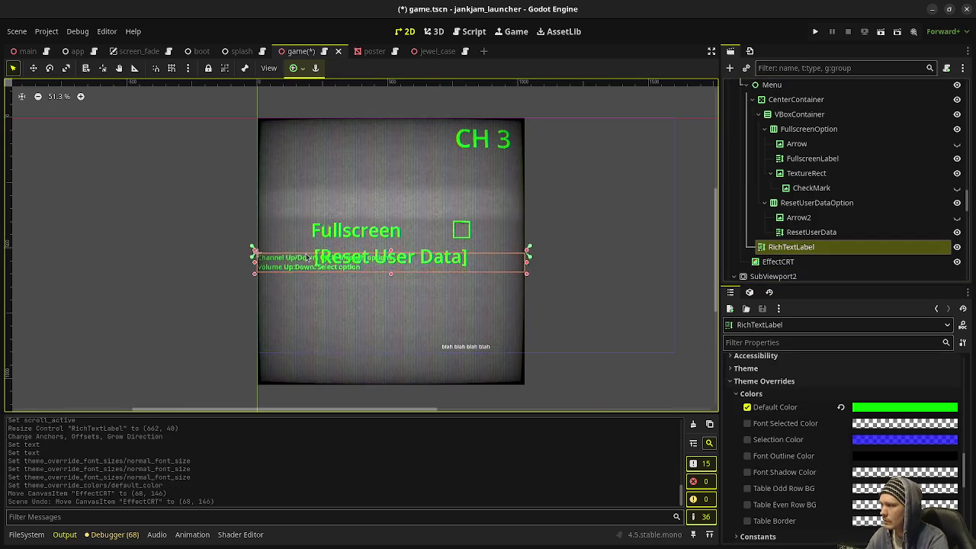
pyautogui.press('Down')
pyautogui.press('Down')
pyautogui.press('Down')
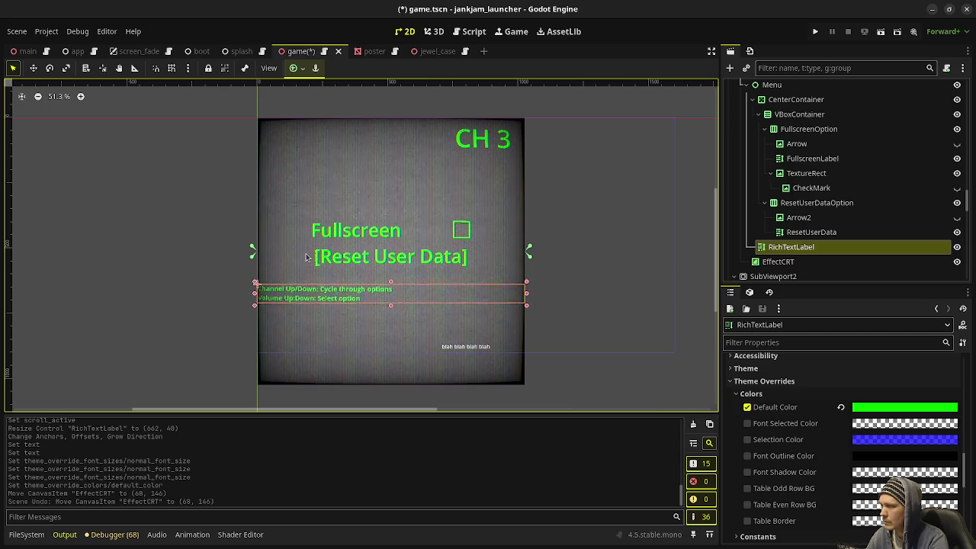
pyautogui.press('Down')
pyautogui.press('Down')
pyautogui.press('Down')
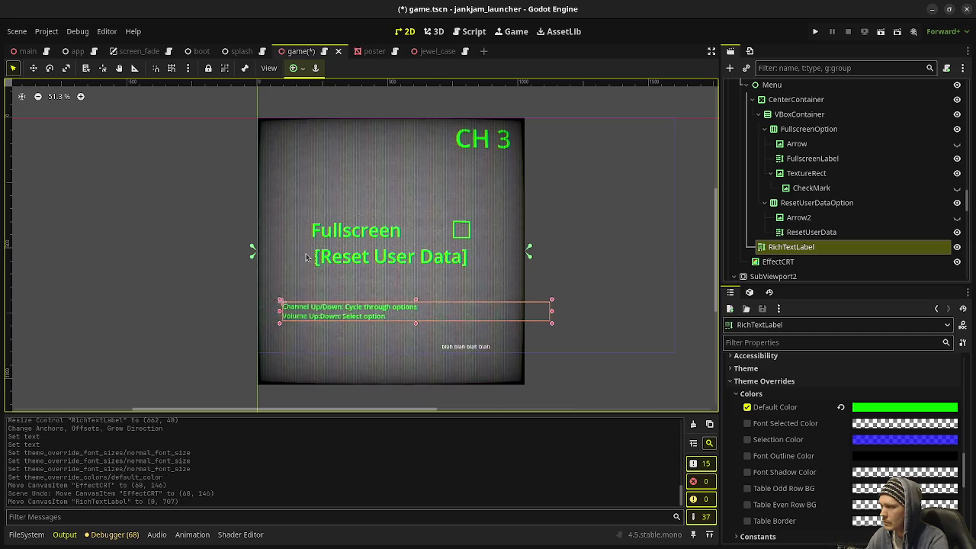
pyautogui.press('Right')
pyautogui.press('Right')
pyautogui.press('Right')
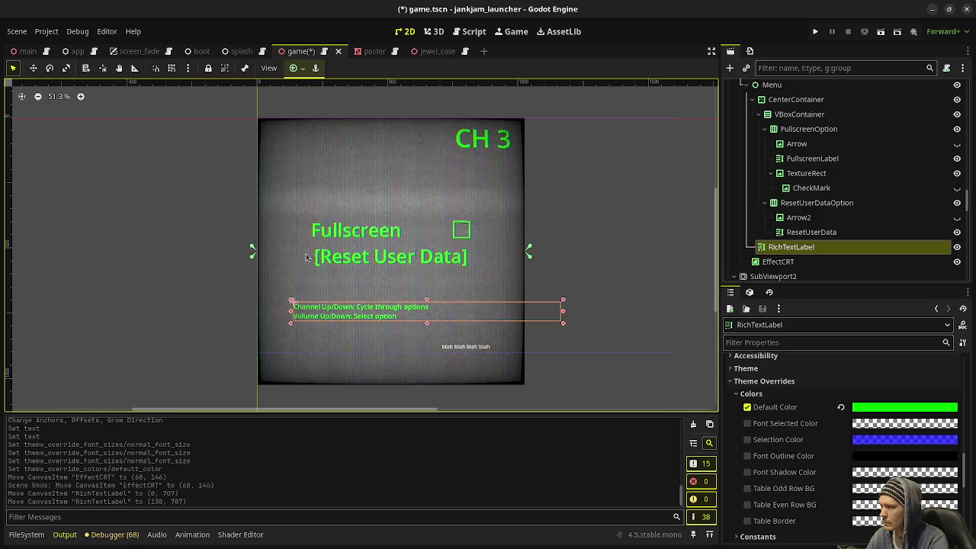
pyautogui.press('Right')
pyautogui.press('Right')
pyautogui.press('Right')
pyautogui.press('Left')
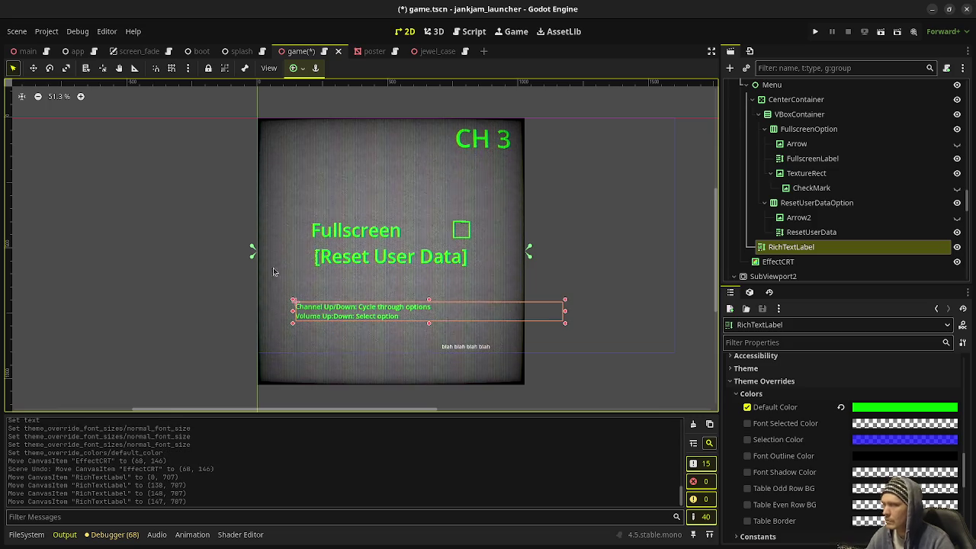
# Save the scene and hide the Menu node in the editor
pyautogui.hotkey('ctrl', 's')
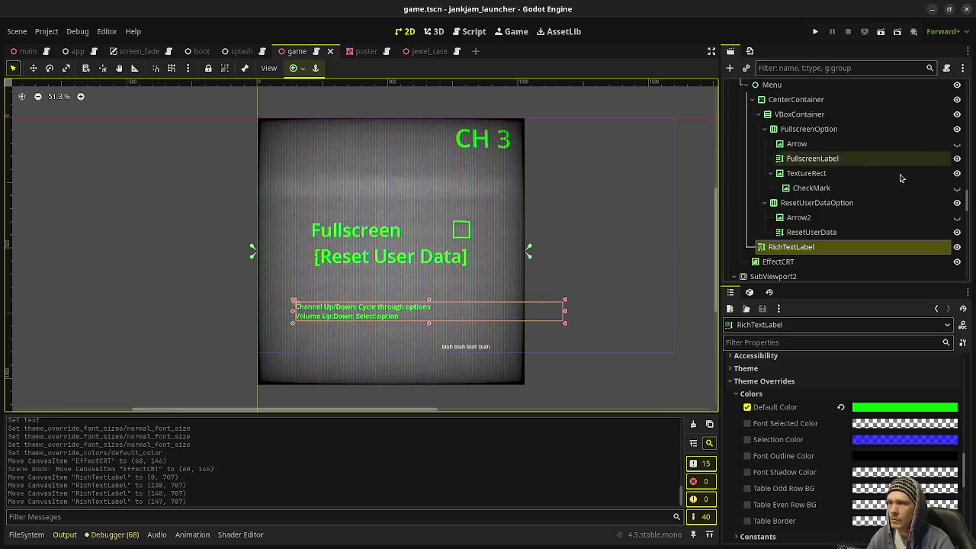
pyautogui.scroll(1, 915, 152)
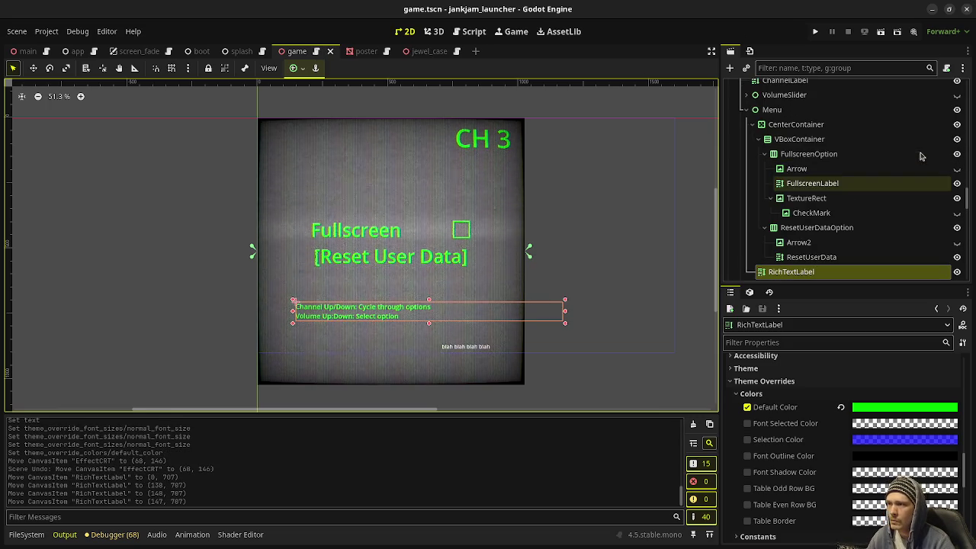
pyautogui.click(957, 111)
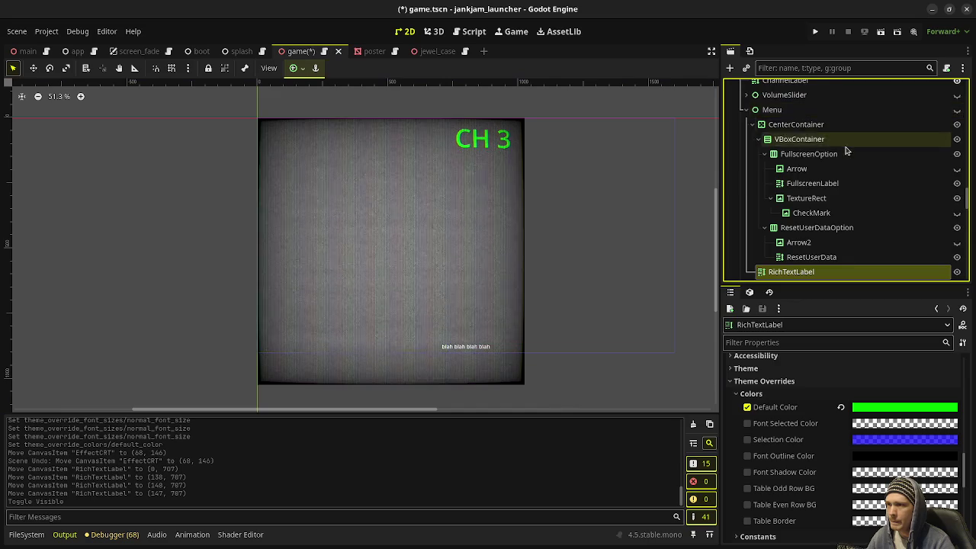
# Move the SubViewport node to a new parent and run the project
pyautogui.scroll(5, 846, 149)
pyautogui.moveTo(759, 146); pyautogui.dragTo(750, 124)
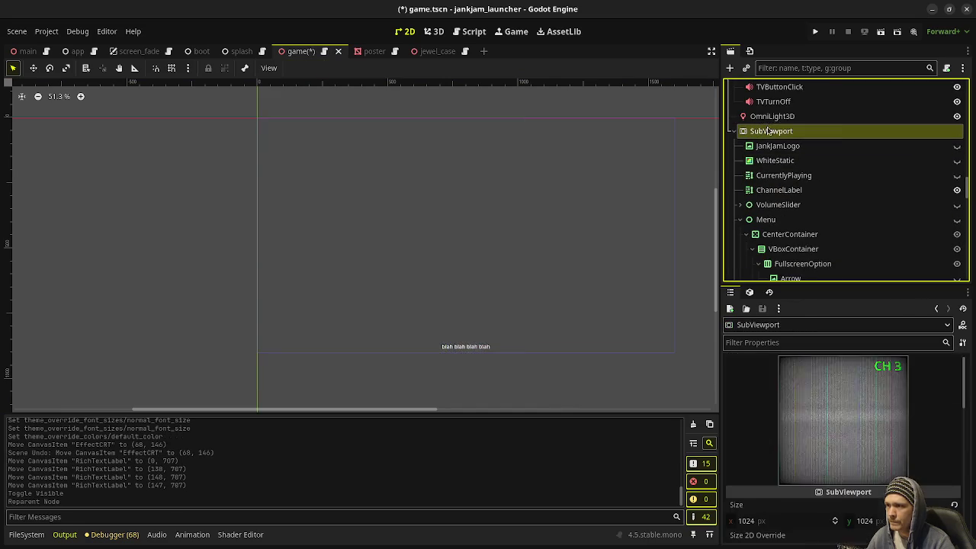
pyautogui.click(814, 32)
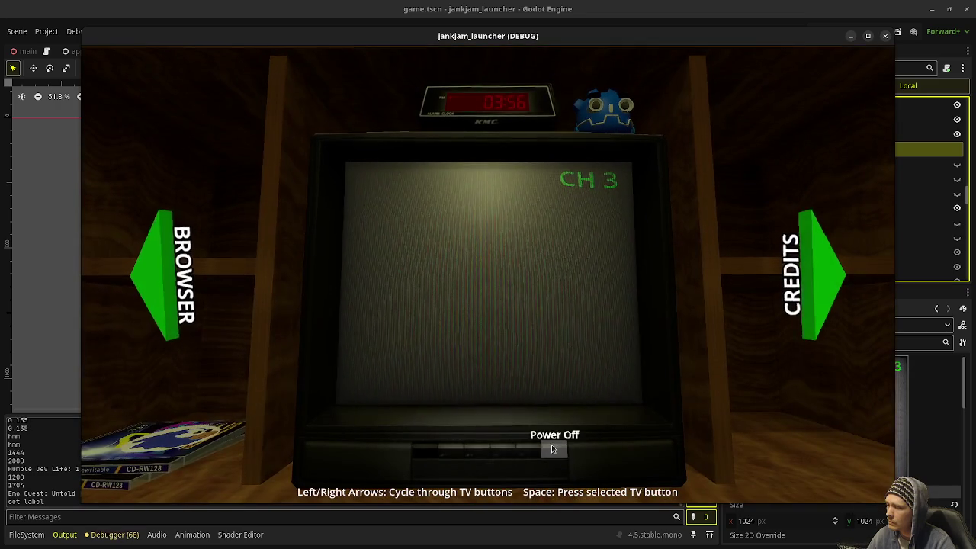
# Open and close the TV options menu in-game to check the green hints, then close the game
pyautogui.click(424, 449)
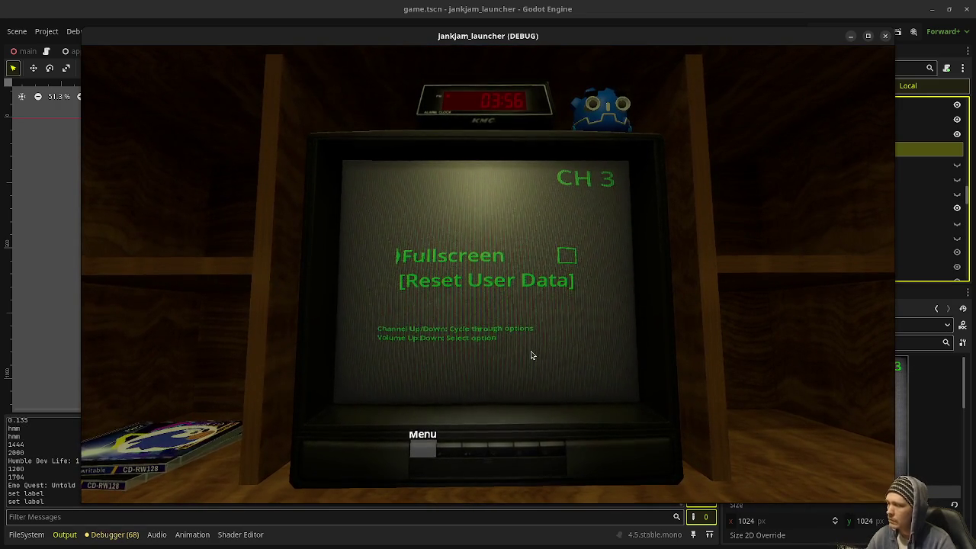
pyautogui.click(420, 456)
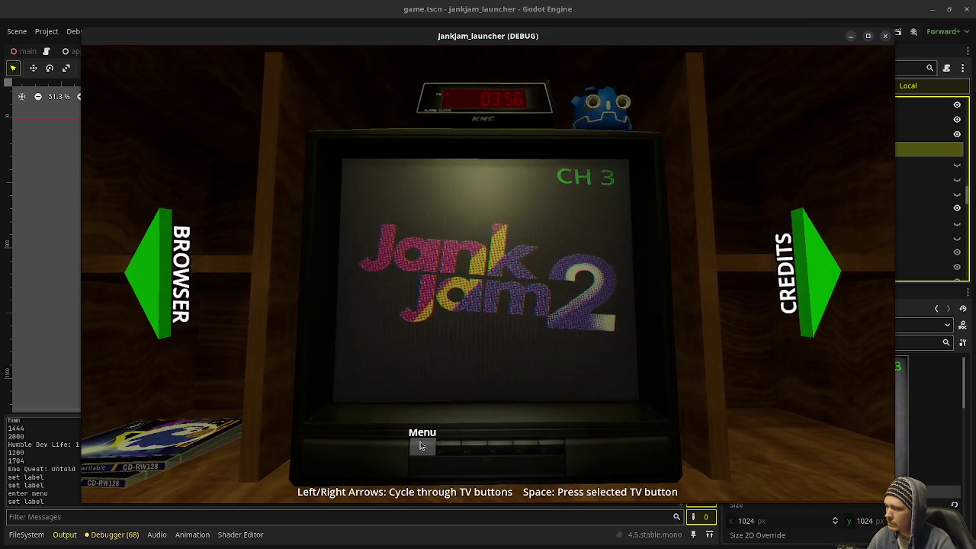
pyautogui.click(422, 442)
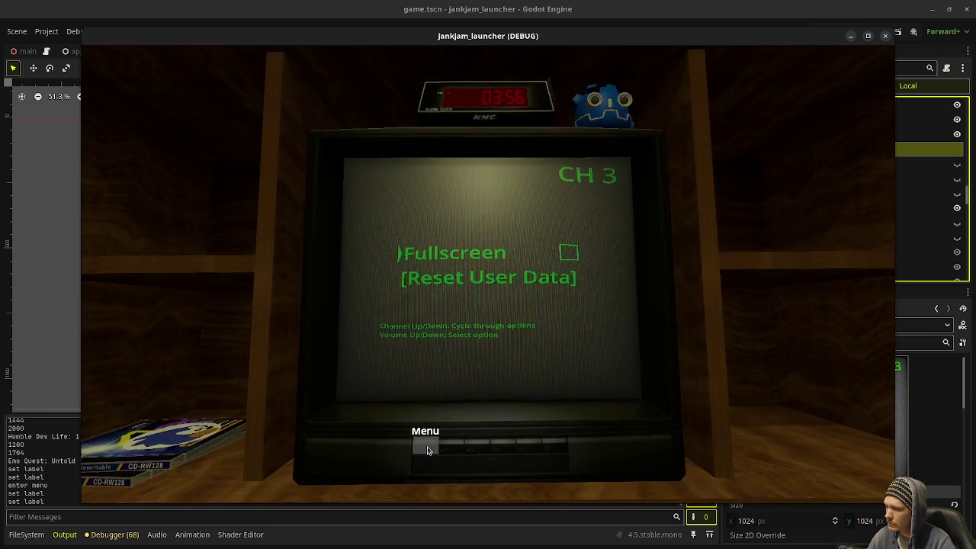
pyautogui.click(425, 444)
pyautogui.click(430, 444)
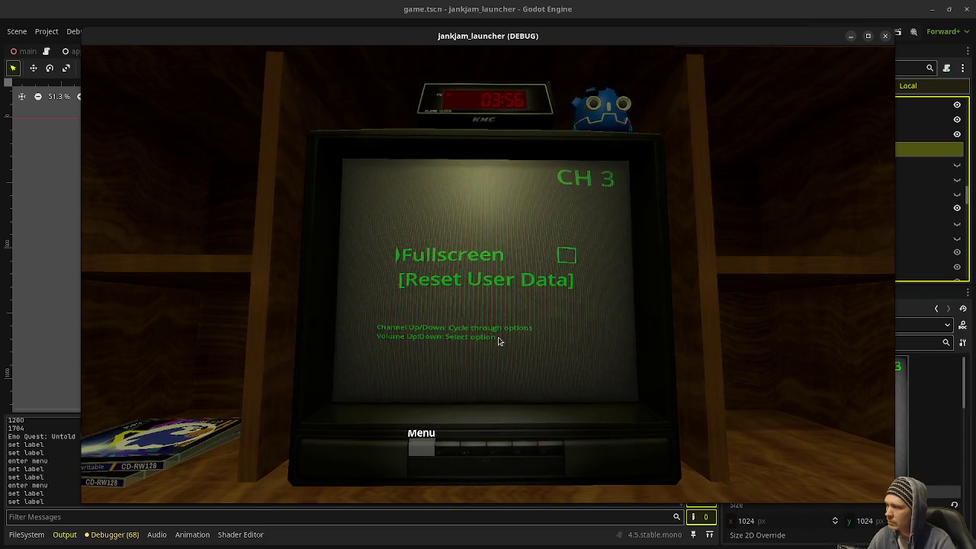
pyautogui.click(885, 37)
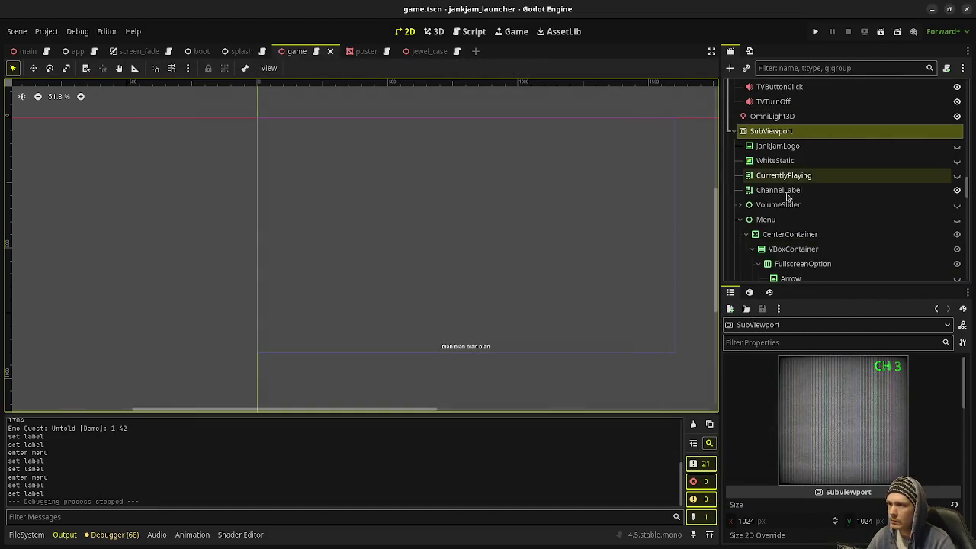
# Select the RichTextLabel help node in the Scene dock
pyautogui.scroll(-5, 785, 213)
pyautogui.click(791, 222)
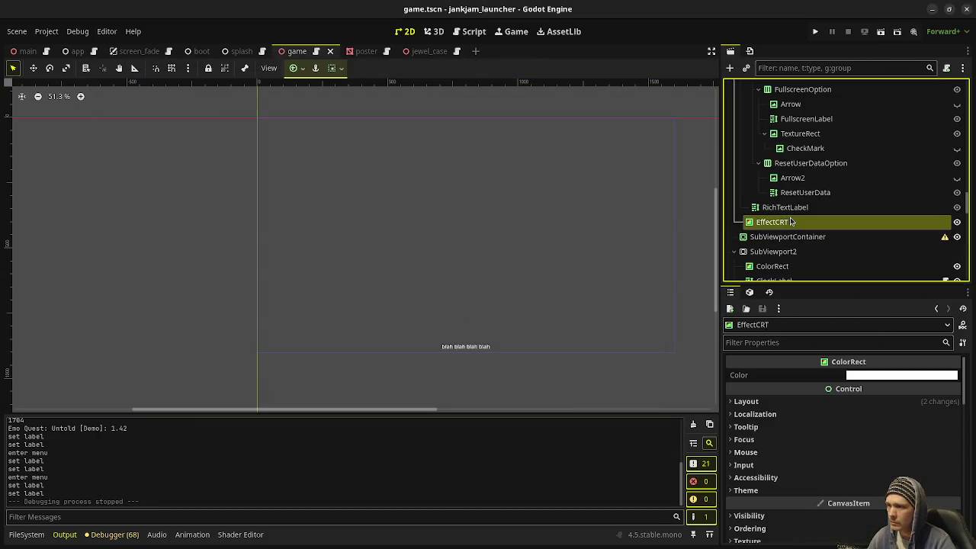
pyautogui.click(799, 204)
pyautogui.scroll(3, 823, 408)
pyautogui.scroll(10, 823, 407)
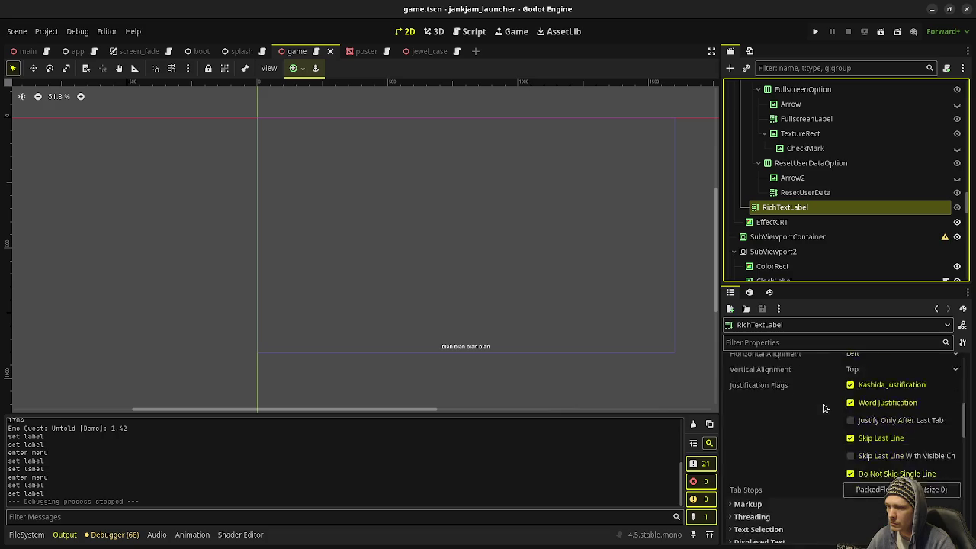
# Append a third line 'Menu: Exit menu' to its Text, save, and run with F5
pyautogui.click(873, 434)
pyautogui.press('Return')
pyautogui.write('Menu: Exit menu')
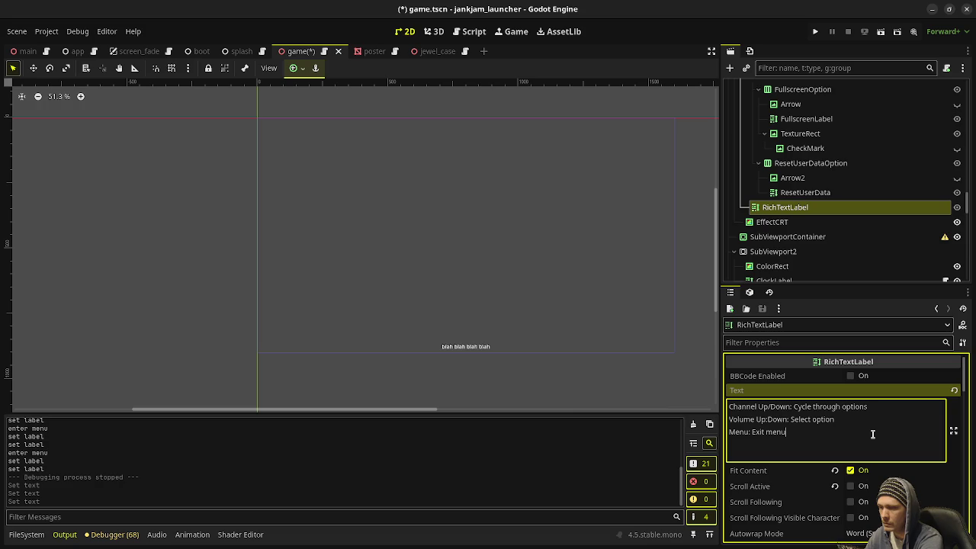
pyautogui.hotkey('ctrl', 's')
pyautogui.press('F5')
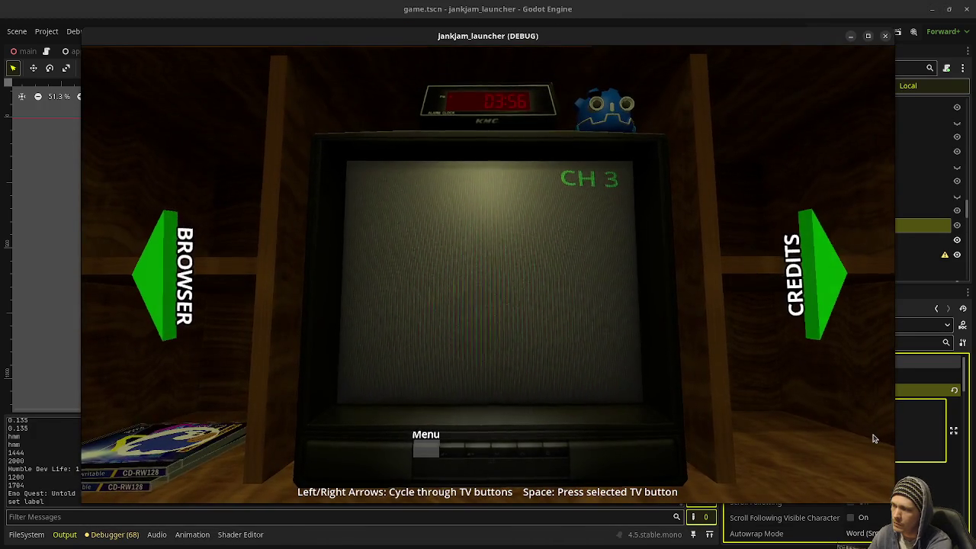
# Toggle the TV options menu with Space to check all three hint lines, then stop with F8
pyautogui.press('space')
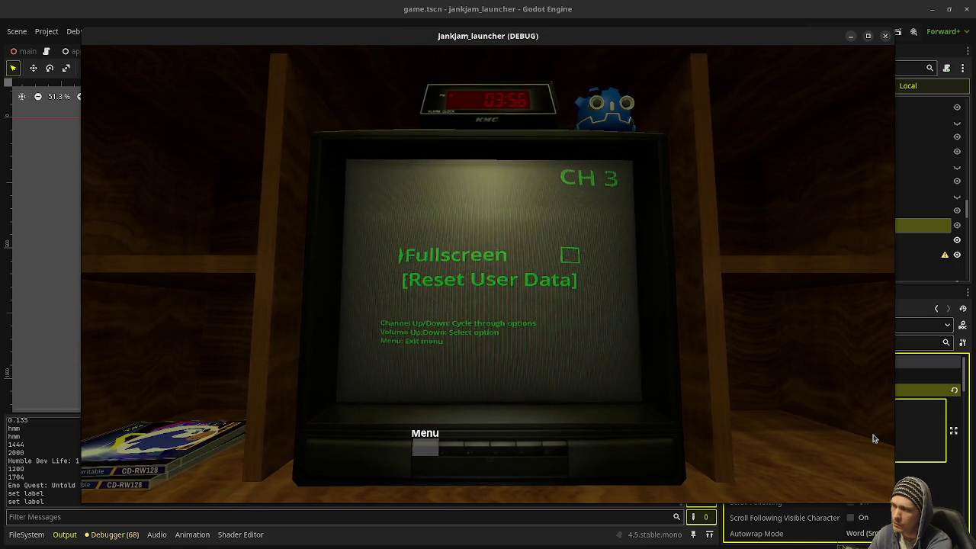
pyautogui.press('space')
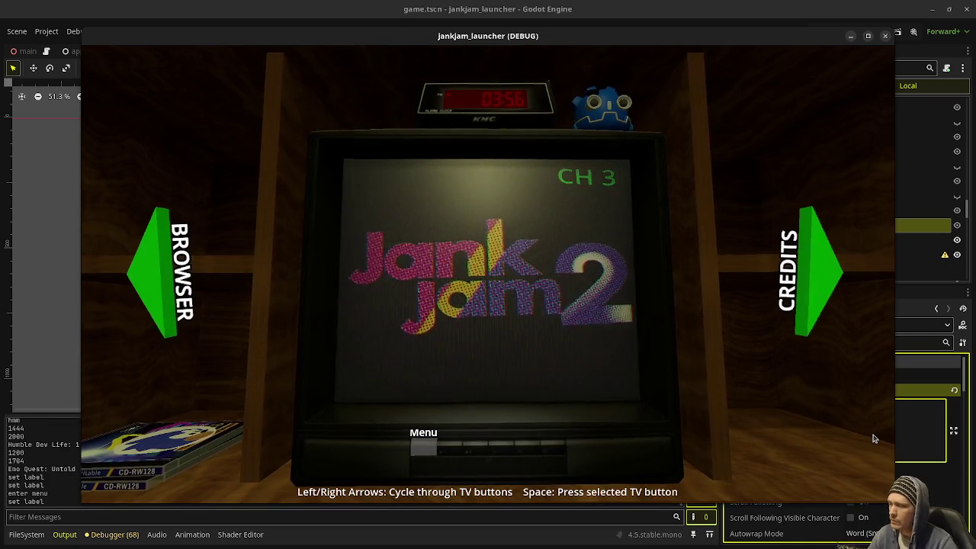
pyautogui.press('space')
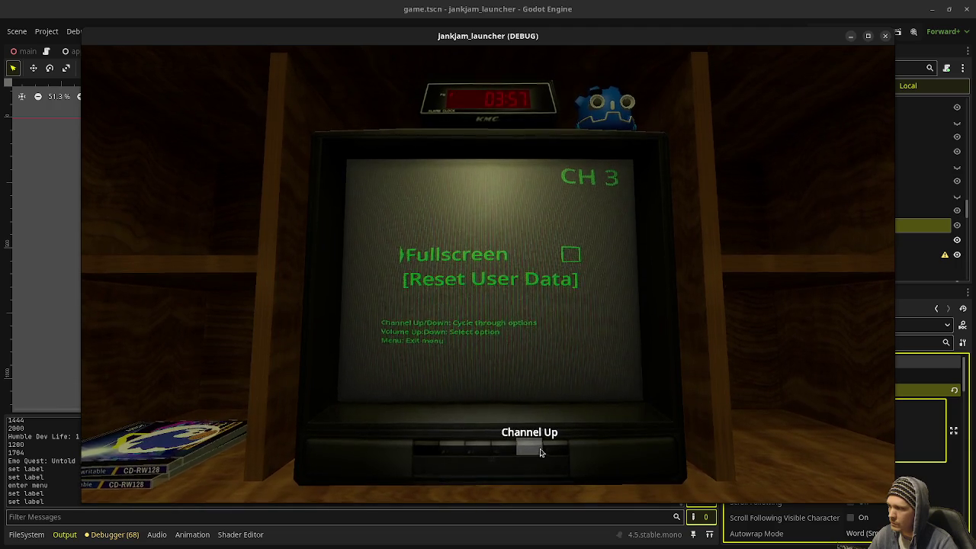
pyautogui.press('F8')
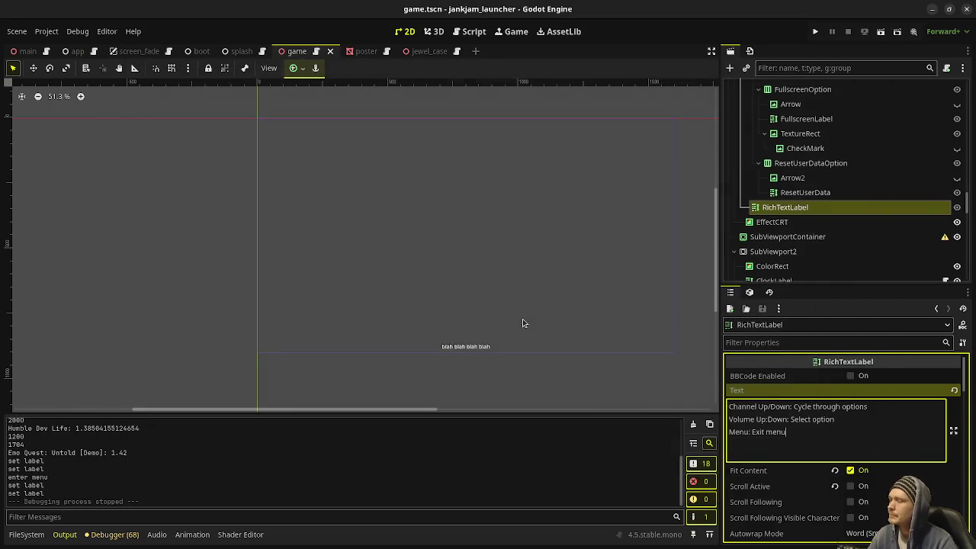
# Replace enter_options' guide-text line with enter_menu's arrow/space guide text in game.gd and save
pyautogui.click(475, 33)
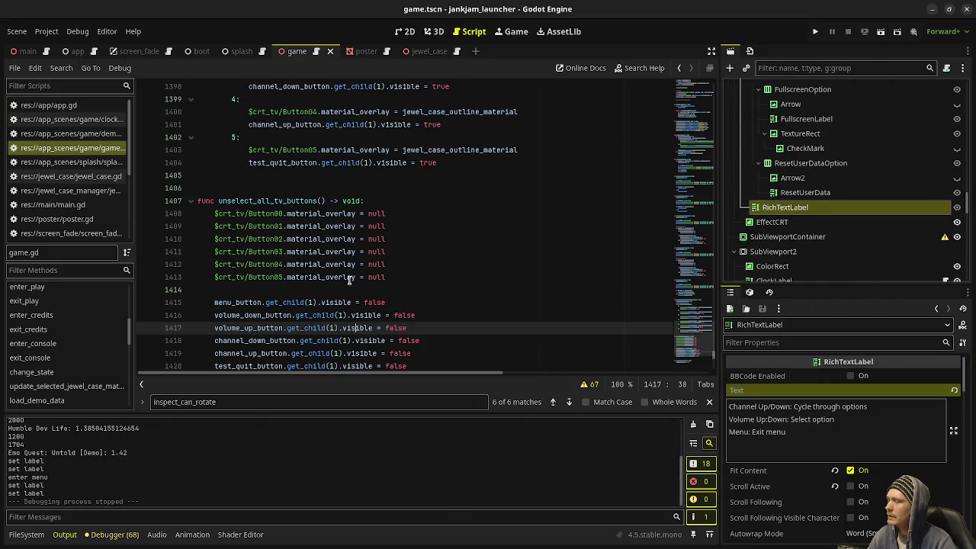
pyautogui.scroll(13, 412, 253)
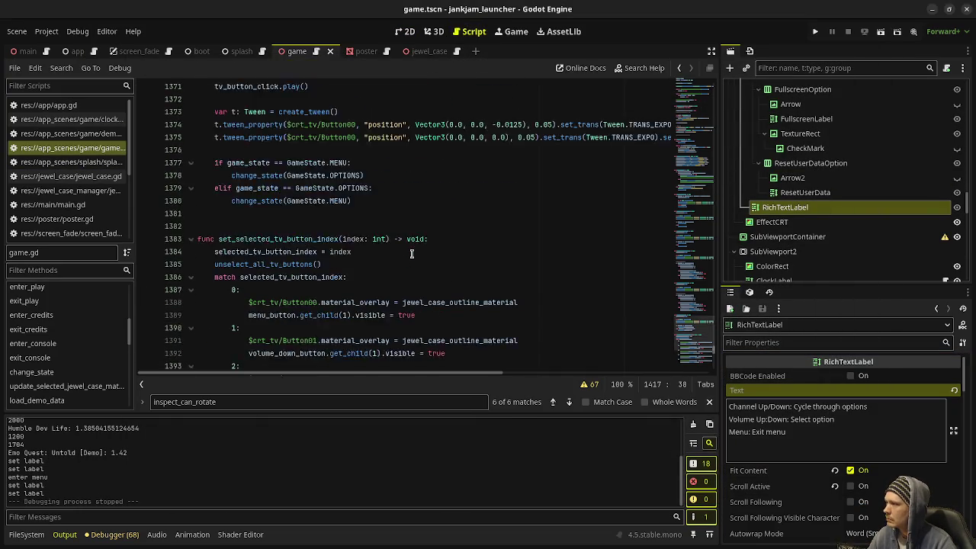
pyautogui.scroll(6, 50, 349)
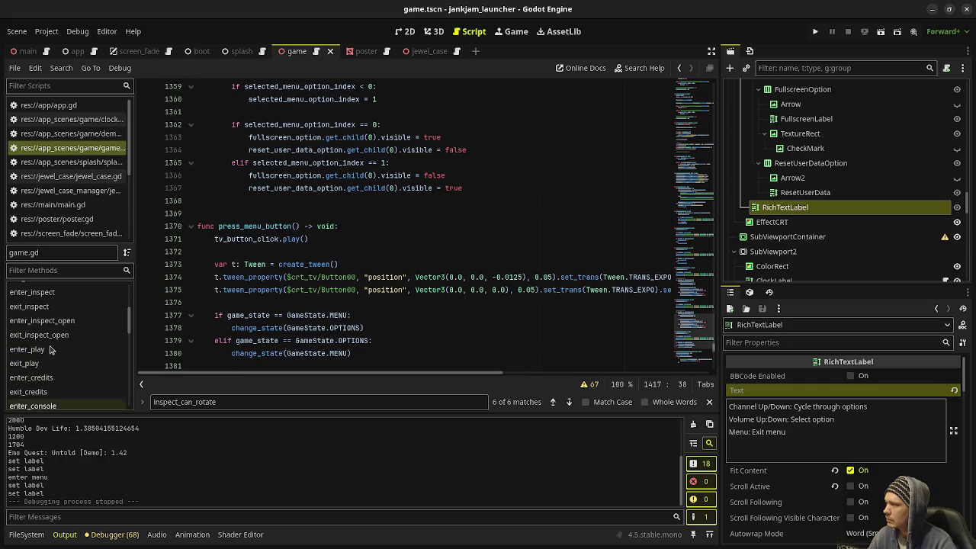
pyautogui.scroll(1, 47, 335)
pyautogui.click(44, 318)
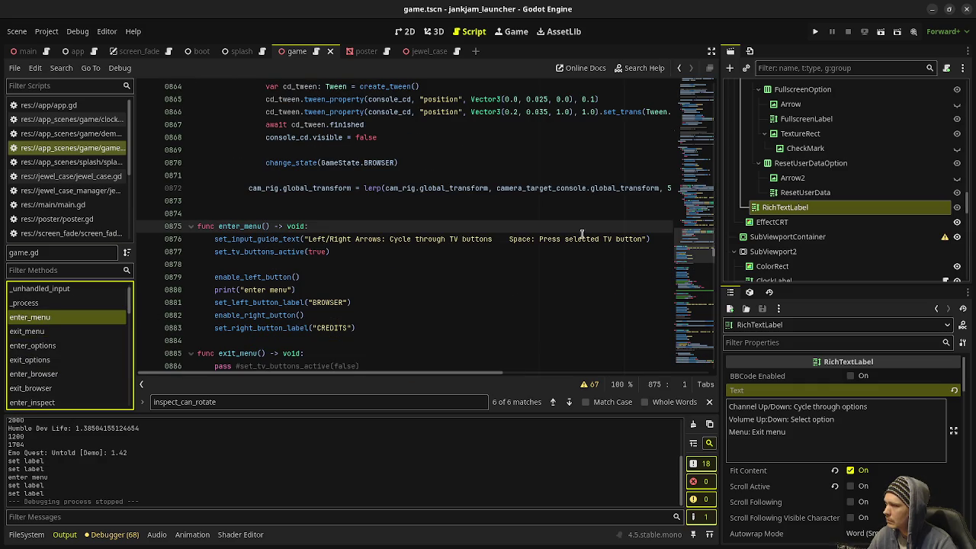
pyautogui.moveTo(654, 238); pyautogui.dragTo(212, 239)
pyautogui.hotkey('ctrl', 'c')
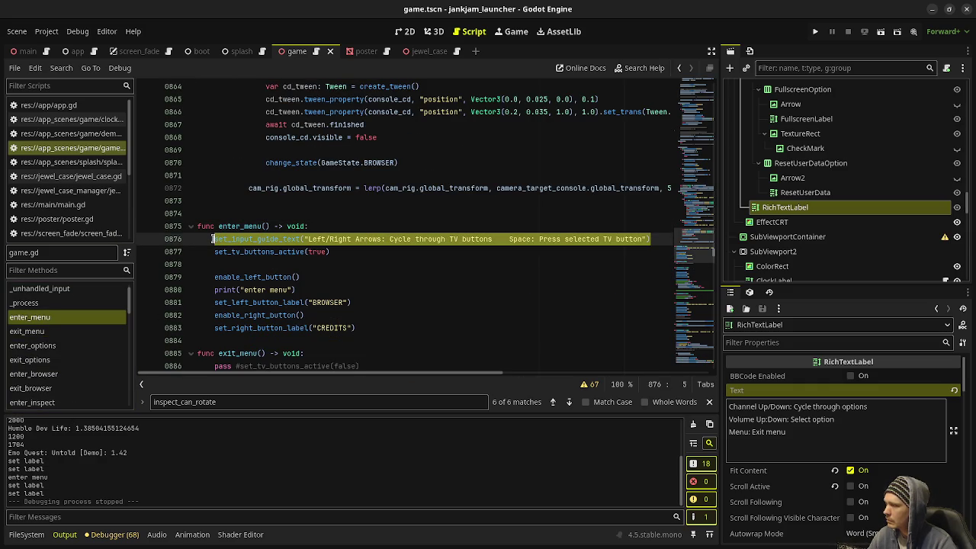
pyautogui.scroll(-4, 290, 265)
pyautogui.moveTo(316, 264); pyautogui.dragTo(214, 264)
pyautogui.hotkey('ctrl', 'v')
pyautogui.hotkey('ctrl', 's')
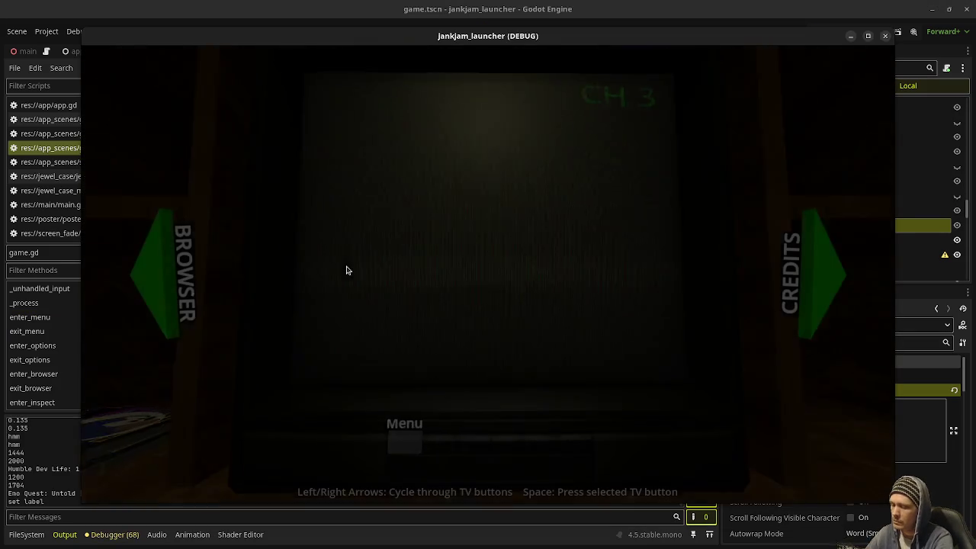
# In the running game, open the TV options menu and cycle through the TV buttons
pyautogui.press('space')
pyautogui.press('Right')
pyautogui.press('Right')
pyautogui.press('Right')
pyautogui.press('Left')
pyautogui.press('Left')
pyautogui.press('Right')
pyautogui.press('Right')
pyautogui.press('Right')
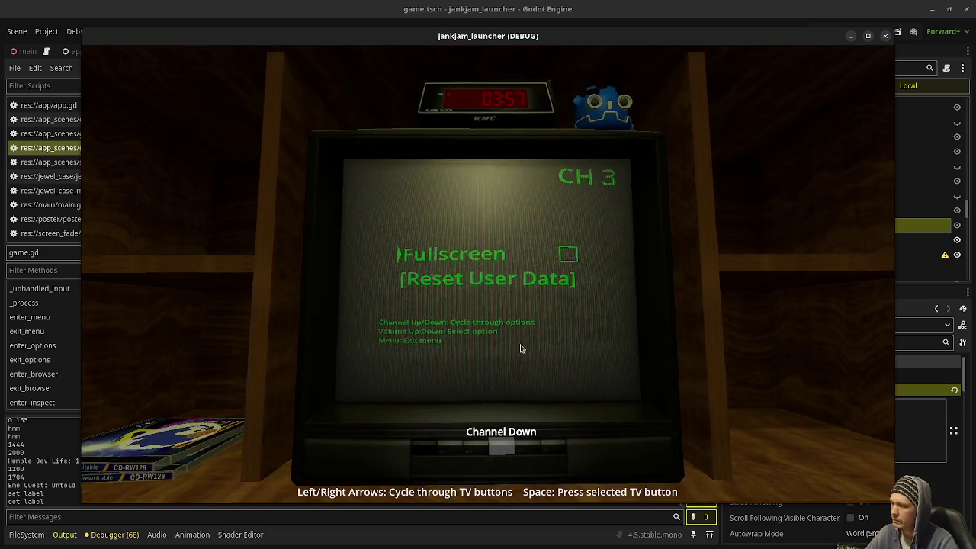
pyautogui.press('Left')
pyautogui.press('Left')
pyautogui.press('Left')
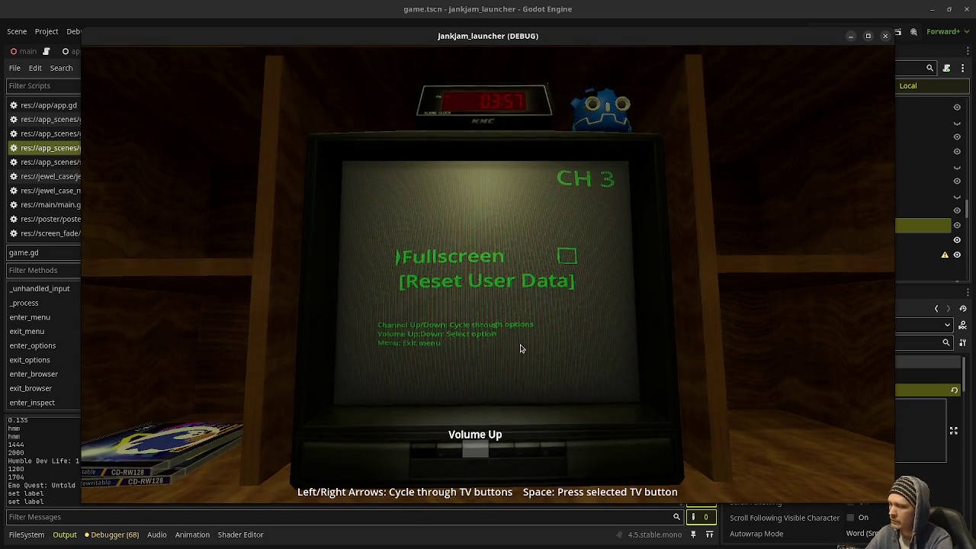
pyautogui.press('Right')
pyautogui.press('Right')
pyautogui.press('Right')
# Move the option to Reset User Data, exit the options menu, and stop the game
pyautogui.press('space')
pyautogui.press('Left')
pyautogui.press('Left')
pyautogui.press('Left')
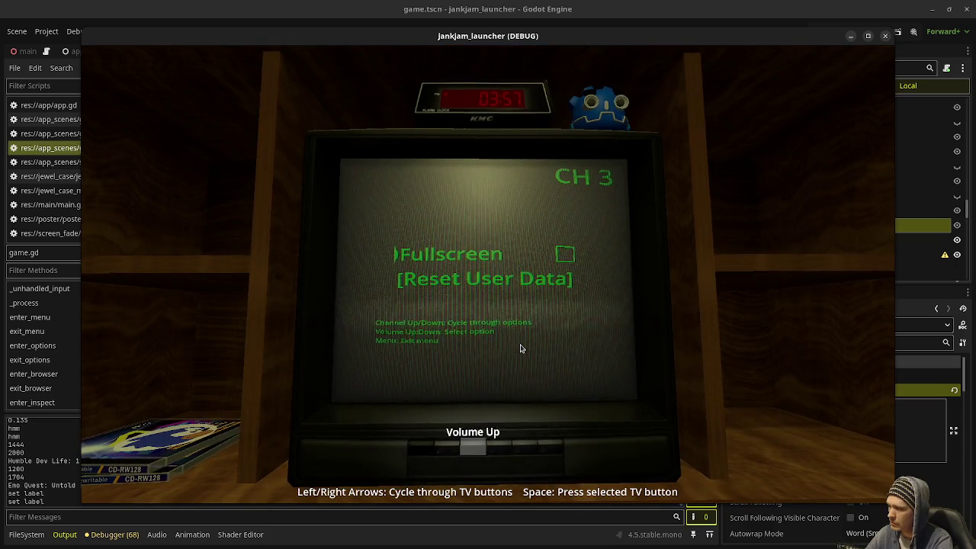
pyautogui.press('space')
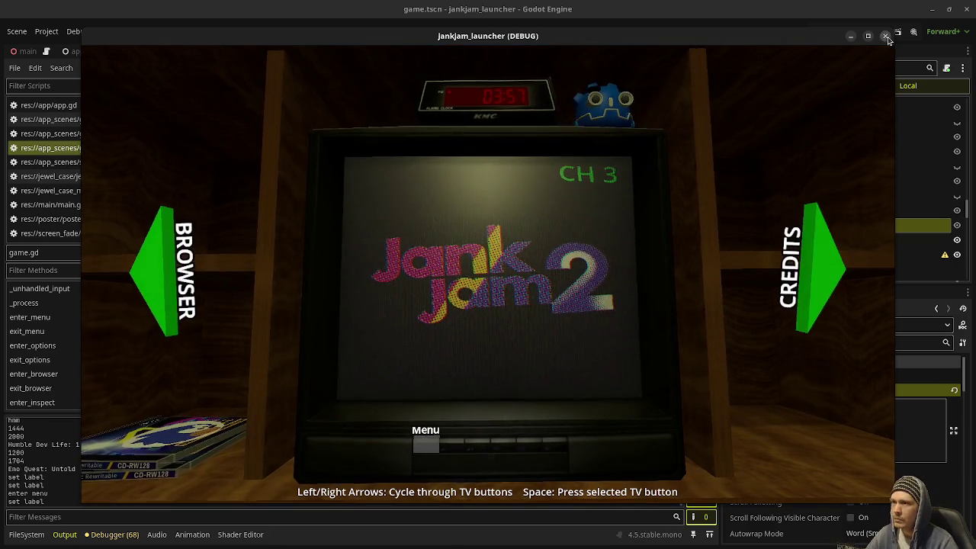
pyautogui.press('F8')
pyautogui.scroll(3, 905, 194)
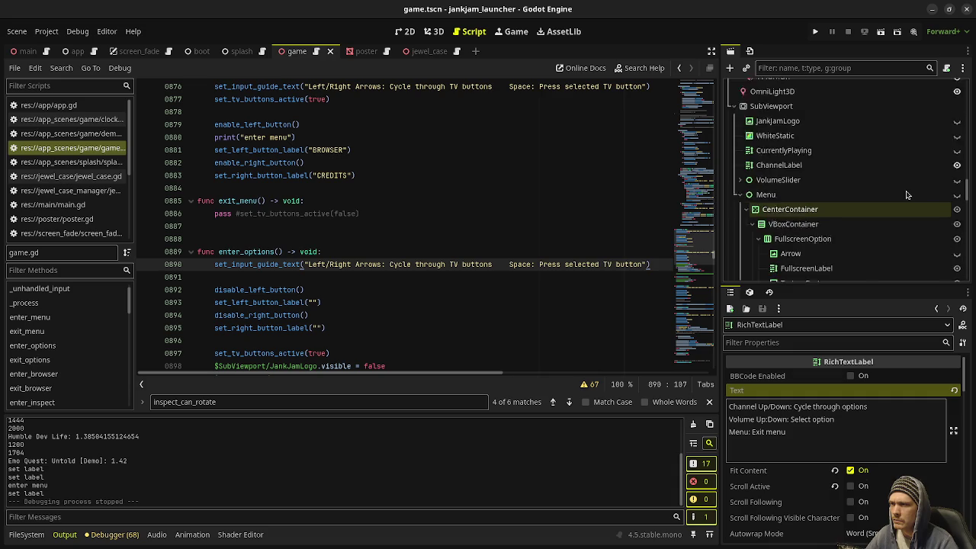
# Show the JankJamLogo node again in the Scene dock and run the project
pyautogui.click(957, 145)
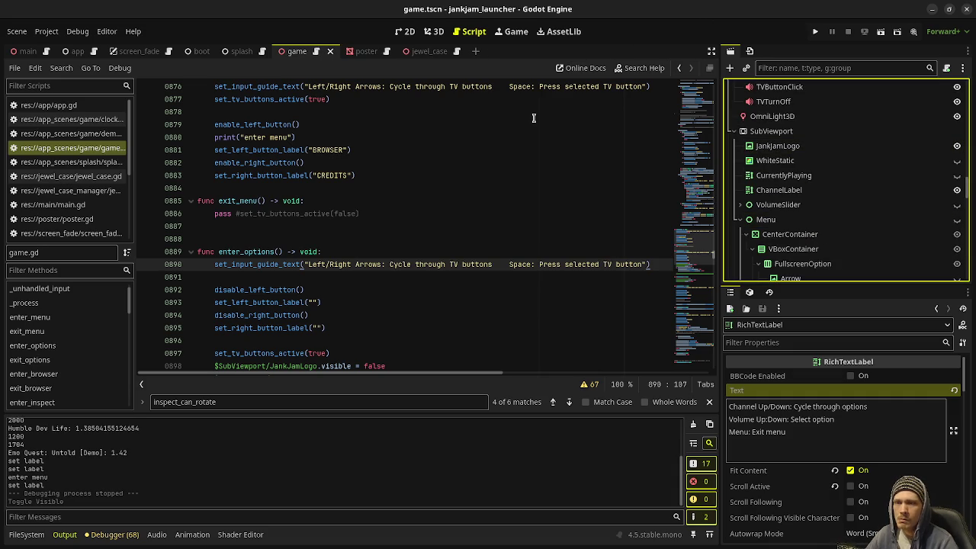
pyautogui.press('F5')
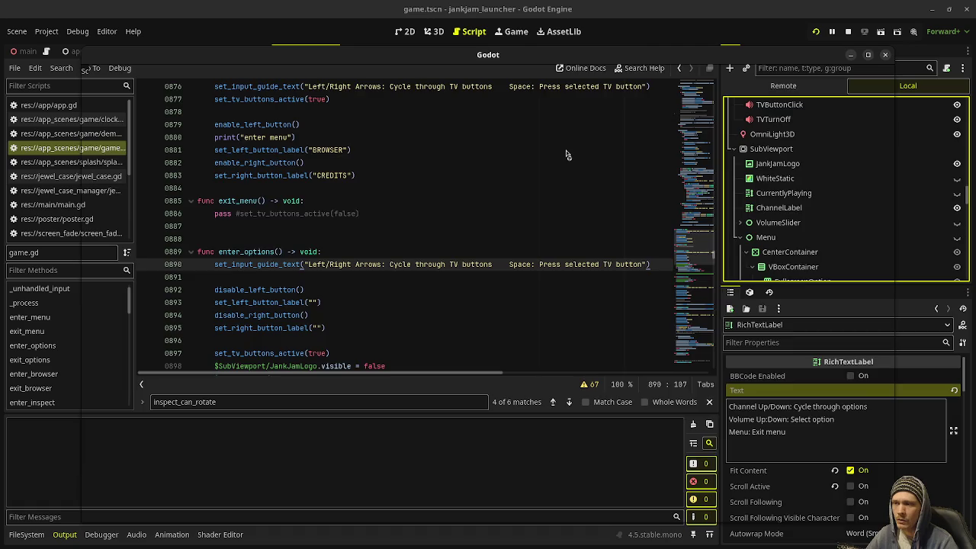
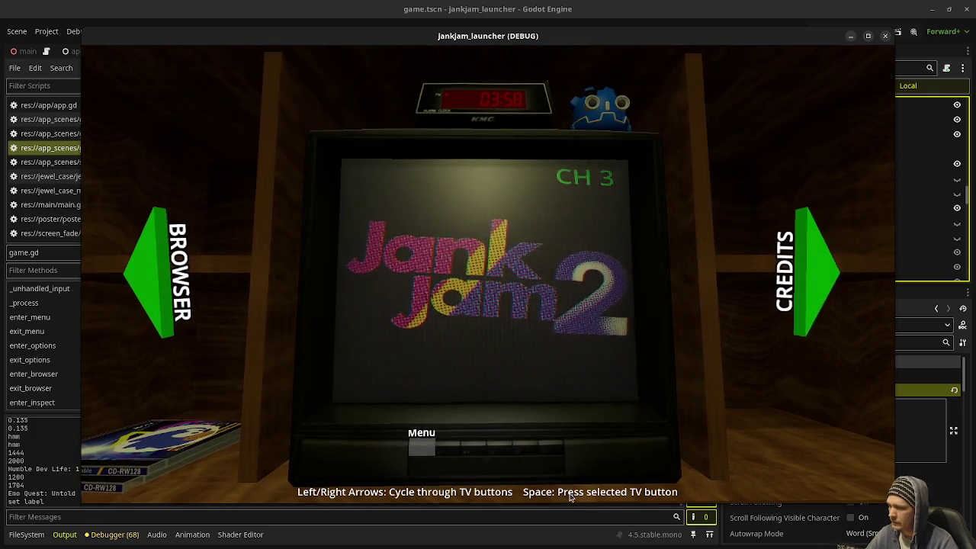
# Open and close the TV options screen, then turn to the shelf of CD cases
pyautogui.click(434, 430)
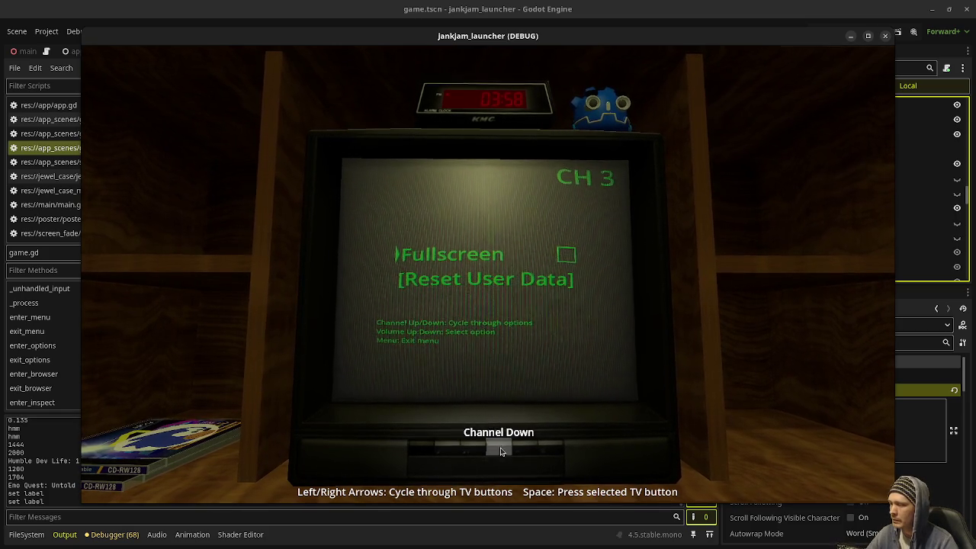
pyautogui.press('Left')
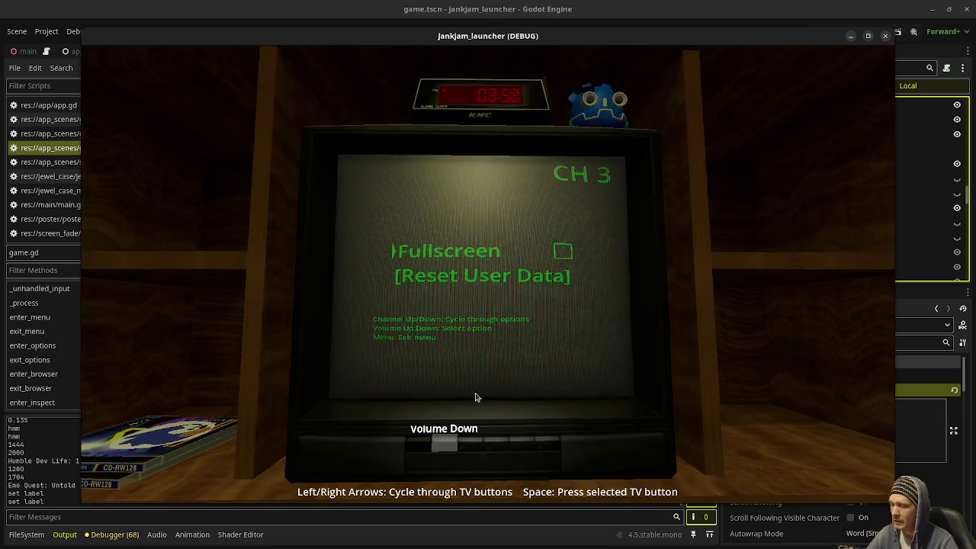
pyautogui.click(424, 458)
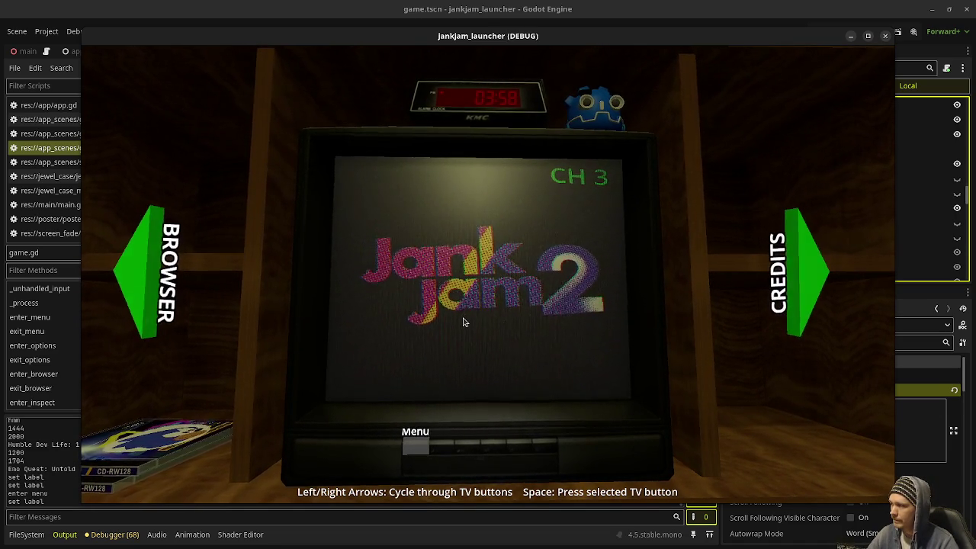
pyautogui.click(146, 283)
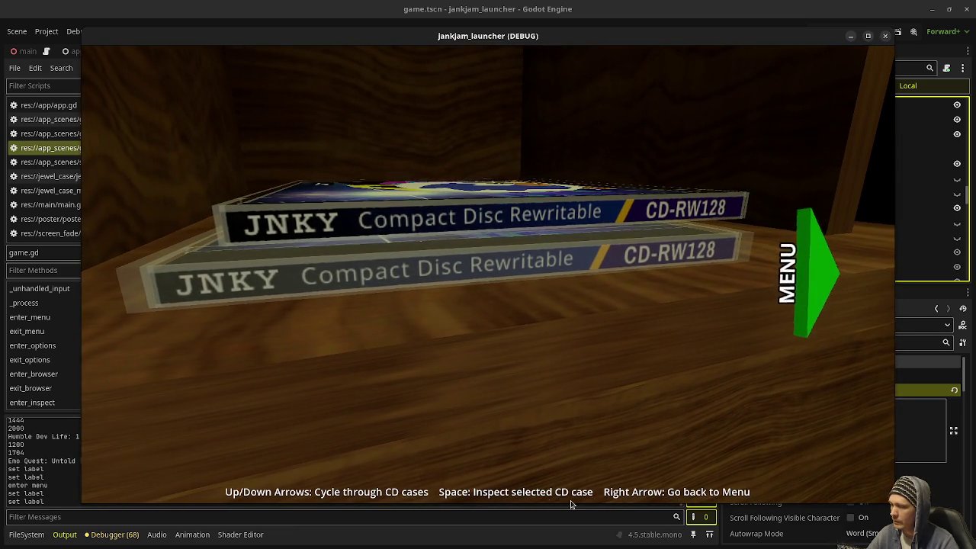
# Open the Jank Jam 2 case, open and shut the console lid repeatedly, and try powering on
pyautogui.press('space')
pyautogui.press('space')
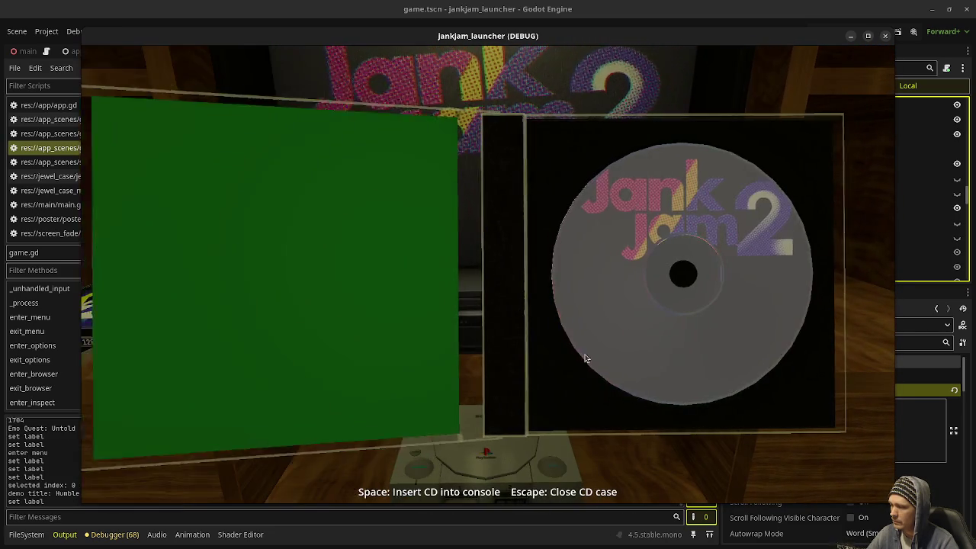
pyautogui.press('space')
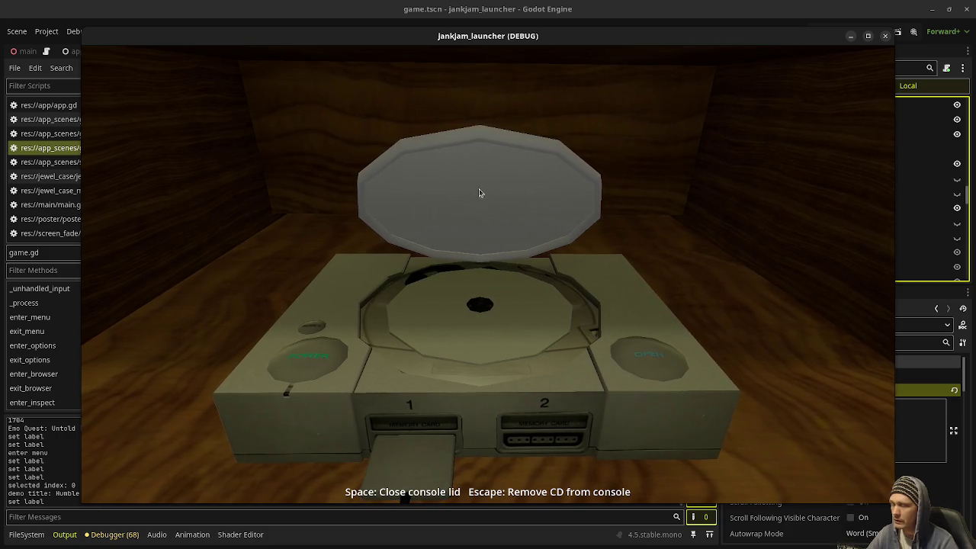
pyautogui.click(516, 214)
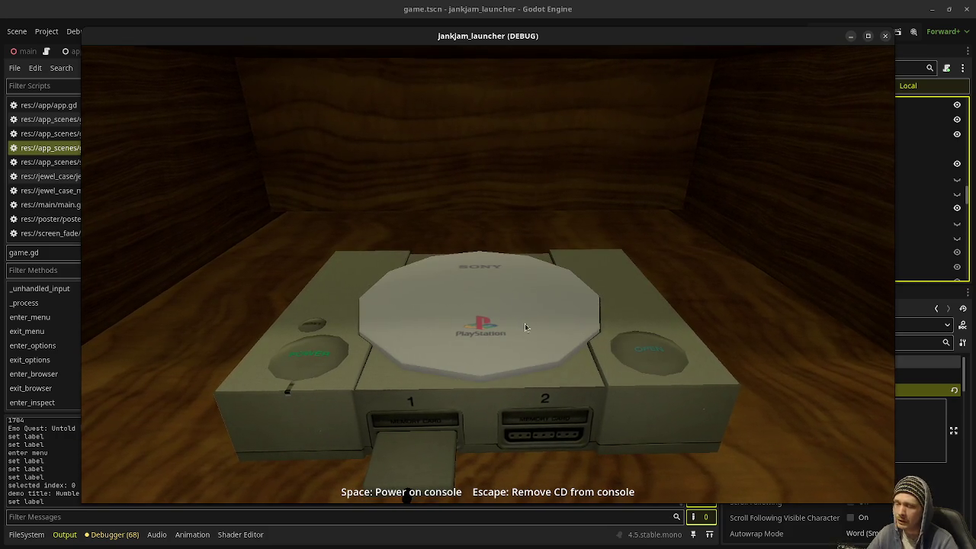
pyautogui.click(652, 373)
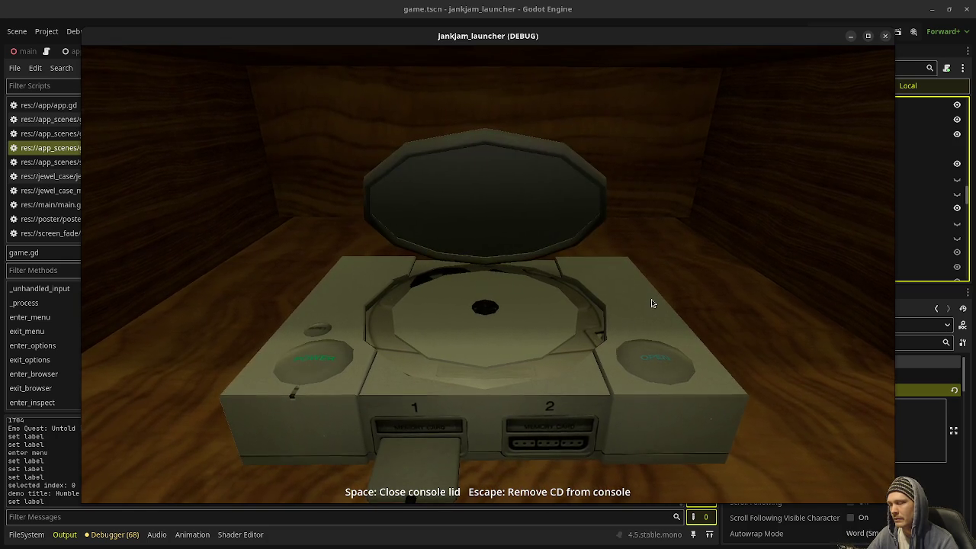
pyautogui.click(485, 211)
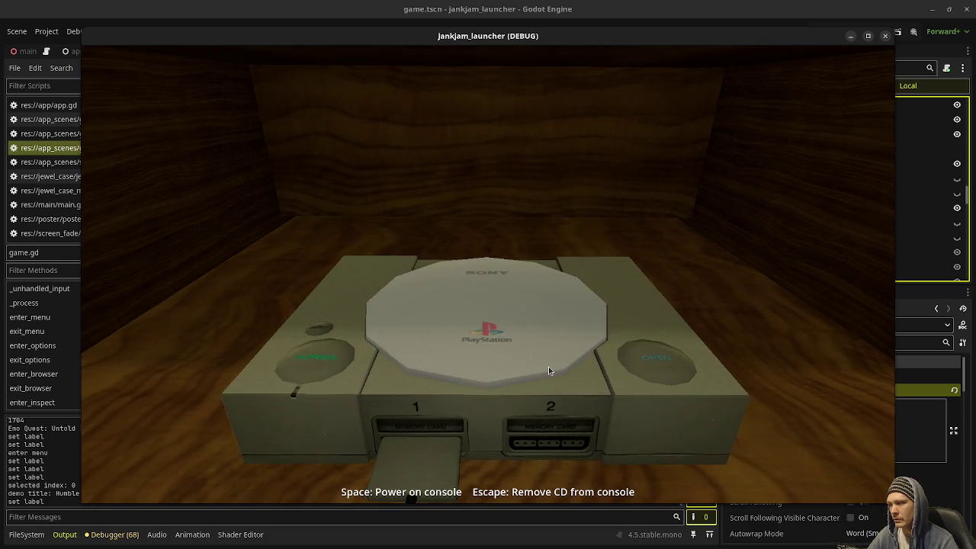
pyautogui.click(670, 369)
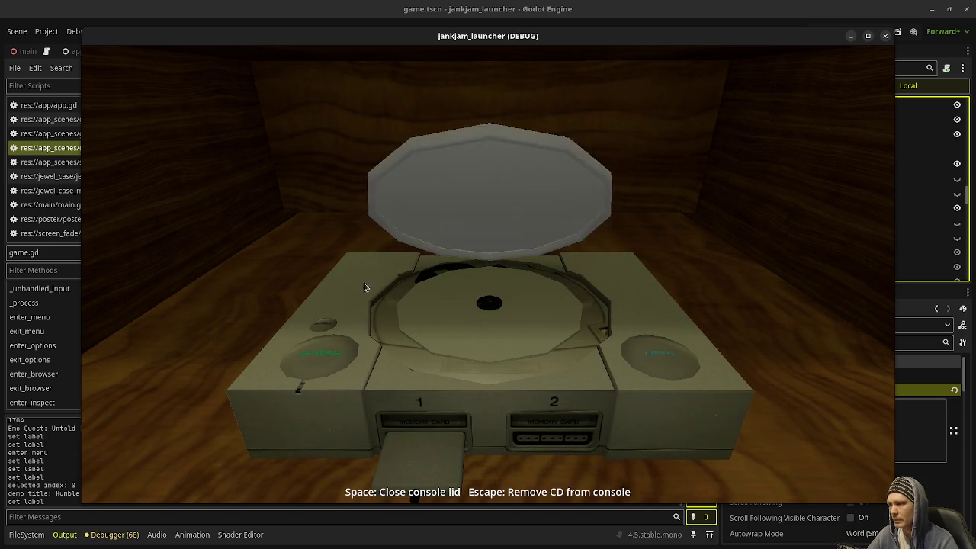
pyautogui.click(508, 234)
pyautogui.click(327, 369)
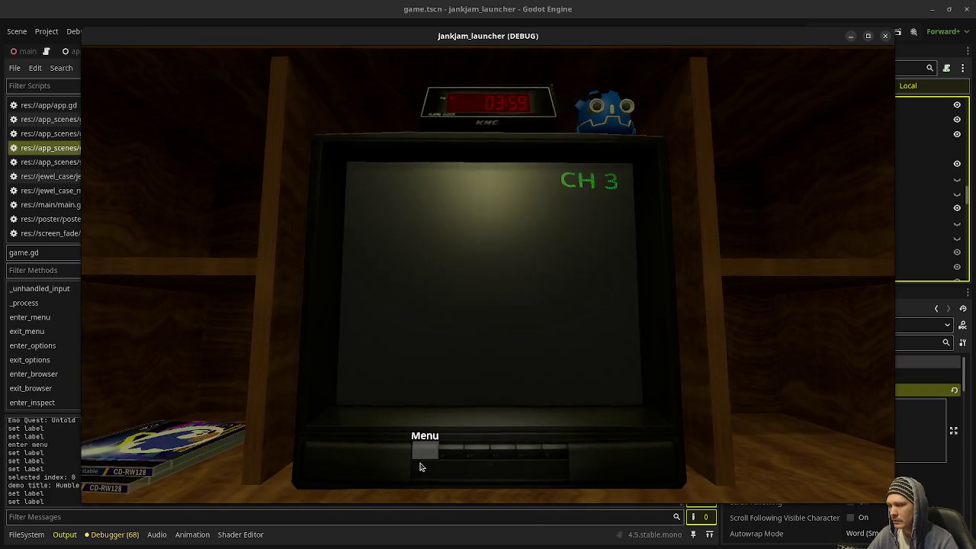
# Return to the TV title screen, reopen the CD case, insert the disc, and stop the game
pyautogui.press('space')
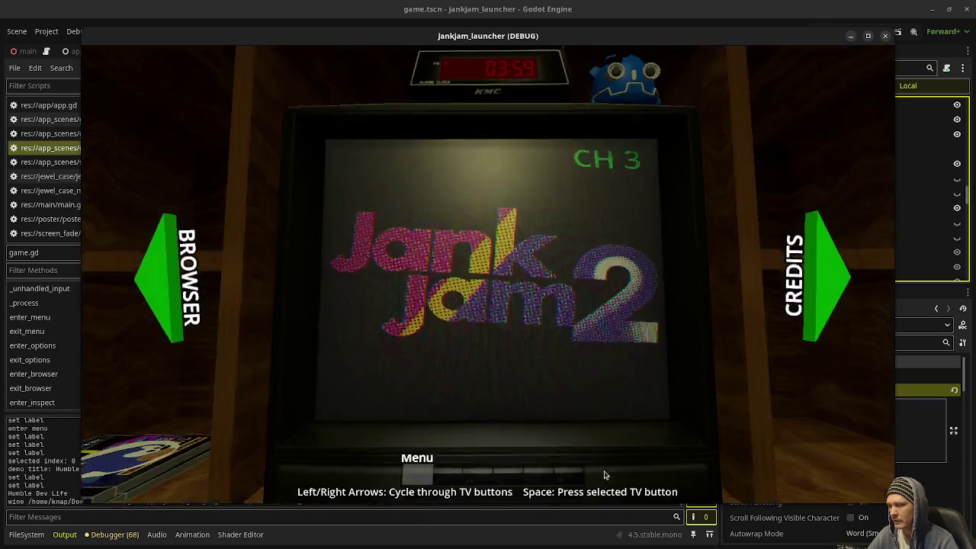
pyautogui.press('Left')
pyautogui.press('Left')
pyautogui.press('Left')
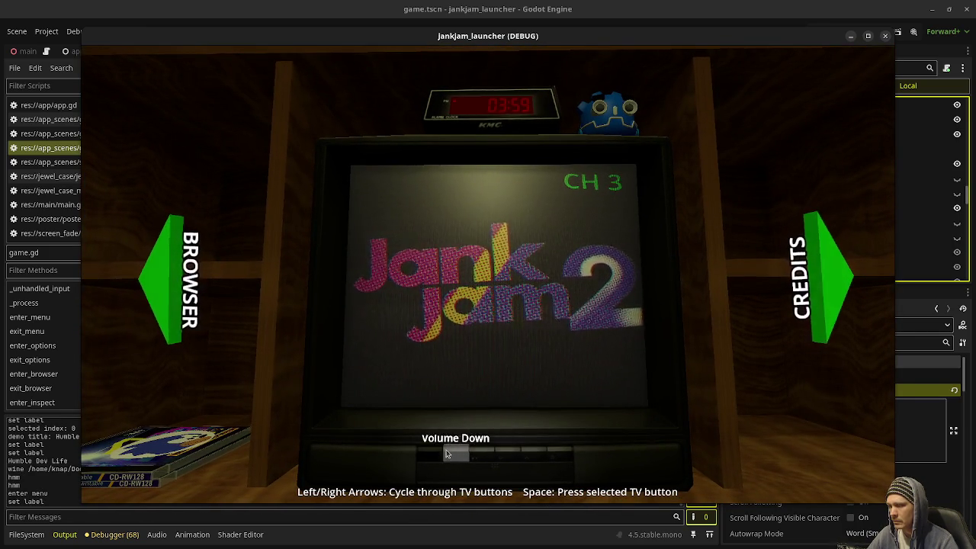
pyautogui.press('Right')
pyautogui.press('Right')
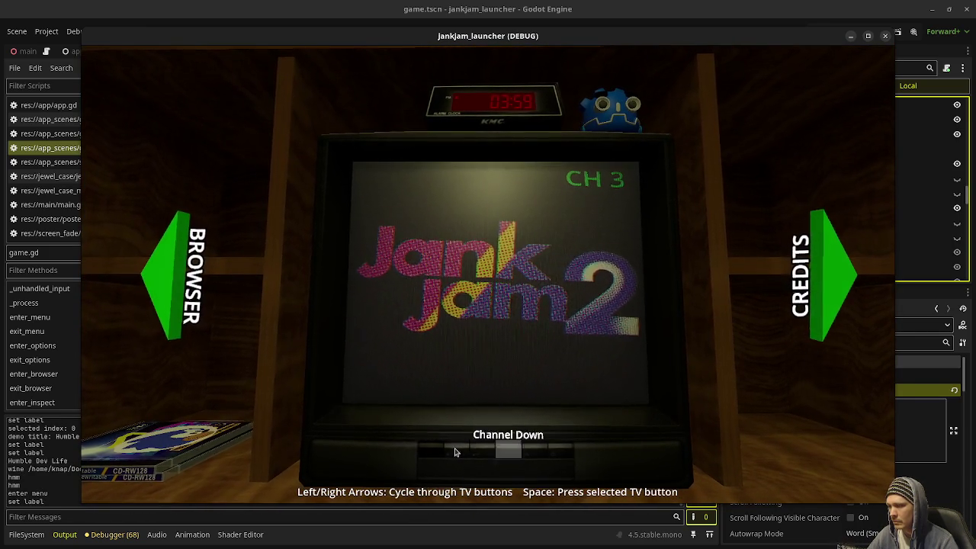
pyautogui.press('Right')
pyautogui.press('Left')
pyautogui.press('Left')
pyautogui.press('Left')
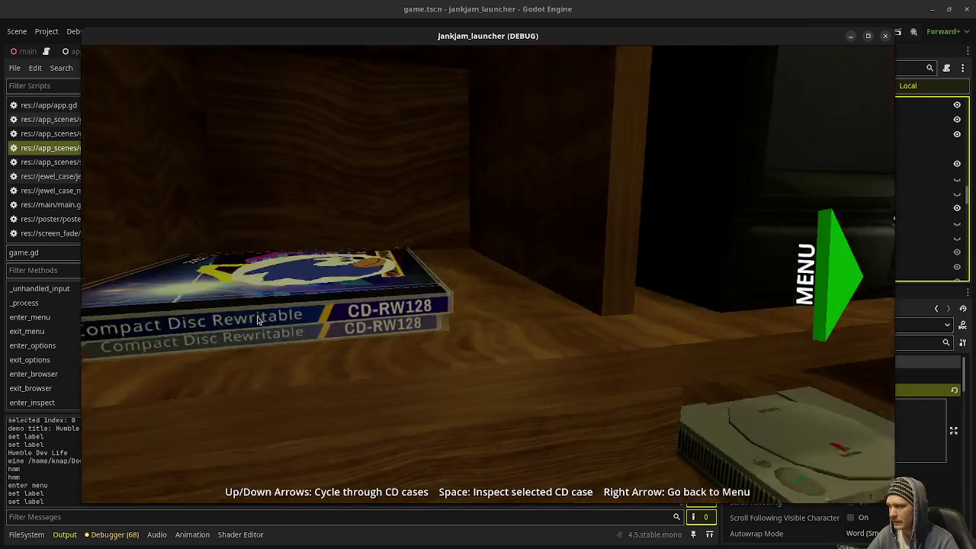
pyautogui.press('space')
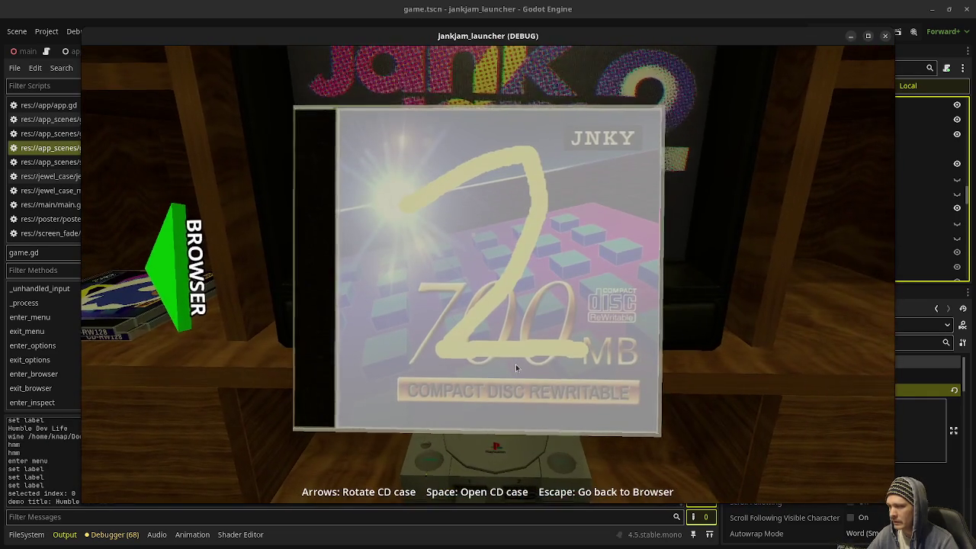
pyautogui.press('space')
pyautogui.press('space')
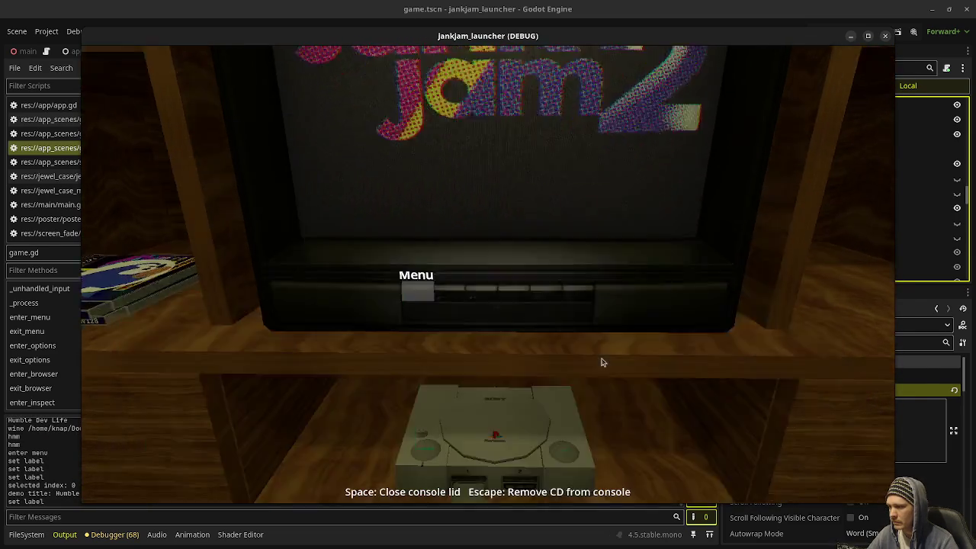
pyautogui.press('space')
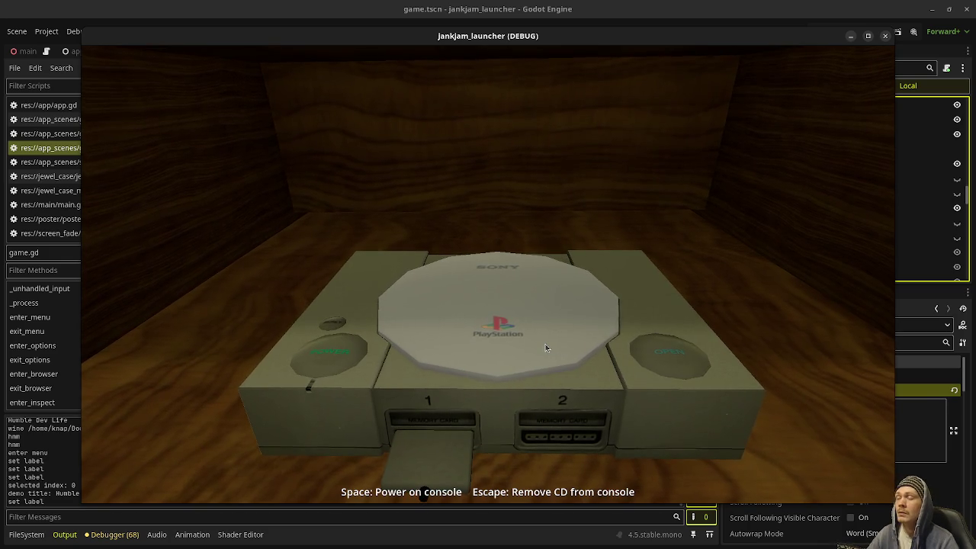
pyautogui.click(884, 36)
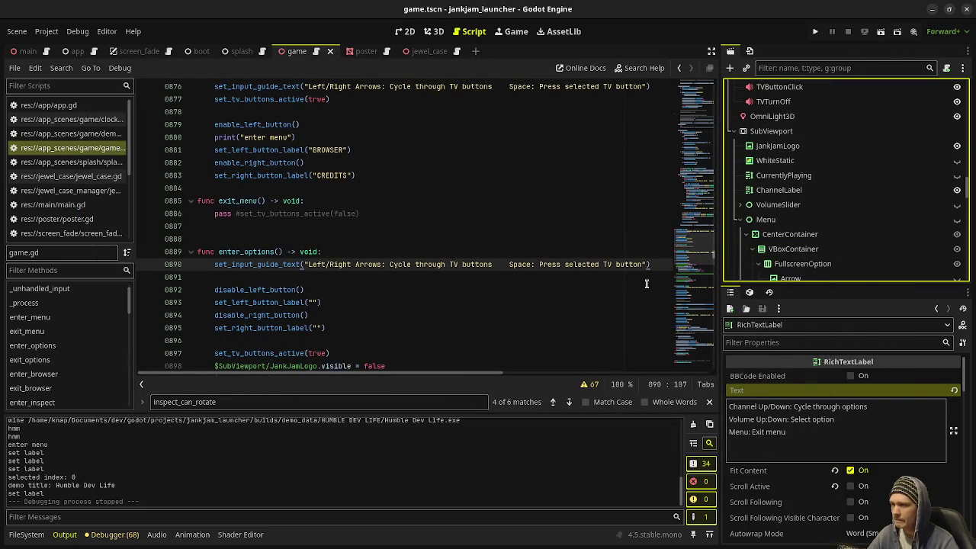
# Append 'console_cd_is_inserted == true' to line 841's lid condition, save game.gd, and run with F5
pyautogui.scroll(15, 577, 268)
pyautogui.scroll(10, 577, 268)
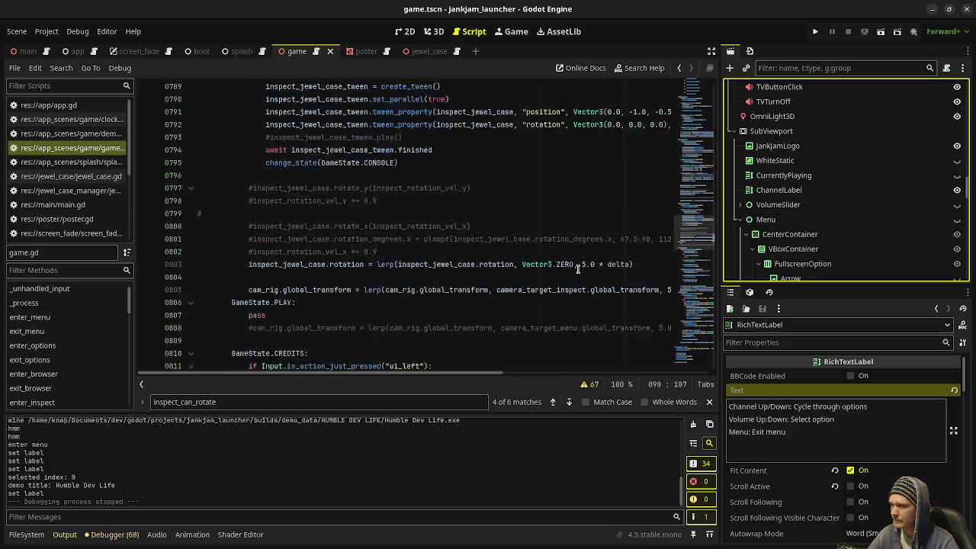
pyautogui.scroll(-9, 577, 268)
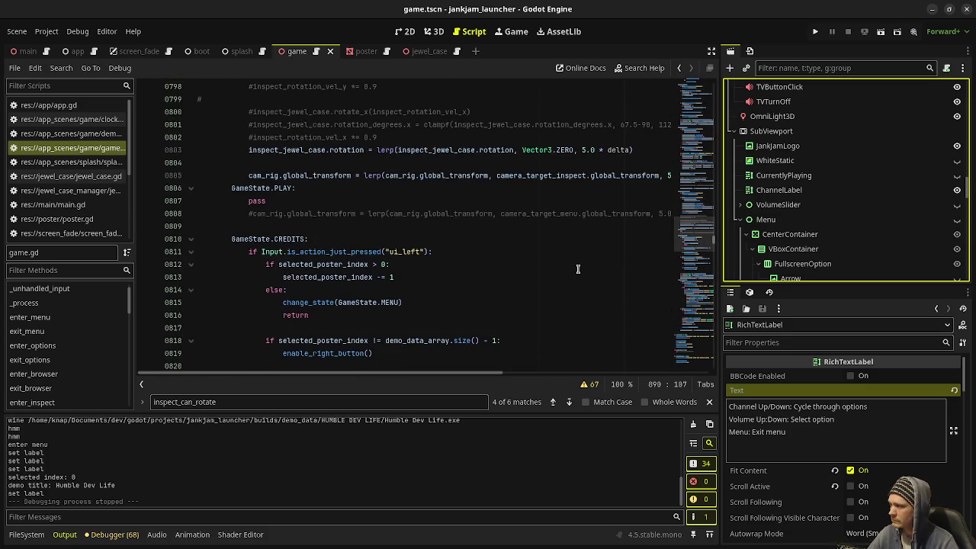
pyautogui.scroll(-6, 577, 268)
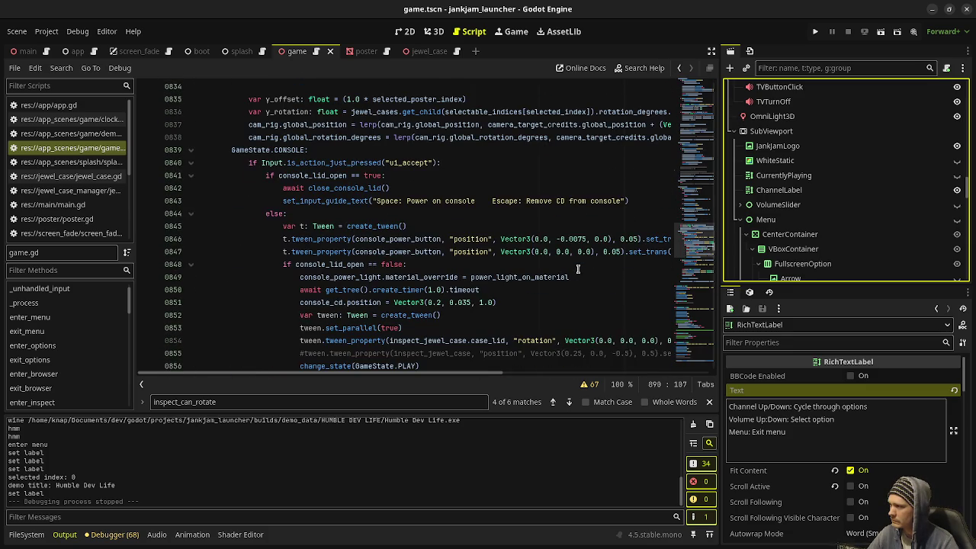
pyautogui.click(379, 175)
pyautogui.write('&&')
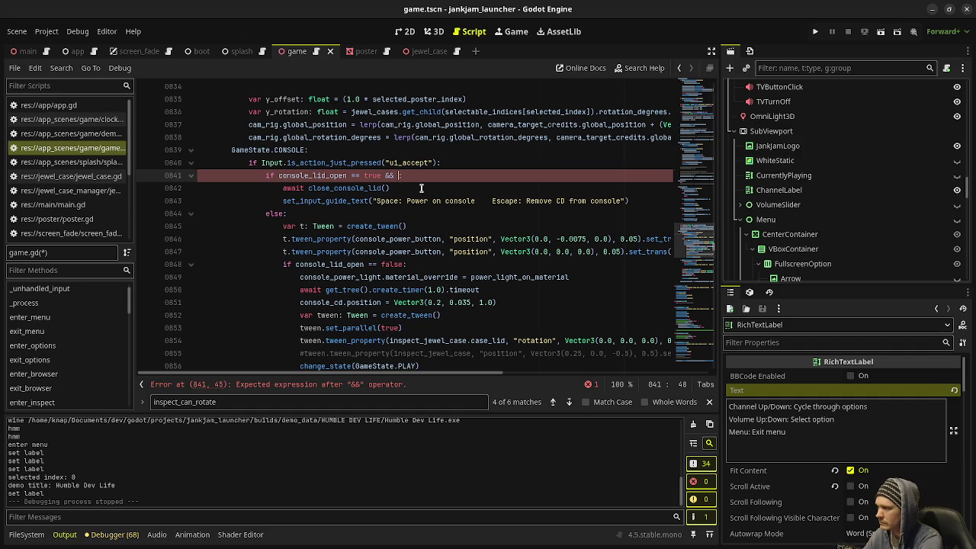
pyautogui.write('console_cd_')
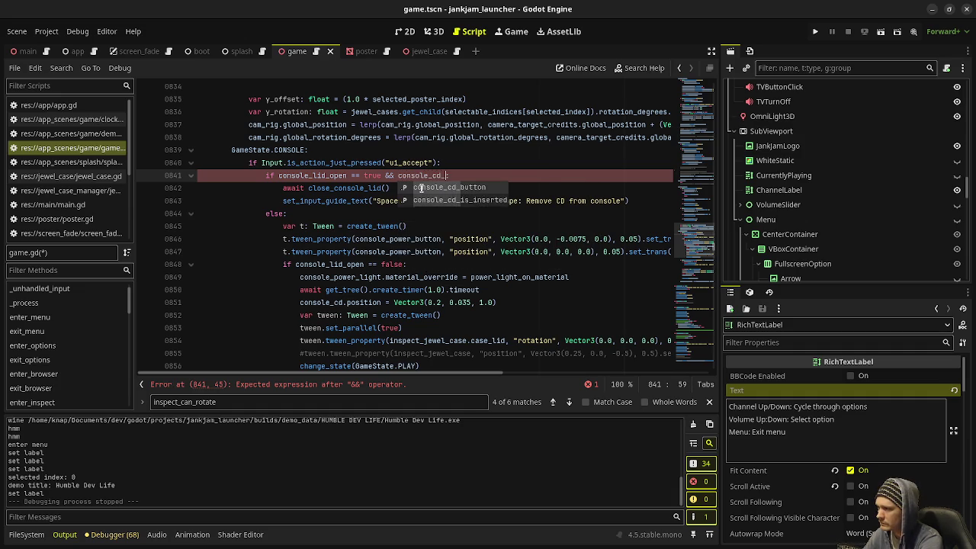
pyautogui.write('is_inserted == true')
pyautogui.hotkey('ctrl', 's')
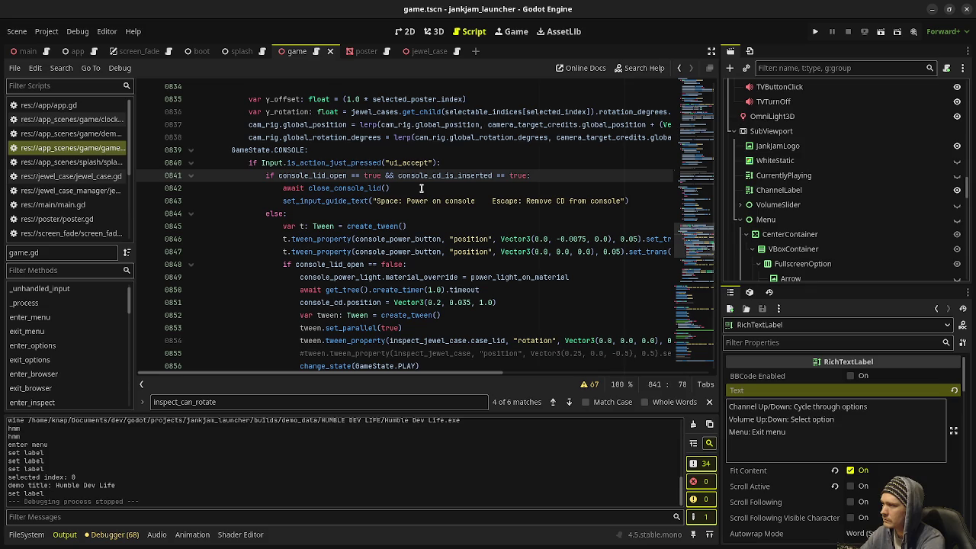
pyautogui.press('F5')
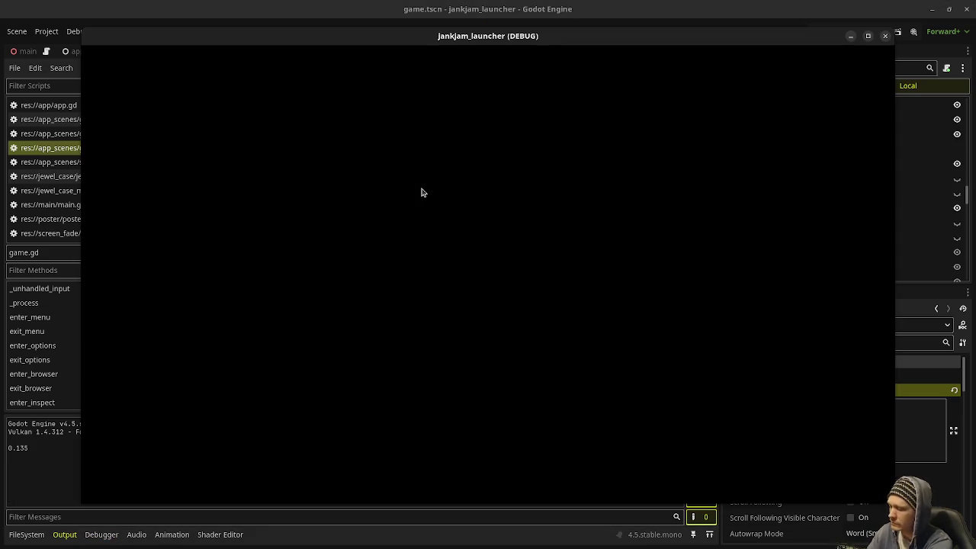
# Open the Jank Jam 2 case, insert the CD, close the lid over it, then stop the run
pyautogui.press('space')
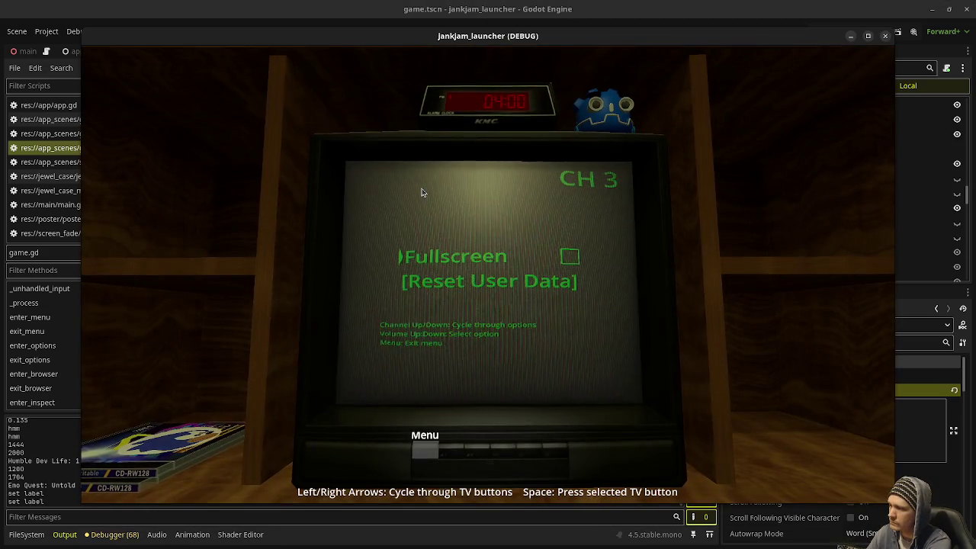
pyautogui.click(432, 448)
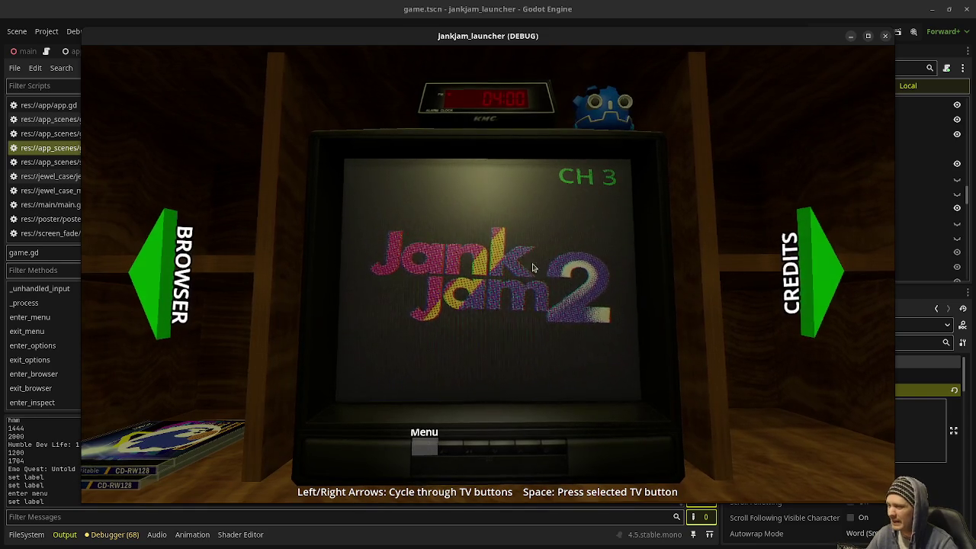
pyautogui.click(166, 279)
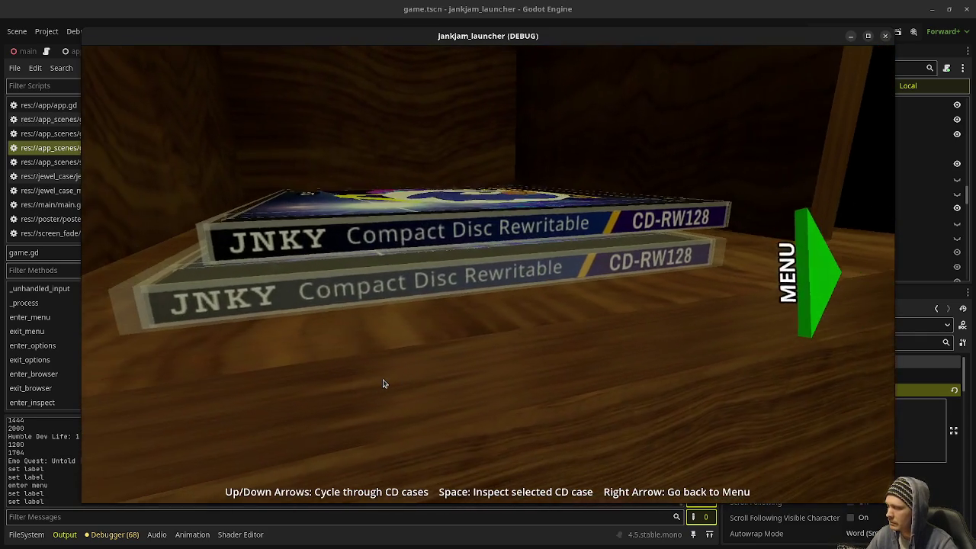
pyautogui.press('space')
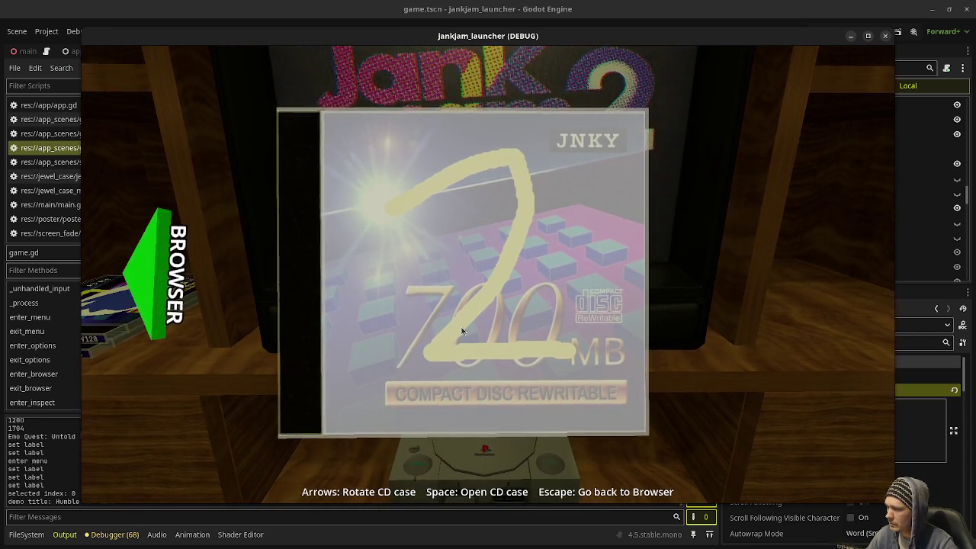
pyautogui.press('space')
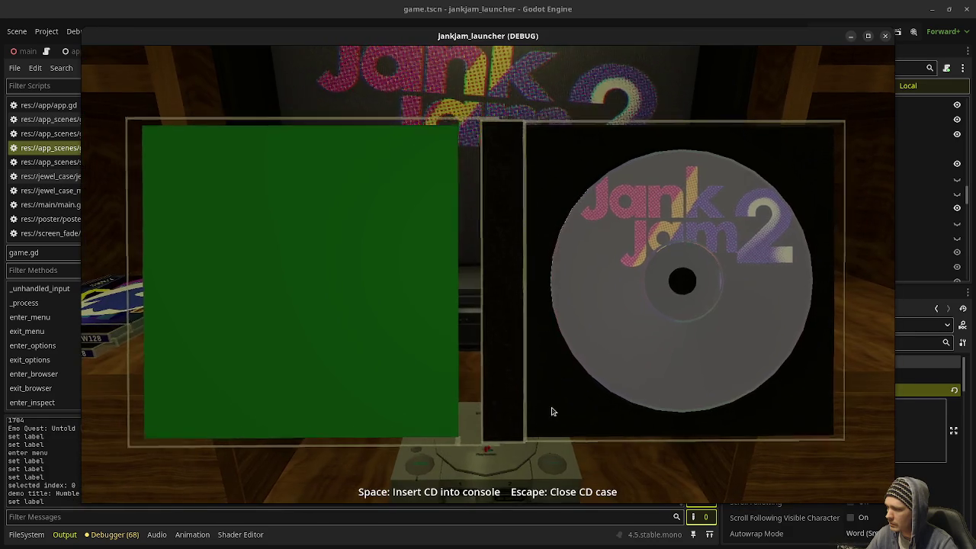
pyautogui.press('space')
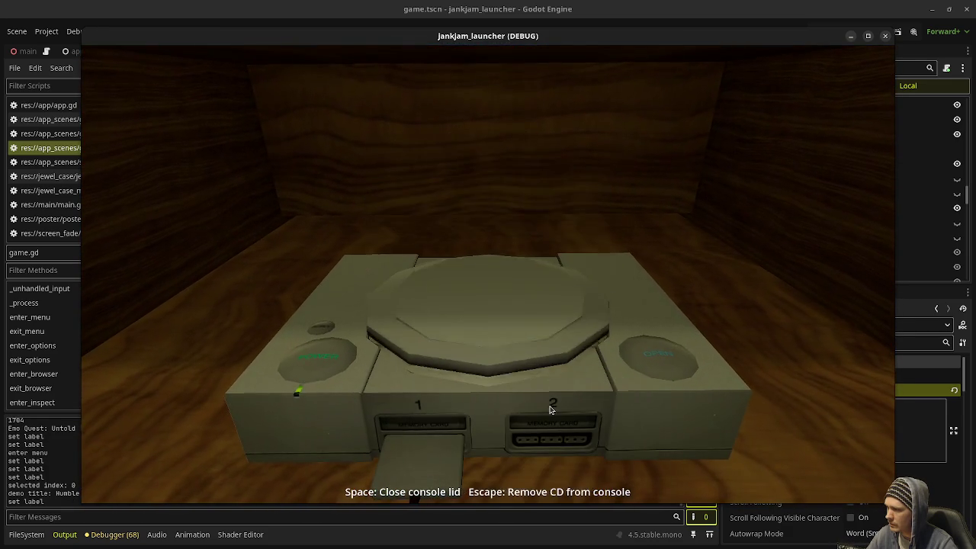
pyautogui.press('space')
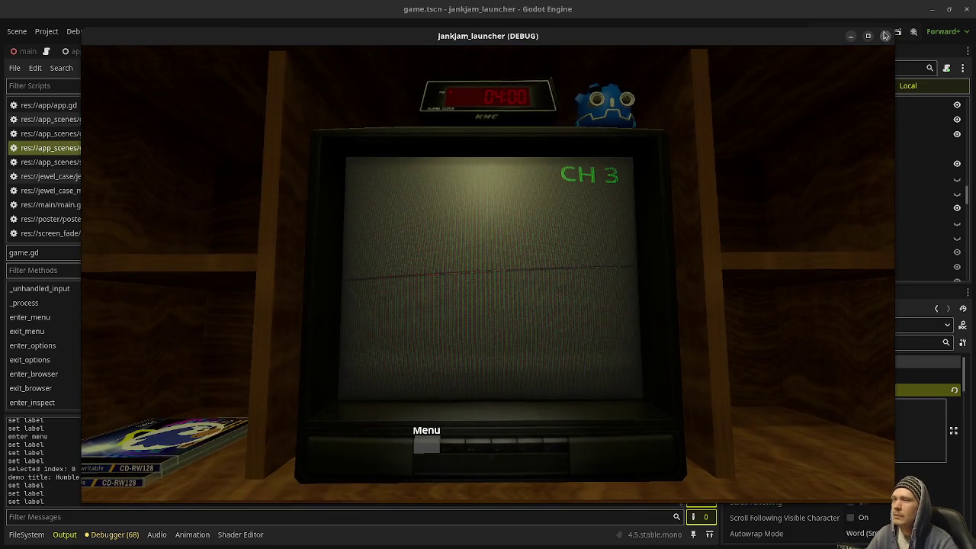
pyautogui.click(885, 36)
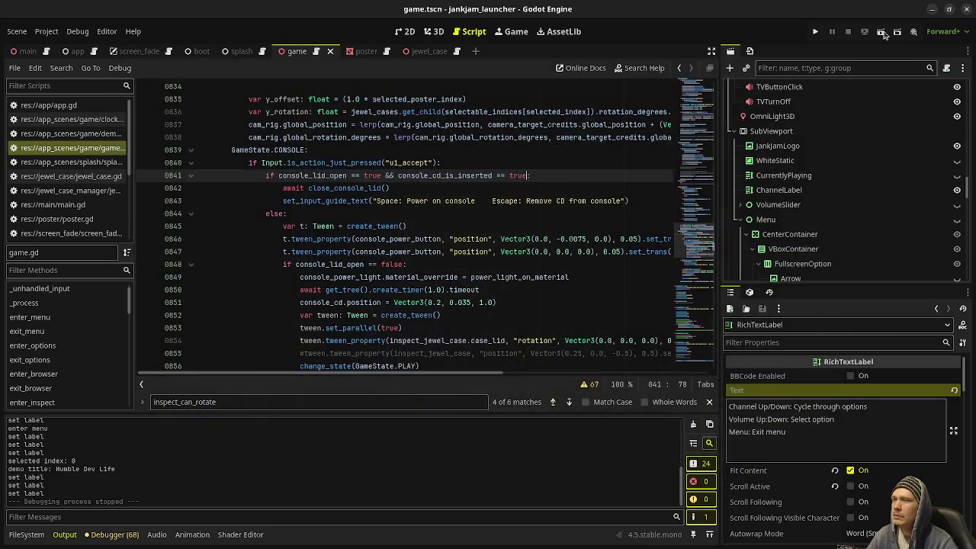
# Indent the lid block under a new 'if console_cd_is_inserted == true:' line, then save and run with F5
pyautogui.scroll(-4, 388, 196)
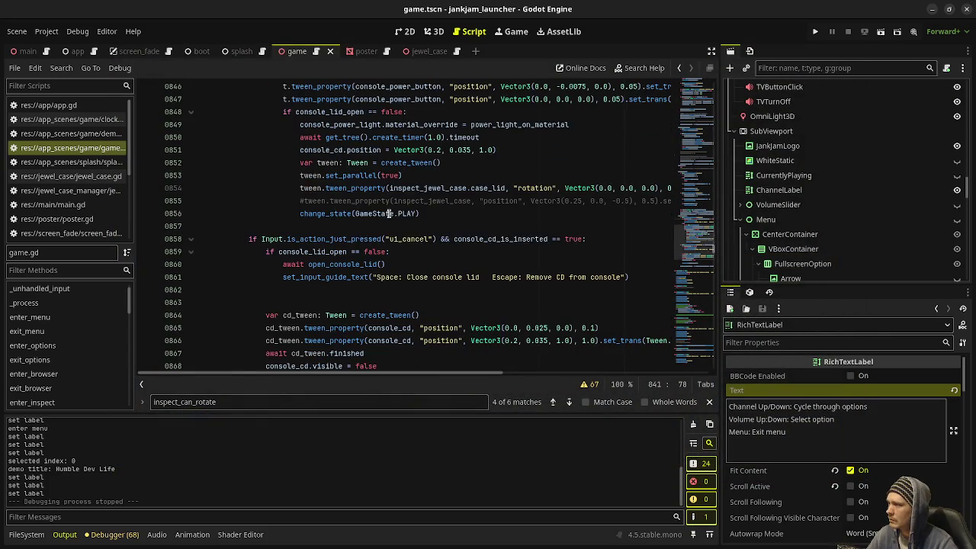
pyautogui.scroll(3, 389, 213)
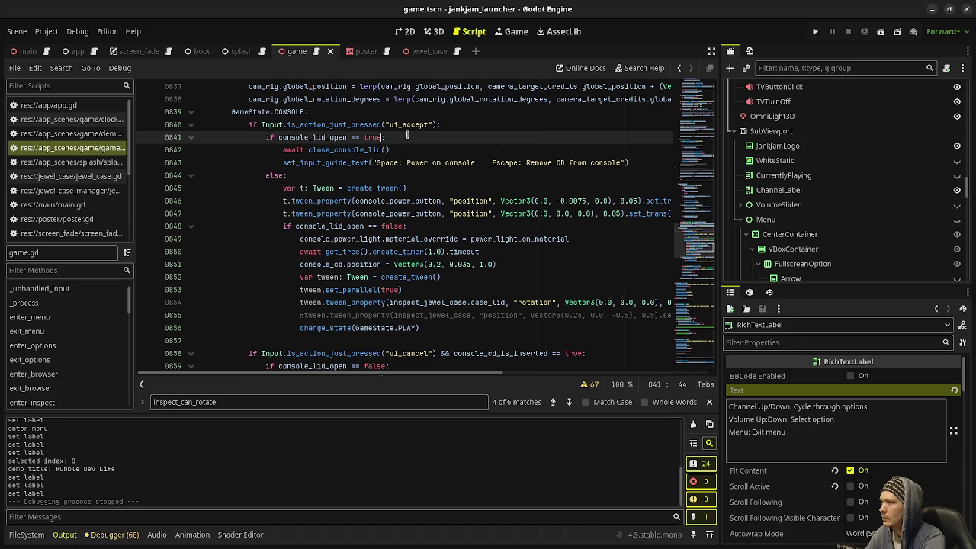
pyautogui.click(444, 125)
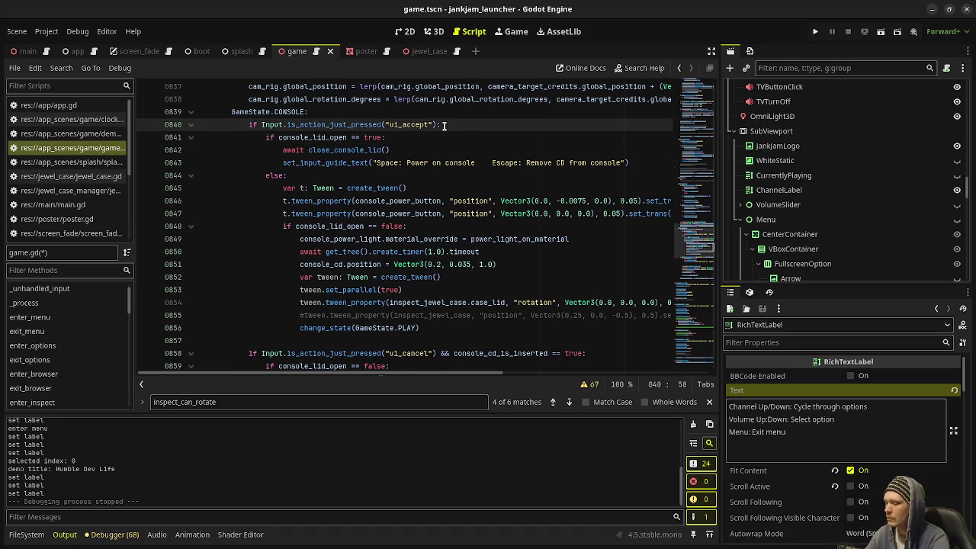
pyautogui.press('Return')
pyautogui.write('if console_cd_is_inserted == true')
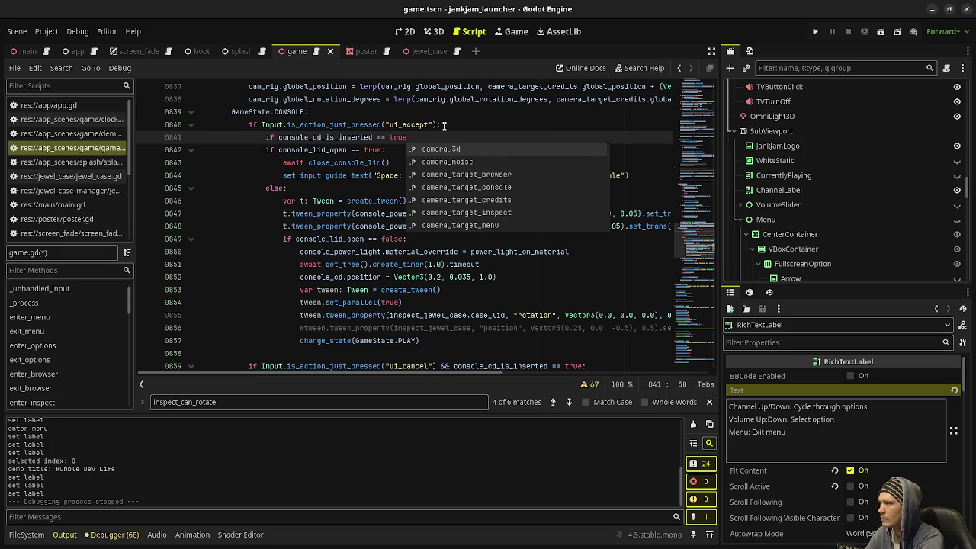
pyautogui.write(':')
pyautogui.moveTo(266, 149); pyautogui.dragTo(351, 340)
pyautogui.press('Tab')
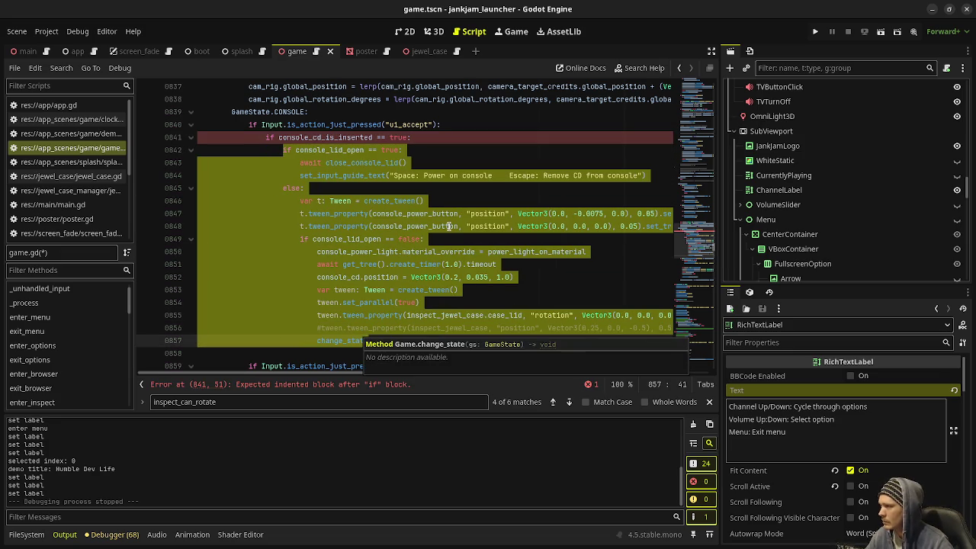
pyautogui.press('F5')
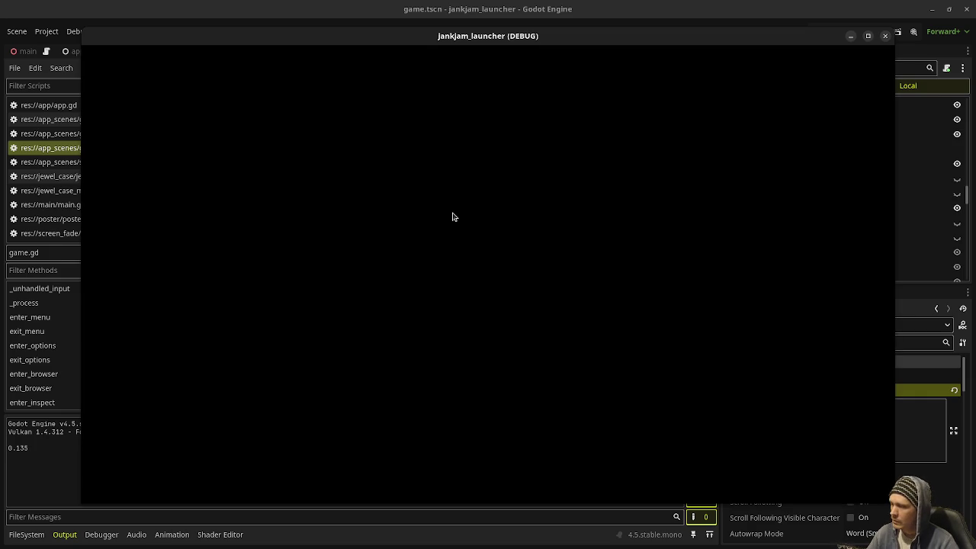
pyautogui.press('space')
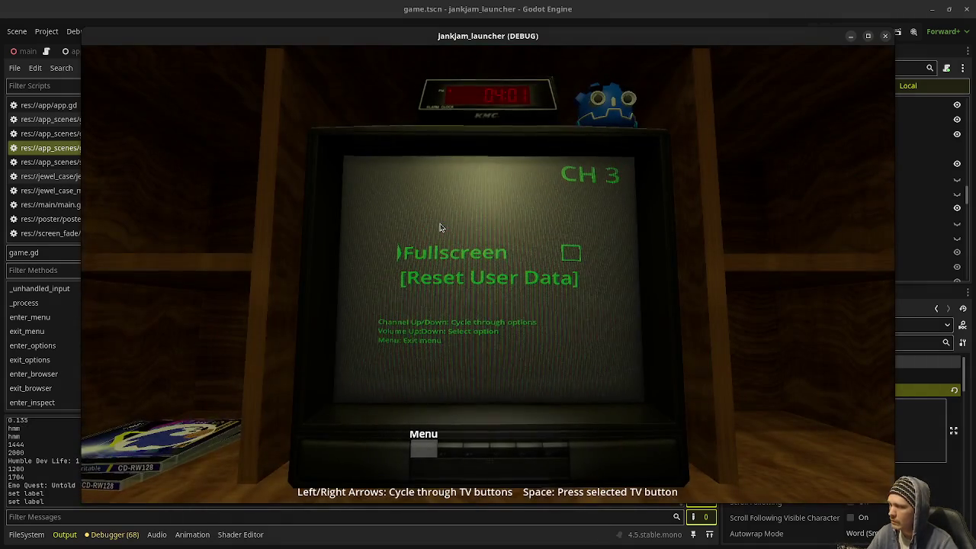
# Insert the disc, eject it with Escape, reinsert it, close the lid, power on, then stop with F8
pyautogui.press('space')
pyautogui.press('Left')
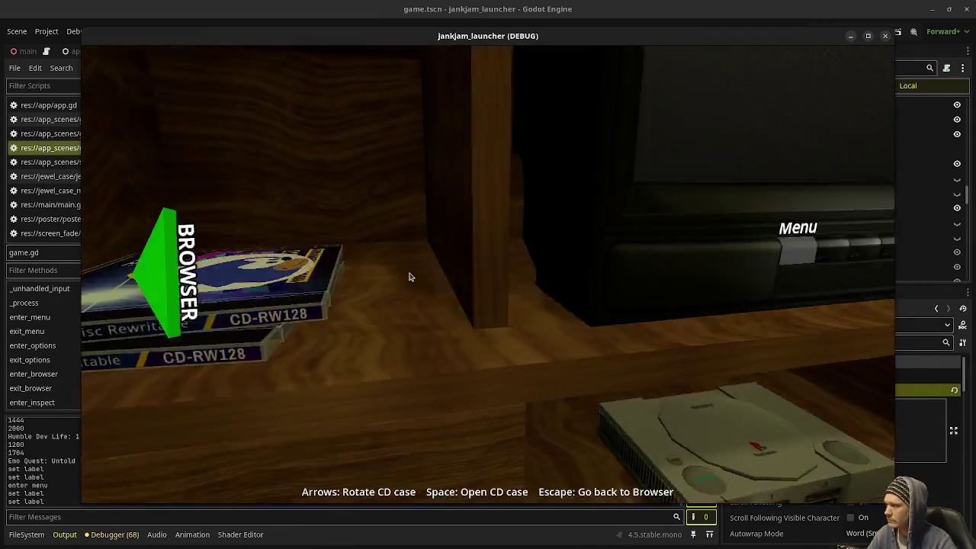
pyautogui.press('space')
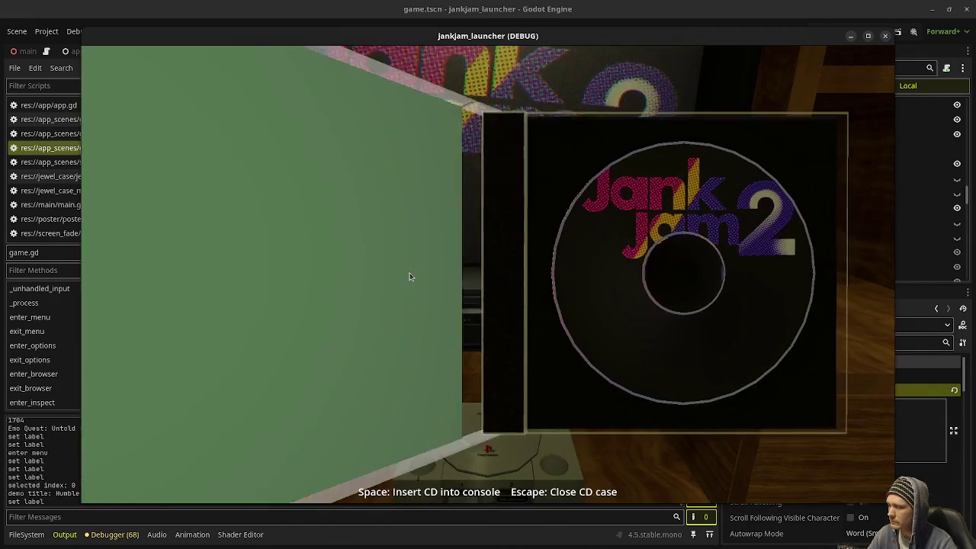
pyautogui.press('space')
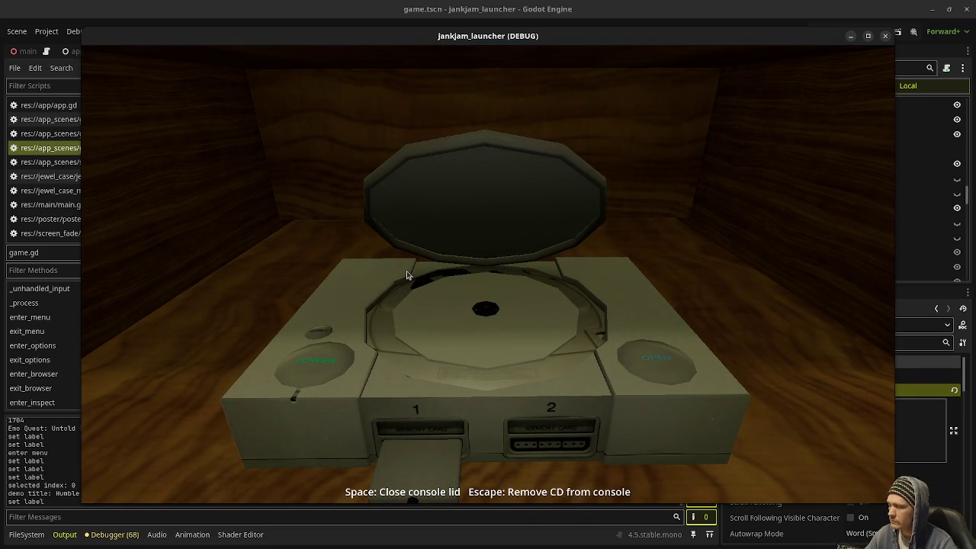
pyautogui.press('Escape')
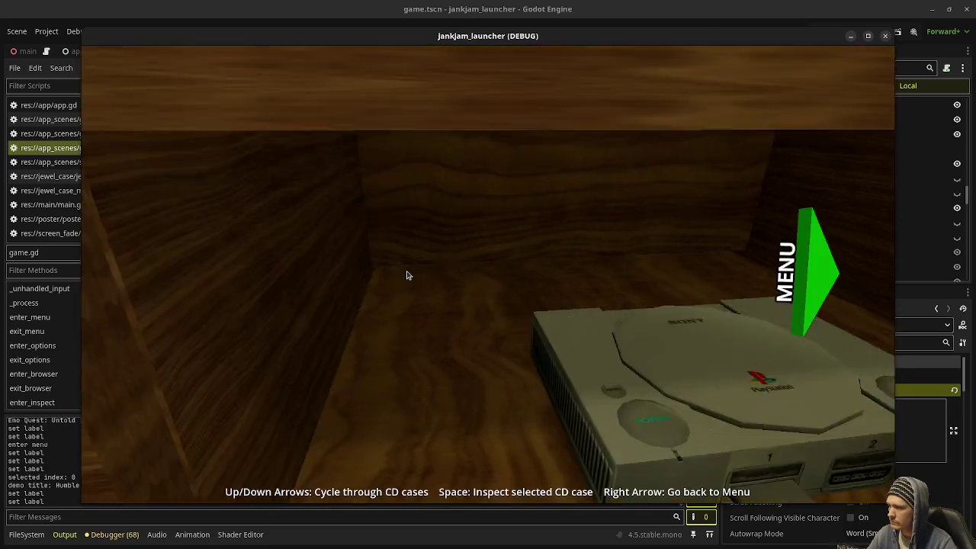
pyautogui.press('space')
pyautogui.press('space')
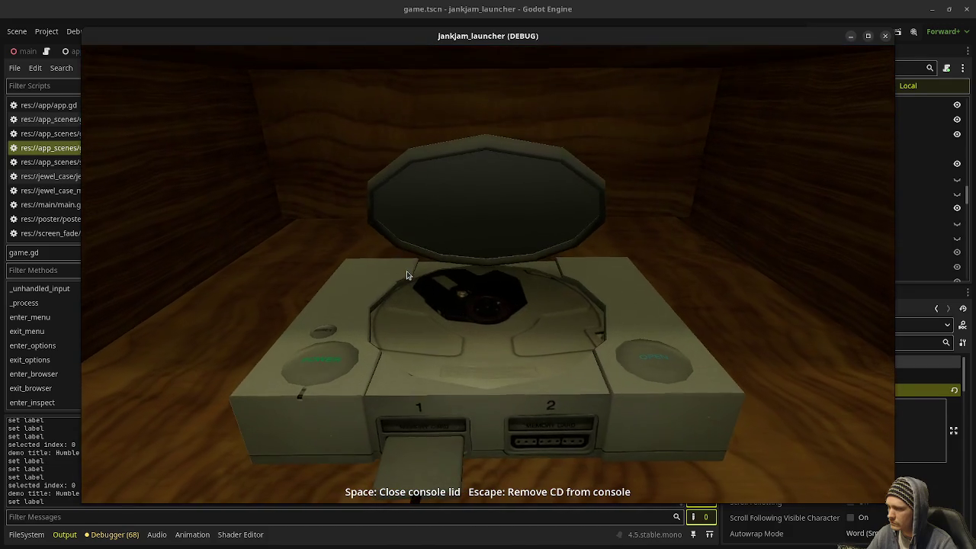
pyautogui.press('space')
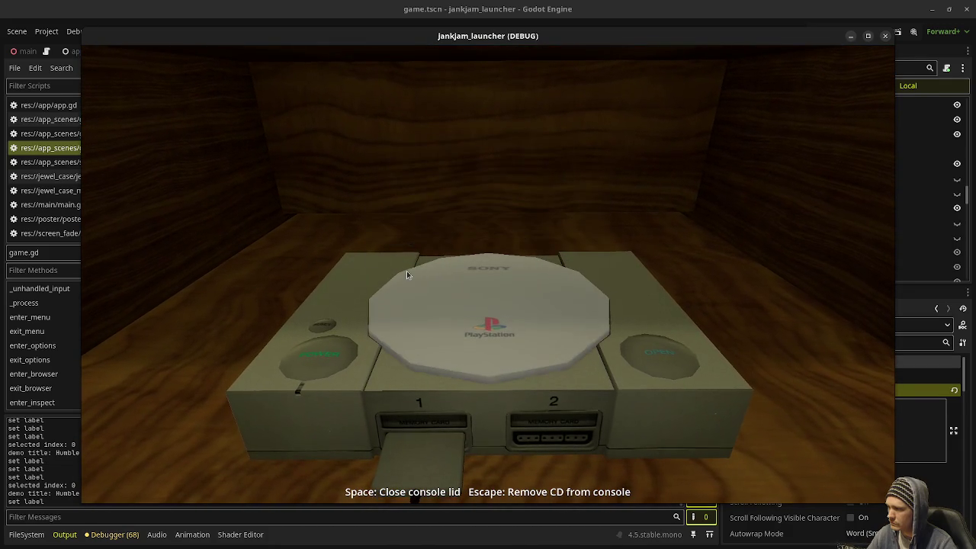
pyautogui.press('space')
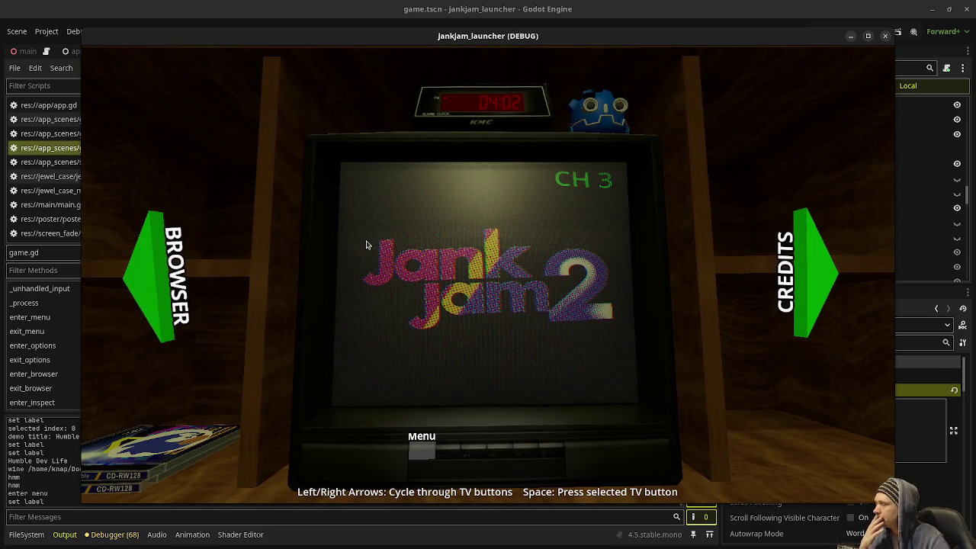
pyautogui.press('F8')
# Delete the TV button prompt and input method to-do lines, unindent the MOUSE notes, and save
pyautogui.click(488, 145)
pyautogui.moveTo(694, 240); pyautogui.dragTo(709, 82)
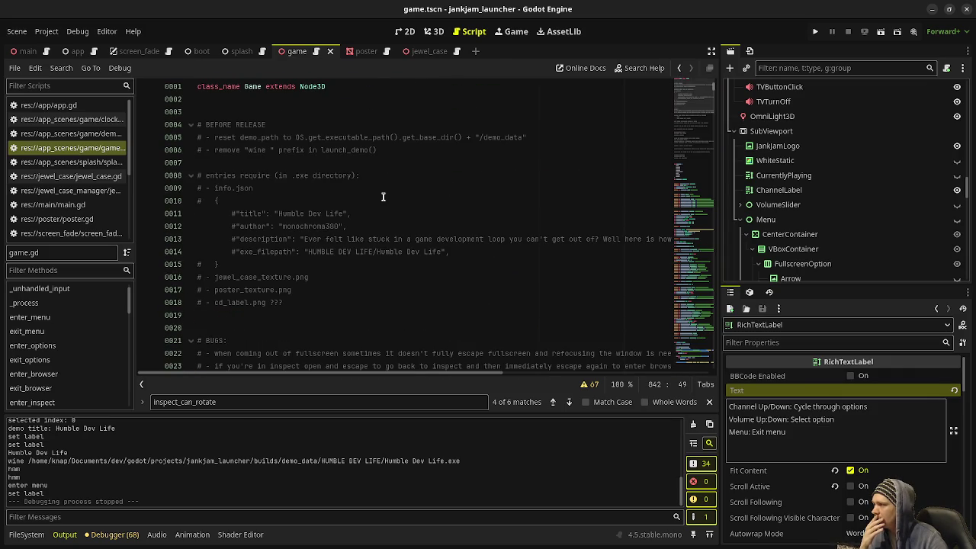
pyautogui.scroll(-4, 371, 253)
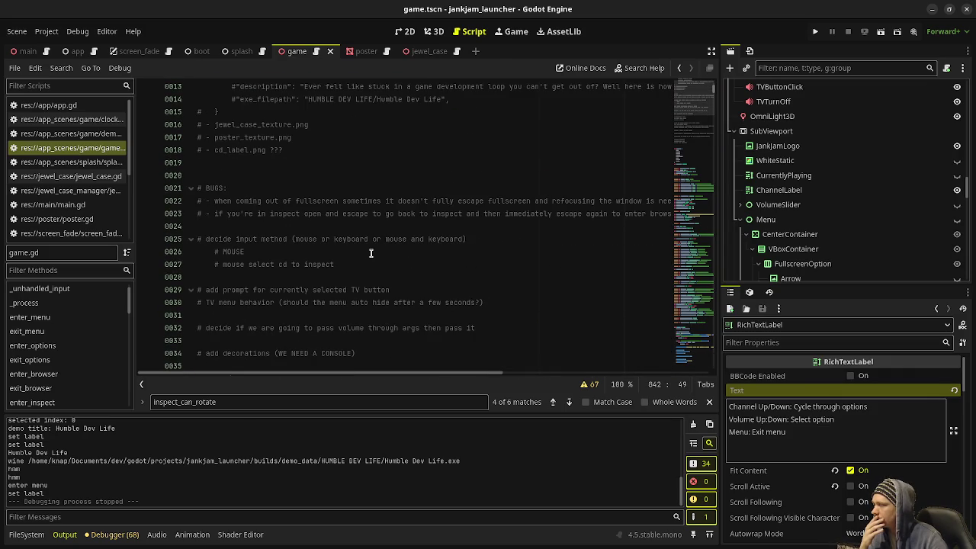
pyautogui.click(428, 292)
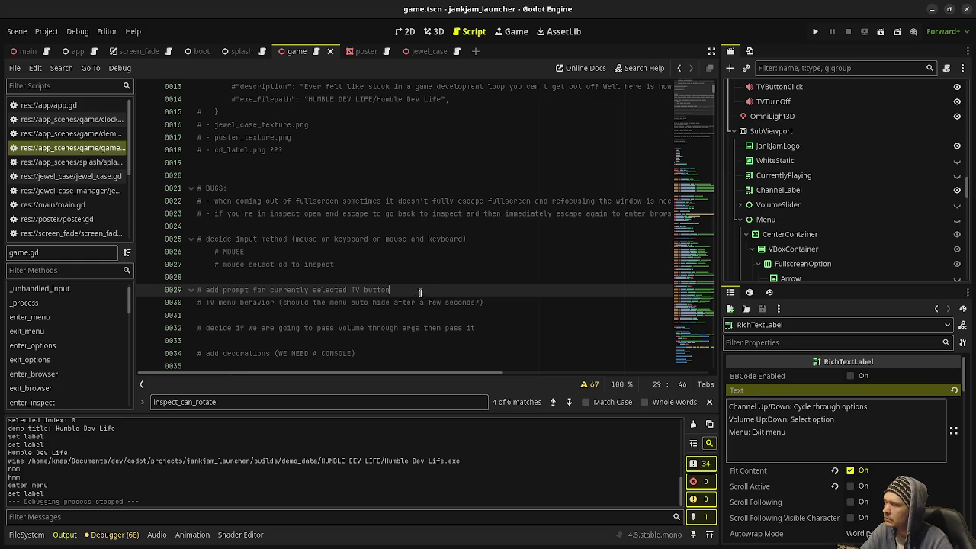
pyautogui.hotkey('shift', 'Home')
pyautogui.press('BackSpace')
pyautogui.press('BackSpace')
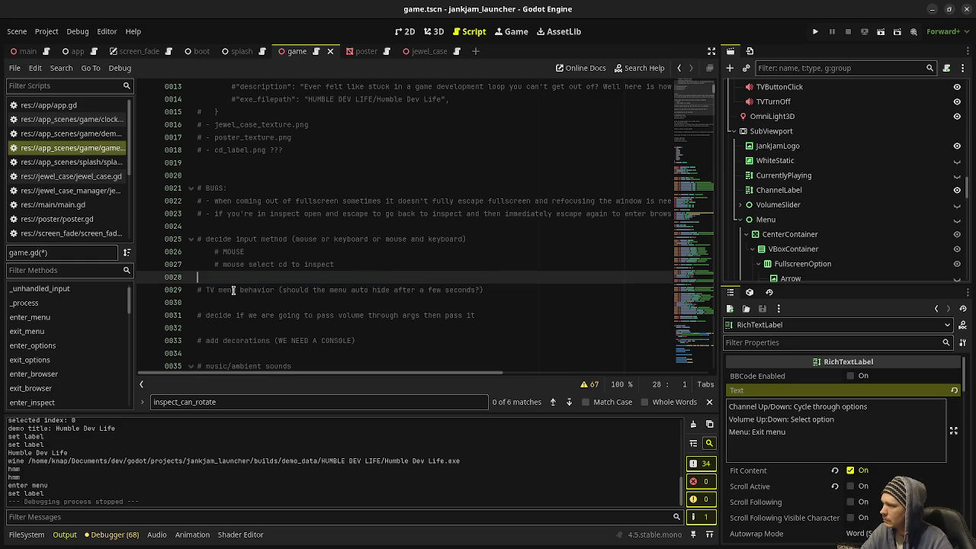
pyautogui.moveTo(476, 238)
pyautogui.mouseDown()
pyautogui.moveTo(182, 239)
pyautogui.moveTo(227, 251)
pyautogui.mouseUp()
pyautogui.press('BackSpace')
pyautogui.press('BackSpace')
pyautogui.hotkey('shift', 'Tab')
pyautogui.click(355, 255)
pyautogui.hotkey('ctrl', 's')
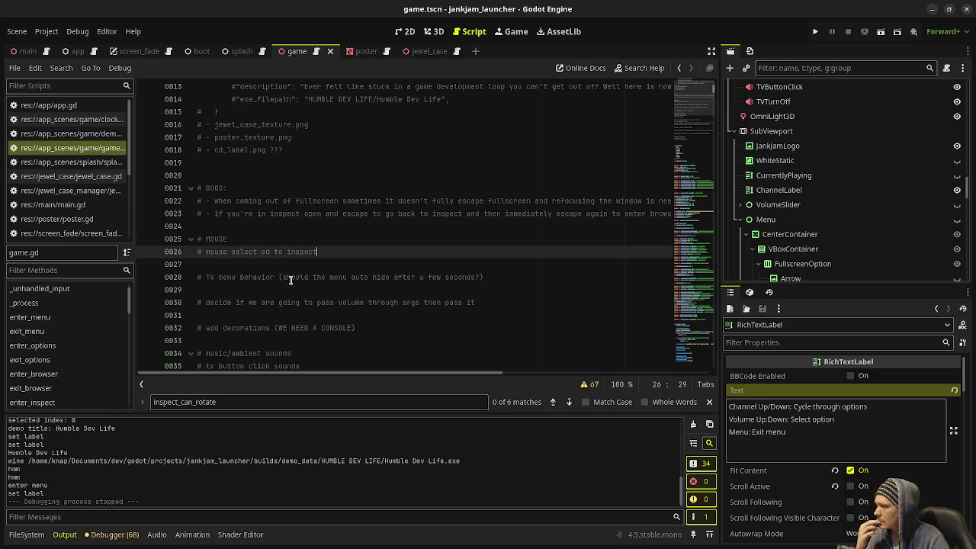
# Add the comment '# add escape to go back' below the TV menu behavior note and save
pyautogui.click(281, 277)
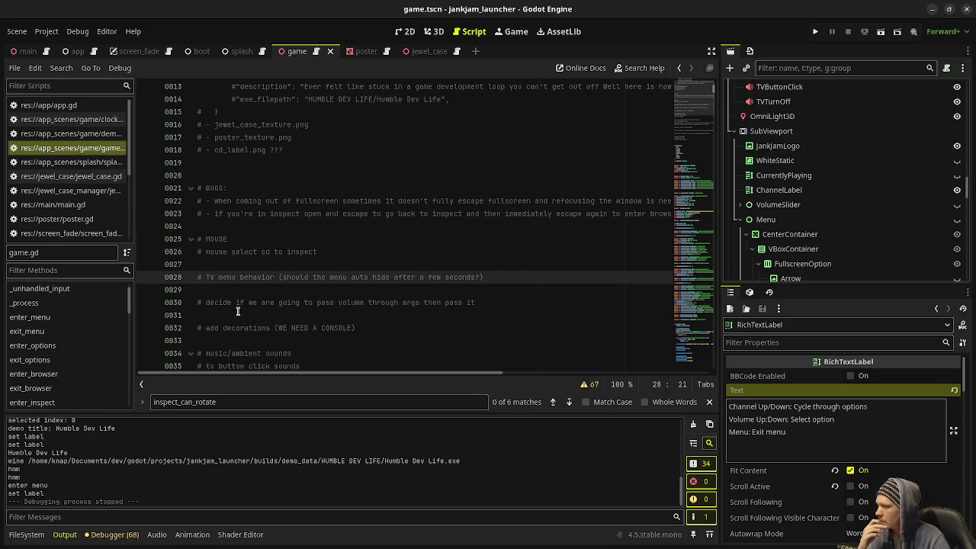
pyautogui.click(499, 278)
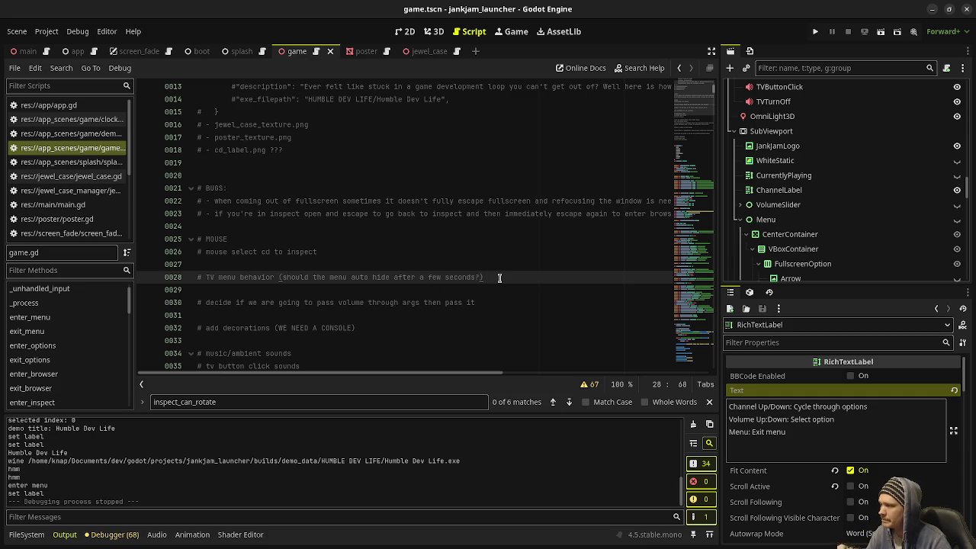
pyautogui.press('Return')
pyautogui.write('# a')
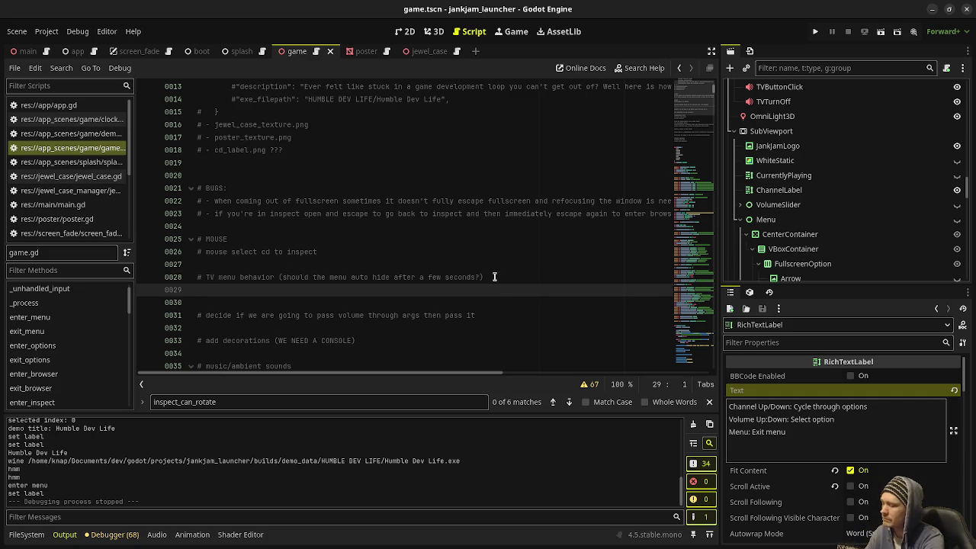
pyautogui.write('dd e')
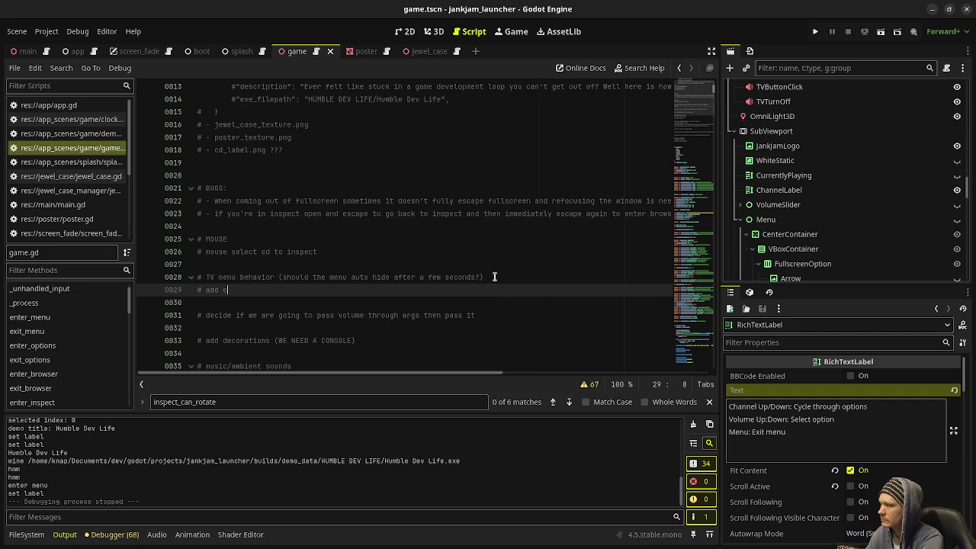
pyautogui.write('scape to go back from')
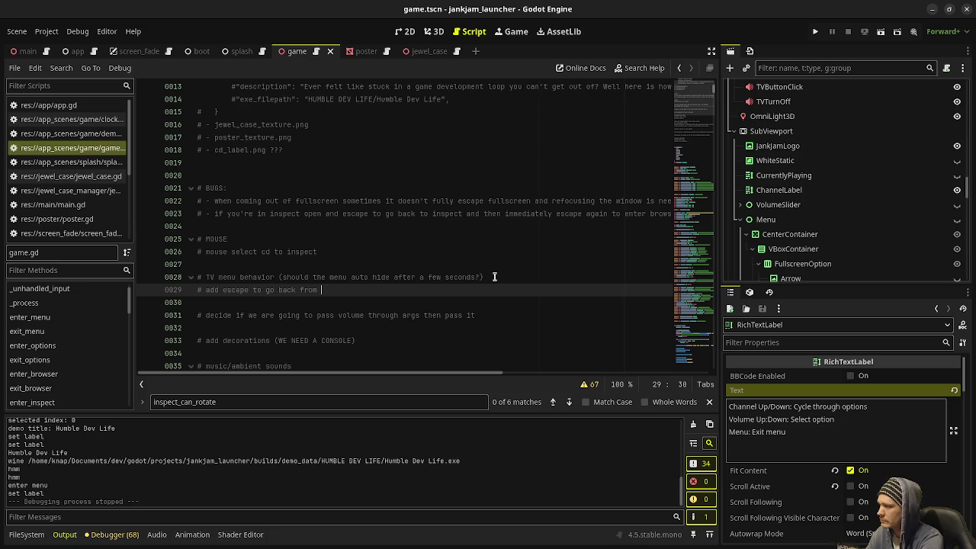
pyautogui.hotkey('ctrl', 's')
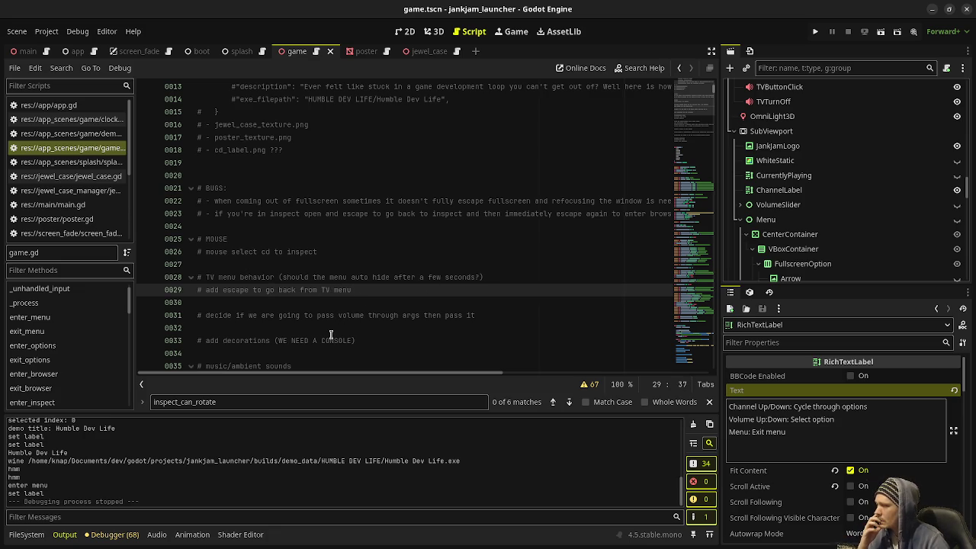
pyautogui.scroll(-1, 330, 335)
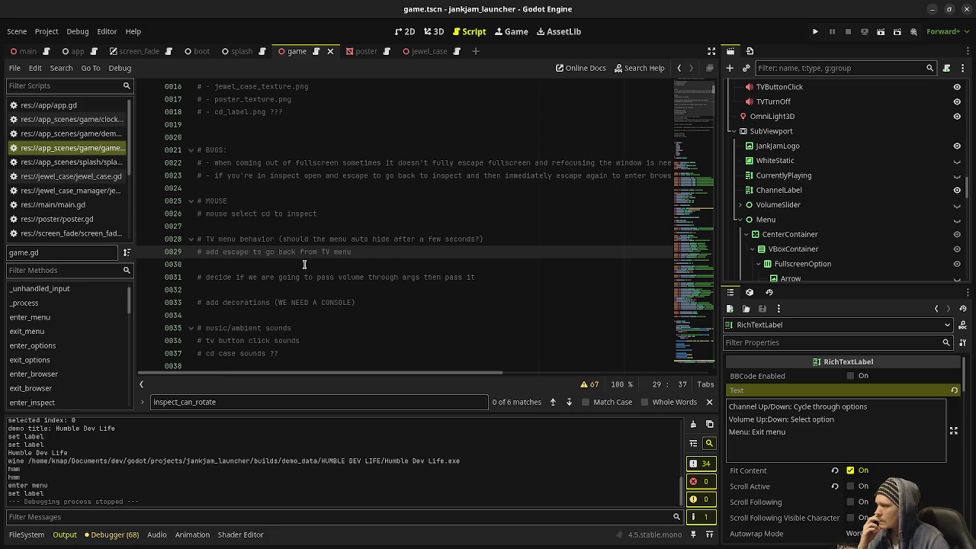
pyautogui.moveTo(507, 238); pyautogui.dragTo(516, 227)
# Delete the TV menu behavior comment and add a blank line after the volume note
pyautogui.press('BackSpace')
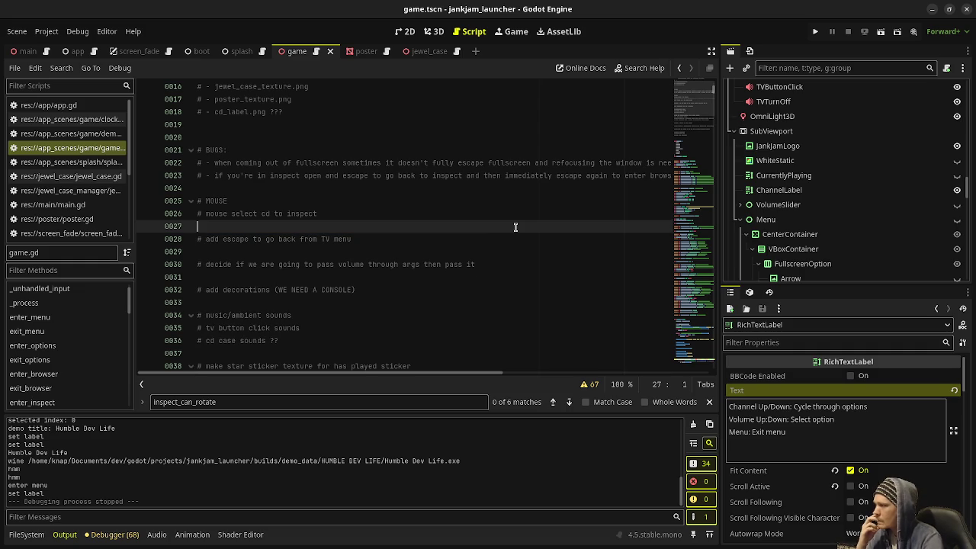
pyautogui.click(259, 278)
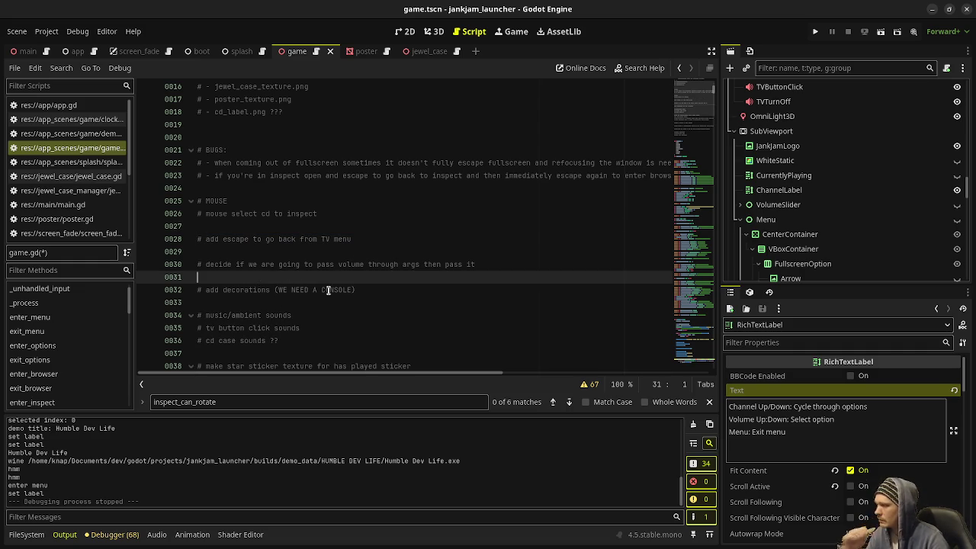
pyautogui.press('Return')
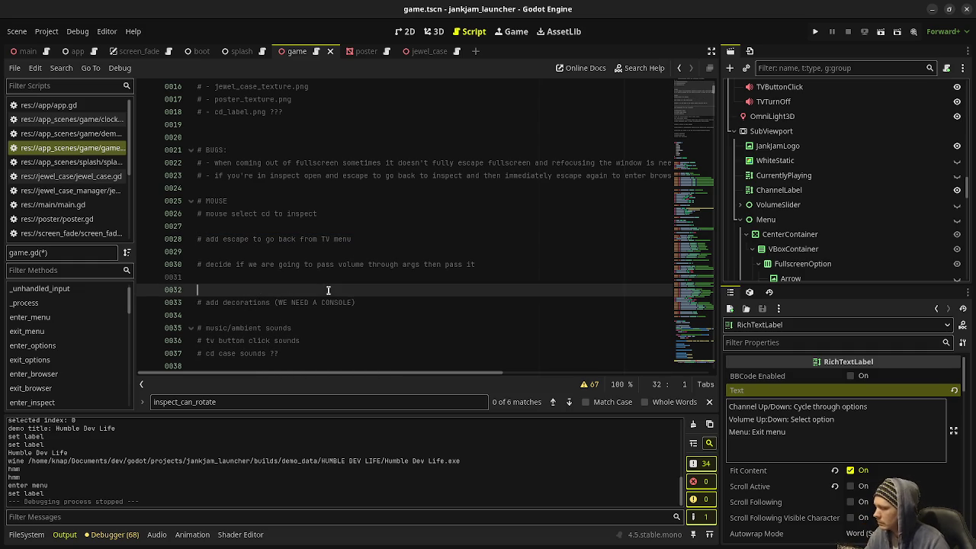
# Move the 'SHOULD WE HAVE A CD COVER TEXTURE?' comment up onto empty line 31
pyautogui.scroll(-2, 327, 290)
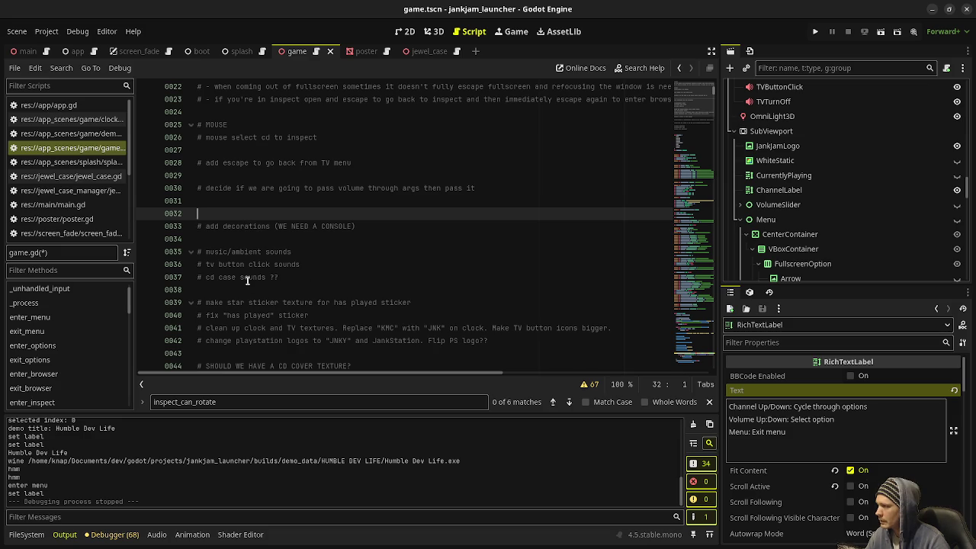
pyautogui.scroll(-2, 247, 280)
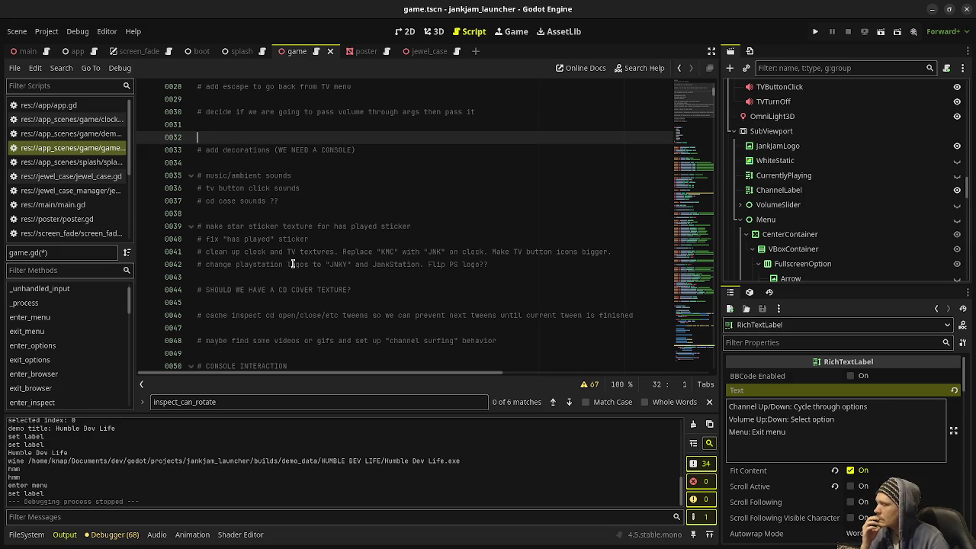
pyautogui.click(249, 289)
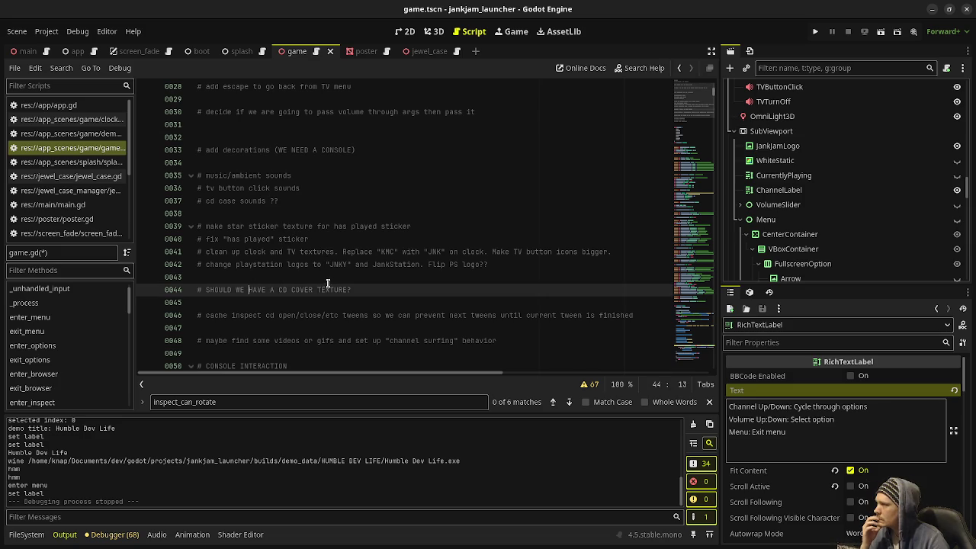
pyautogui.click(490, 111)
pyautogui.click(190, 297)
pyautogui.tripleClick(189, 291)
pyautogui.hotkey('ctrl', 'c')
pyautogui.press('BackSpace')
pyautogui.click(364, 120)
pyautogui.hotkey('ctrl', 'v')
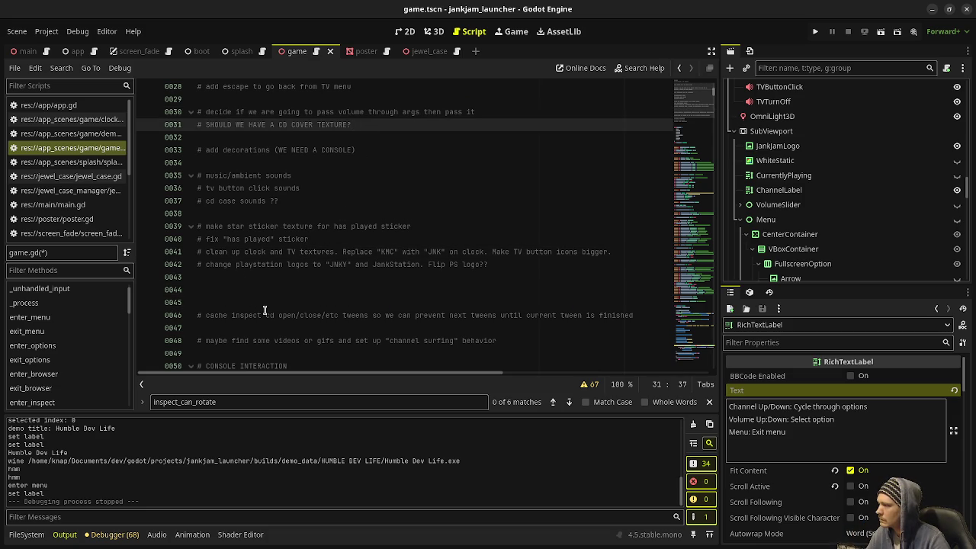
pyautogui.click(635, 314)
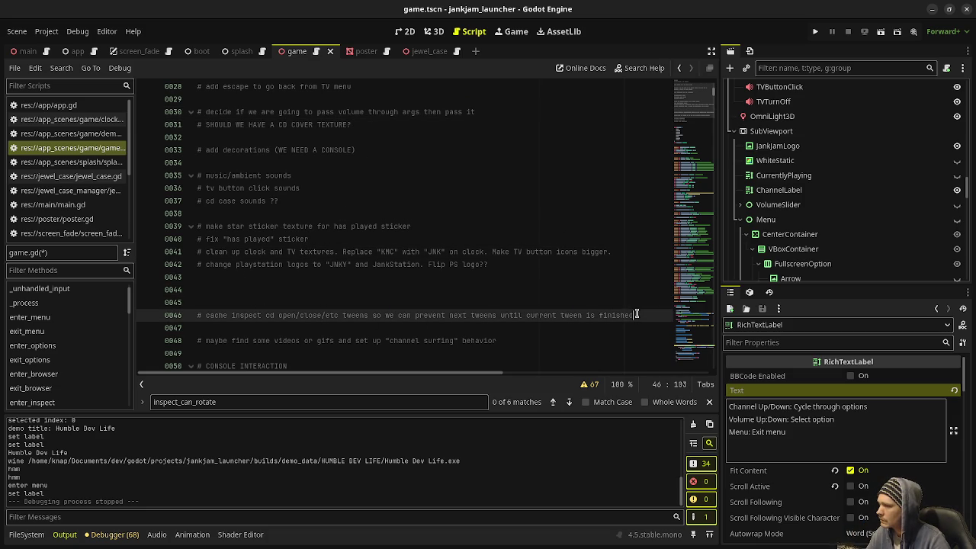
# Reword the tween-caching note to 'double check state transitions to make sure tweens and stuff aren't wei...'
pyautogui.moveTo(635, 314); pyautogui.dragTo(206, 315)
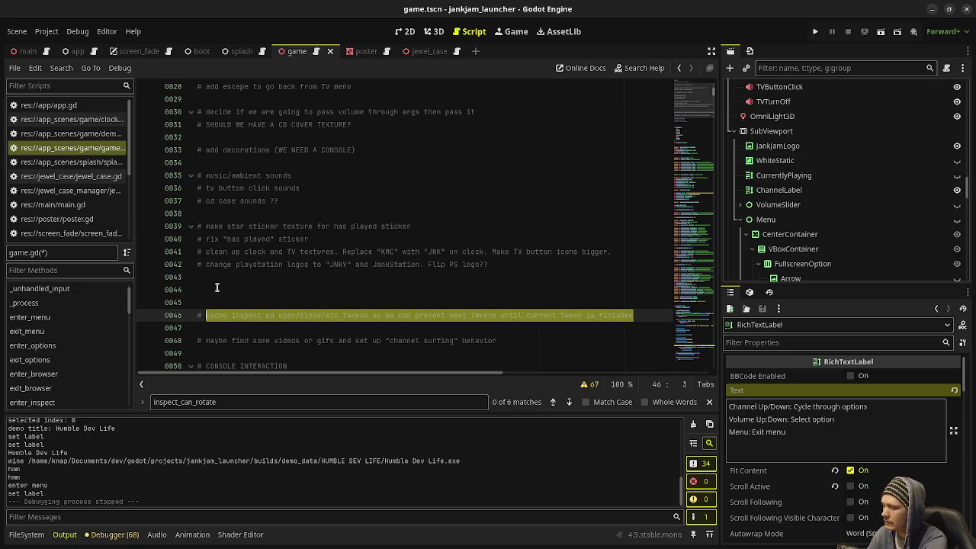
pyautogui.write('double check ')
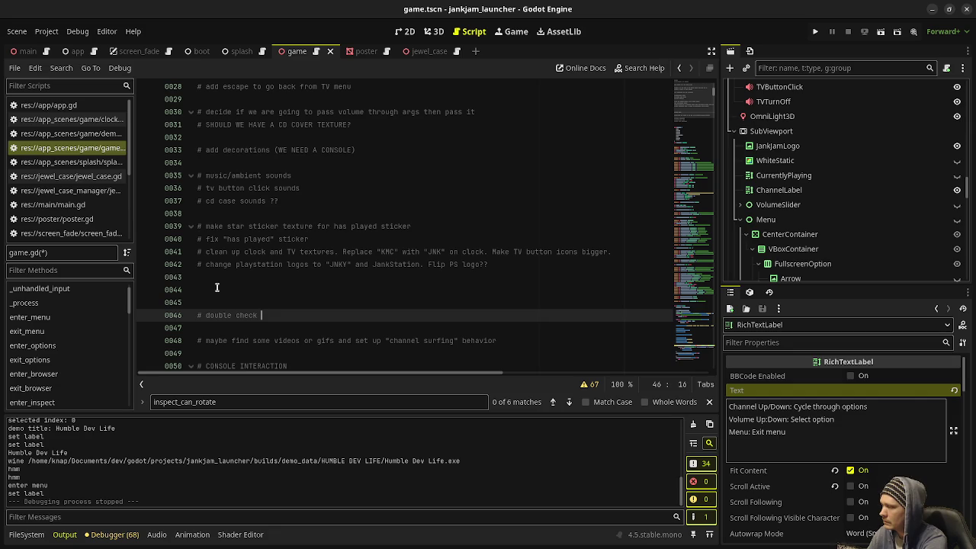
pyautogui.write('state transitions ')
pyautogui.write('to make sure ')
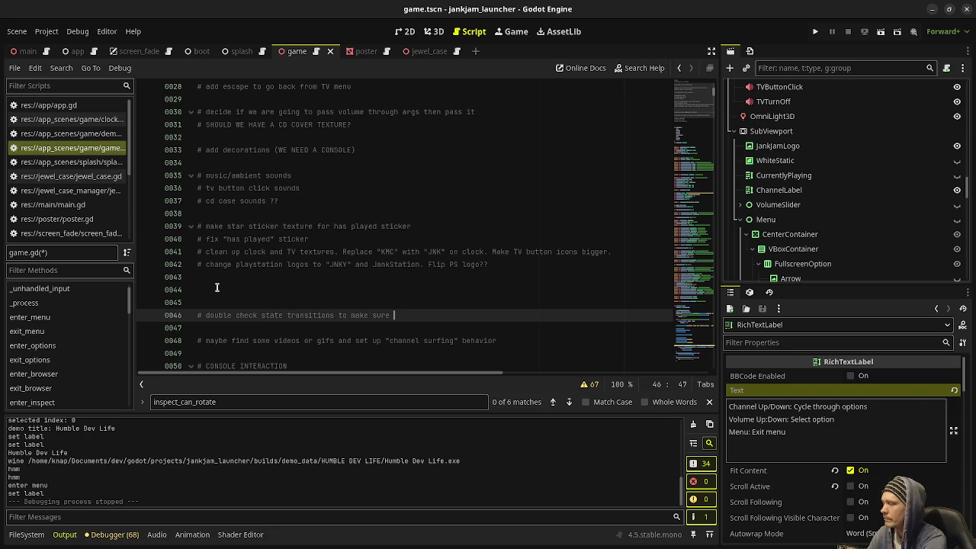
pyautogui.write('tweens and ')
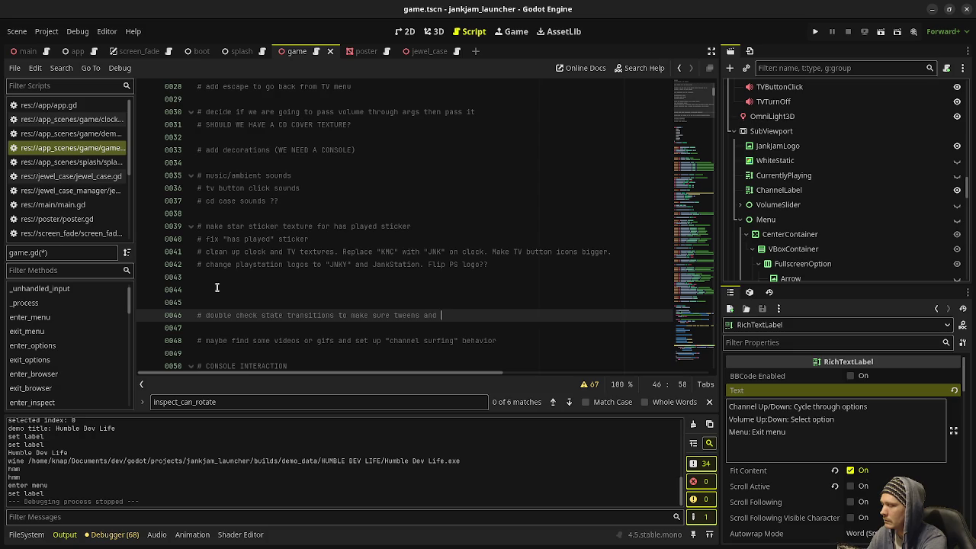
pyautogui.write('stuff ')
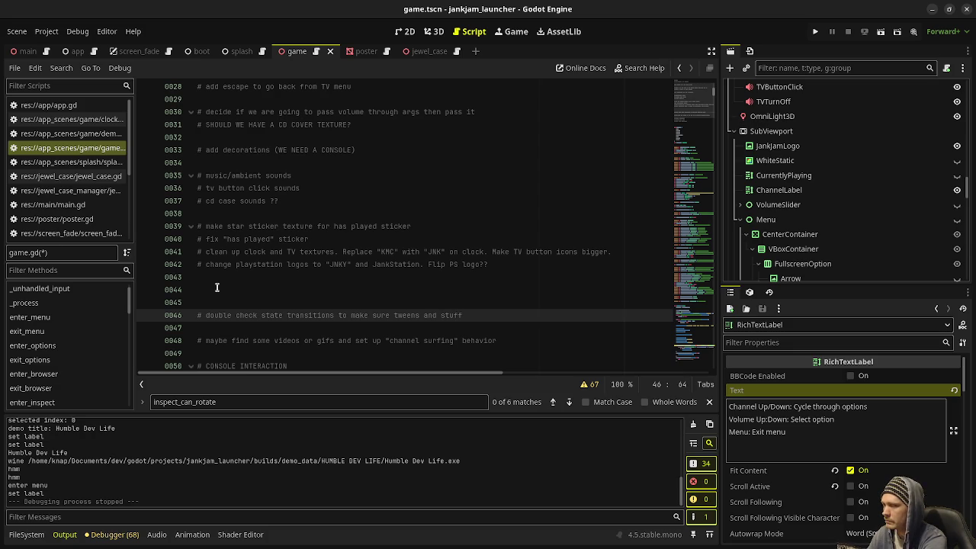
pyautogui.write("aren't wei")
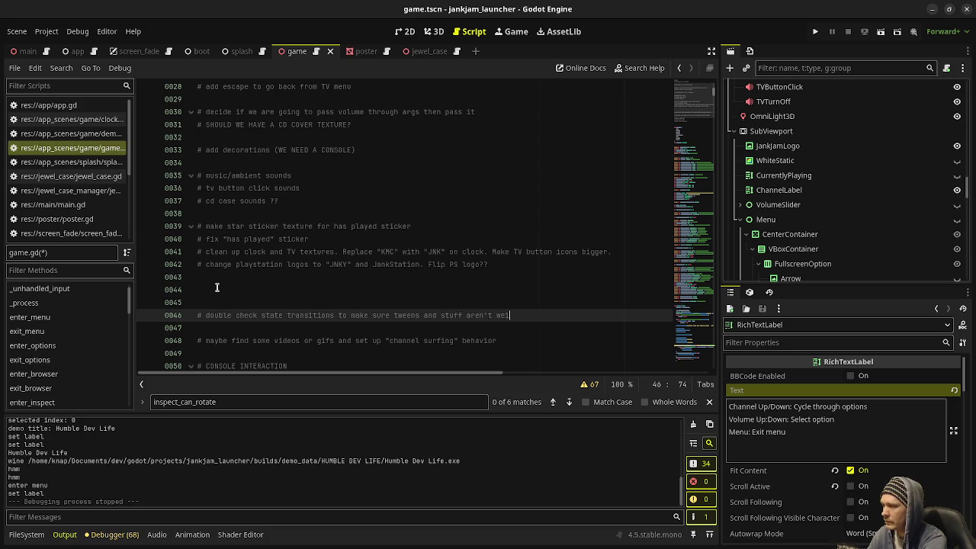
pyautogui.scroll(-2, 259, 293)
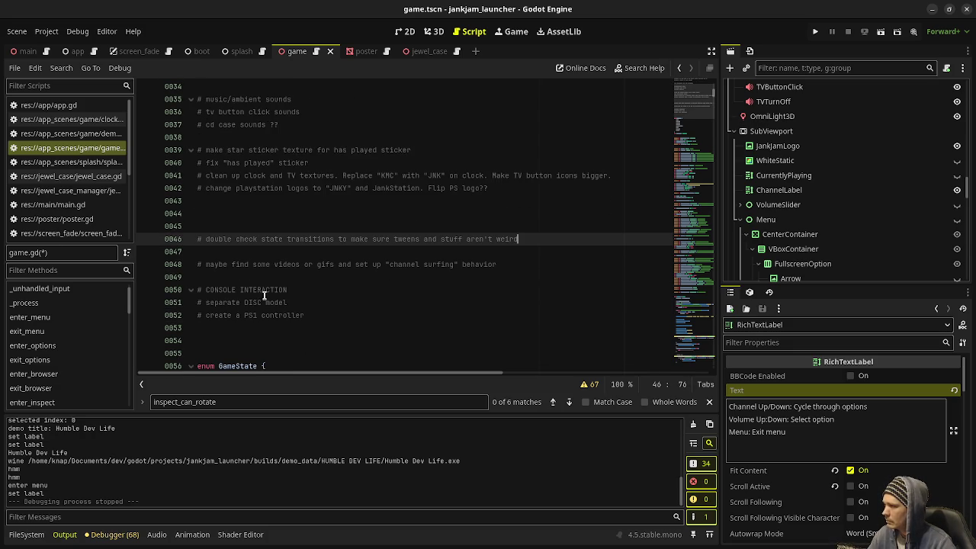
# Move the channel-surfing comment below CONSOLE INTERACTION, with blank lines before and after it
pyautogui.click(229, 252)
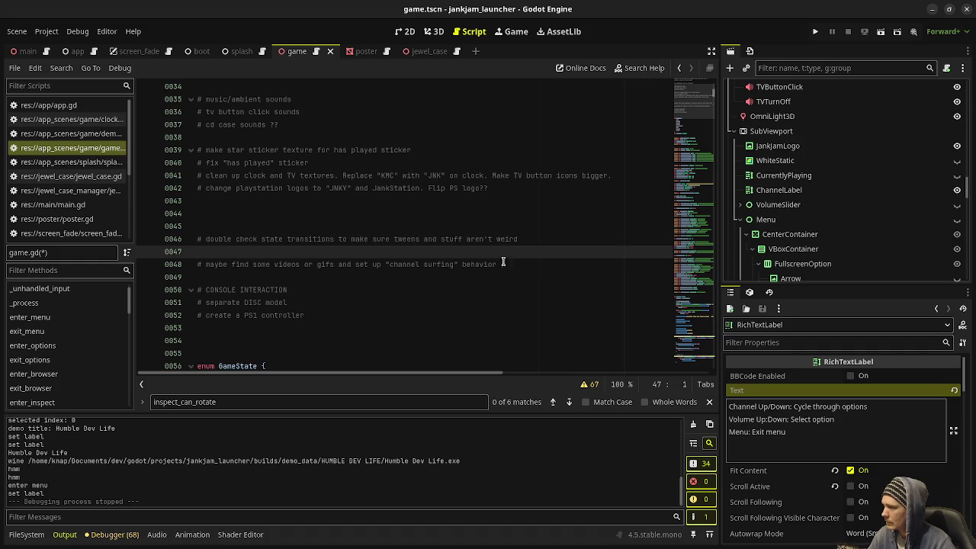
pyautogui.moveTo(510, 263); pyautogui.dragTo(197, 264)
pyautogui.hotkey('ctrl', 'c')
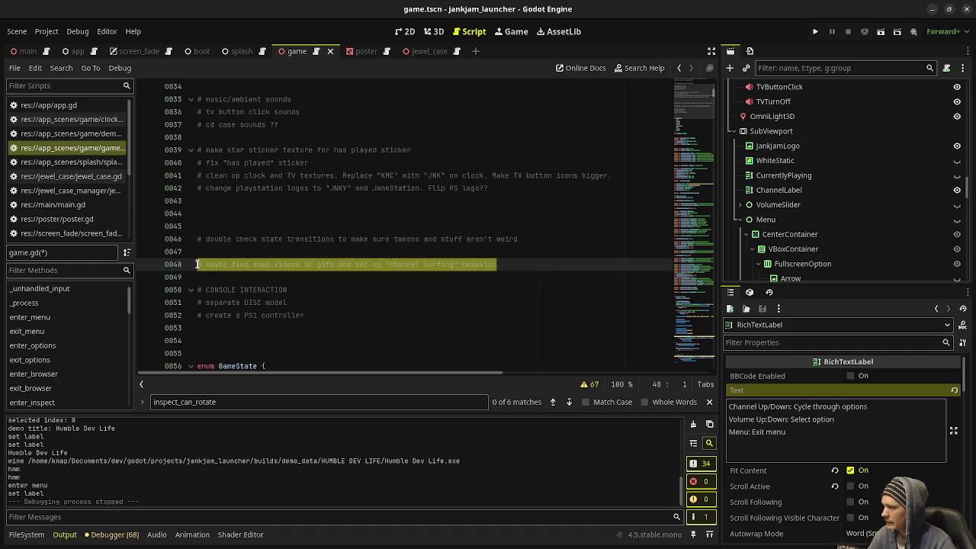
pyautogui.press('BackSpace')
pyautogui.click(256, 340)
pyautogui.hotkey('ctrl', 'v')
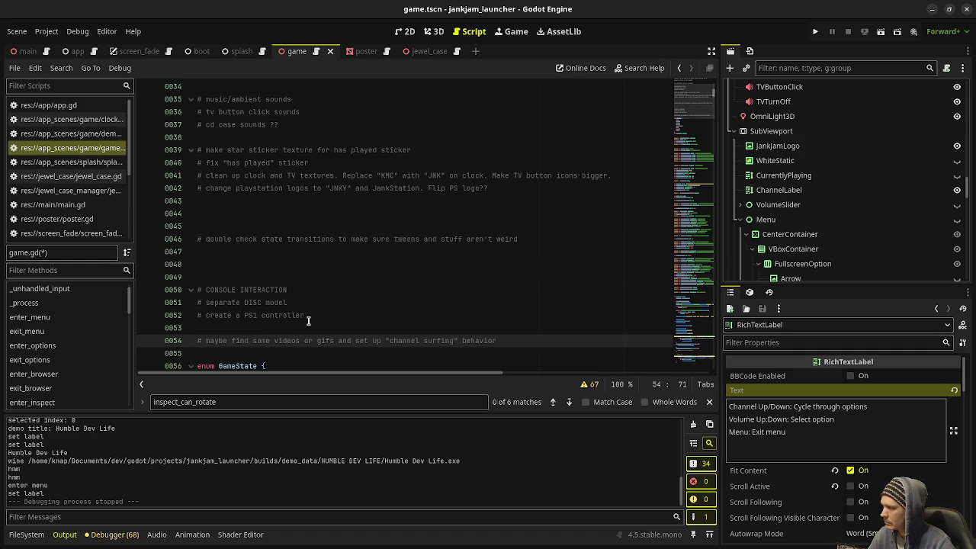
pyautogui.click(310, 327)
pyautogui.press('Return')
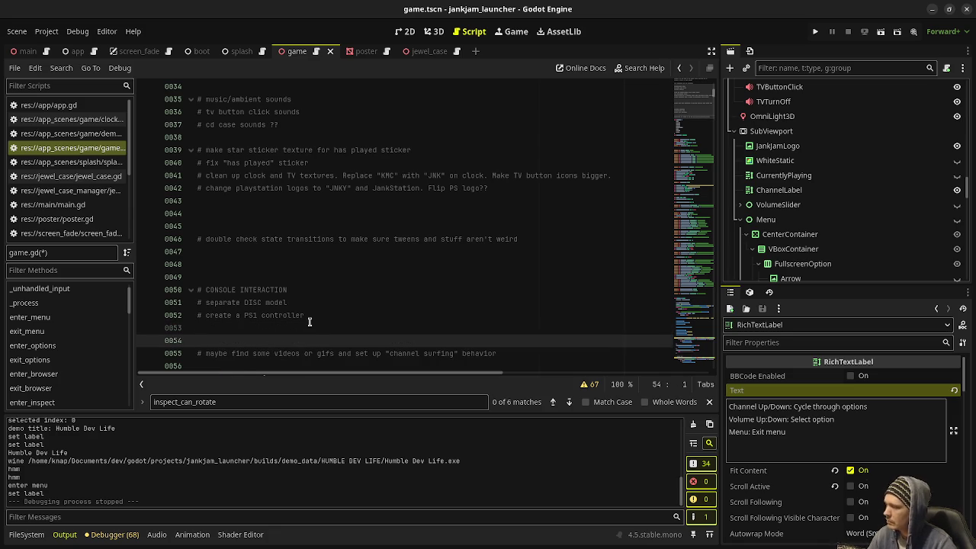
pyautogui.scroll(-1, 309, 325)
pyautogui.click(284, 327)
pyautogui.press('Return')
# Move the double-check state transitions note into the BUGS list as a '-' entry
pyautogui.scroll(1, 289, 326)
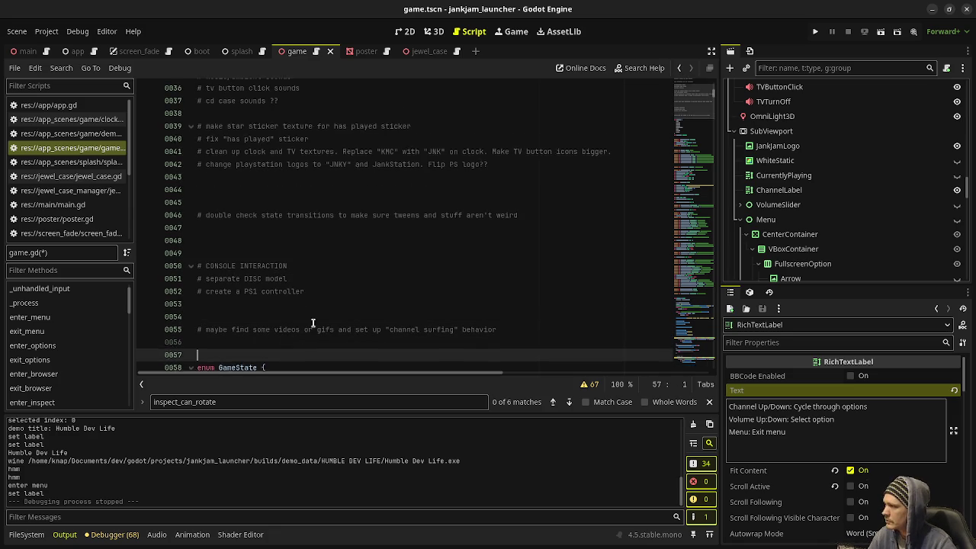
pyautogui.scroll(1, 293, 252)
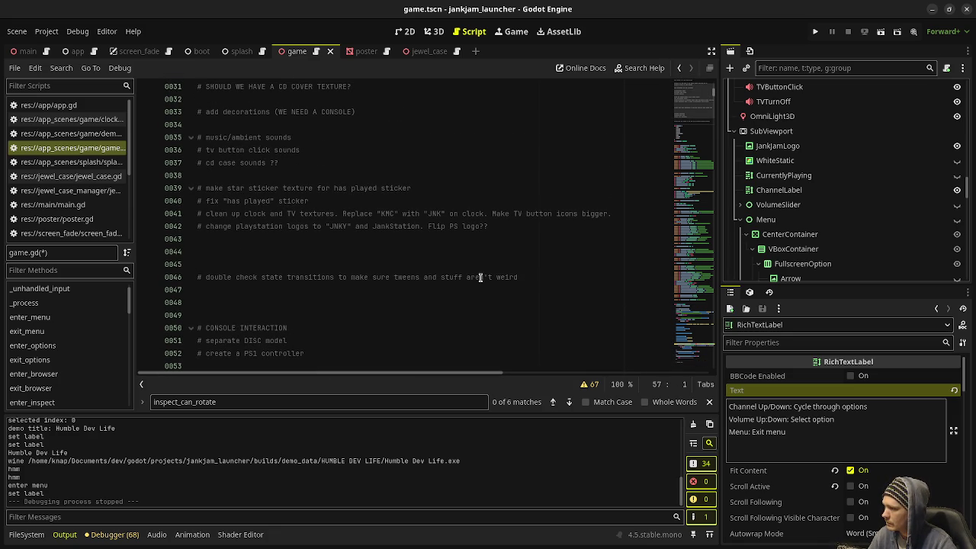
pyautogui.moveTo(535, 280); pyautogui.dragTo(191, 279)
pyautogui.hotkey('ctrl', 'c')
pyautogui.press('BackSpace')
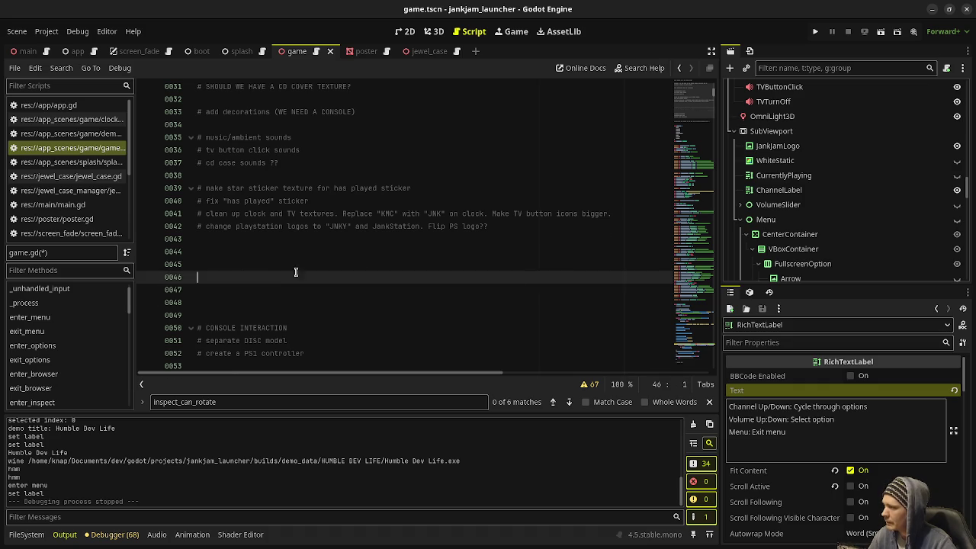
pyautogui.scroll(5, 296, 263)
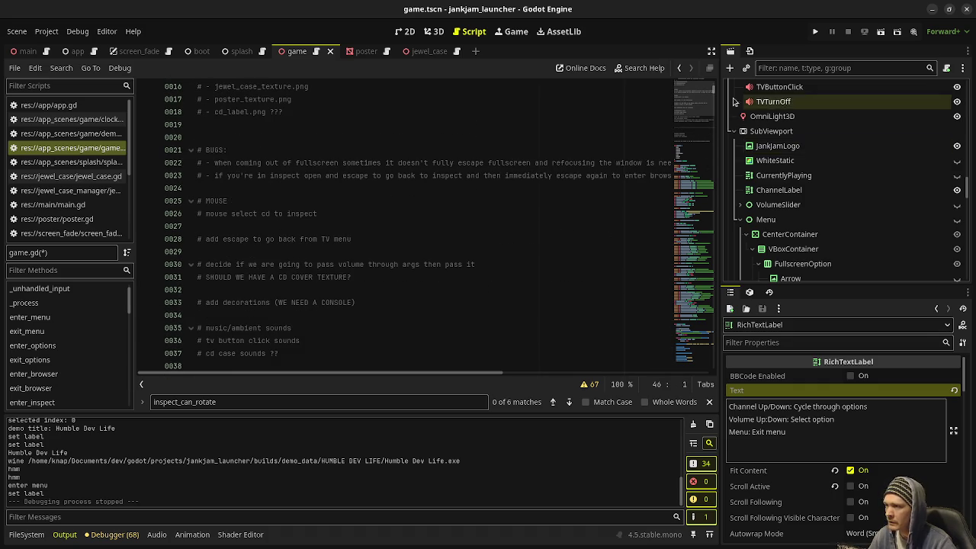
pyautogui.click(711, 51)
pyautogui.click(865, 177)
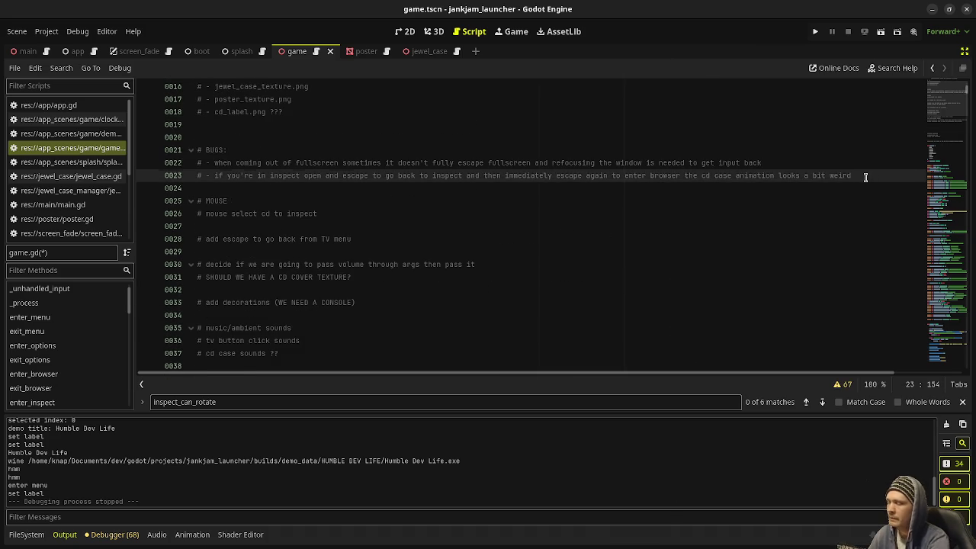
pyautogui.press('Return')
pyautogui.hotkey('ctrl', 'v')
pyautogui.click(206, 188)
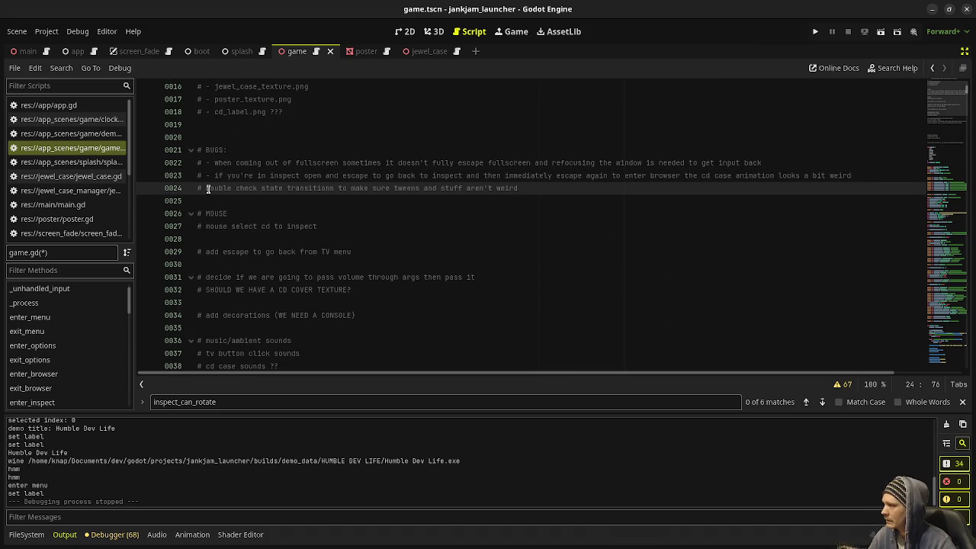
pyautogui.write('-')
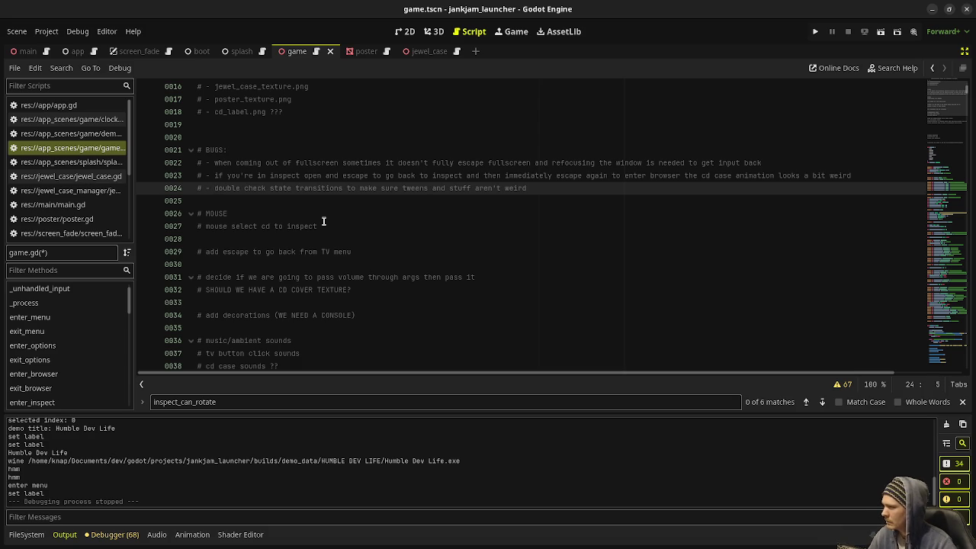
# Remove the extra blank lines above CONSOLE INTERACTION and the empty line 45
pyautogui.scroll(-5, 324, 222)
pyautogui.click(279, 285)
pyautogui.press('BackSpace')
pyautogui.press('BackSpace')
pyautogui.press('BackSpace')
pyautogui.press('Delete')
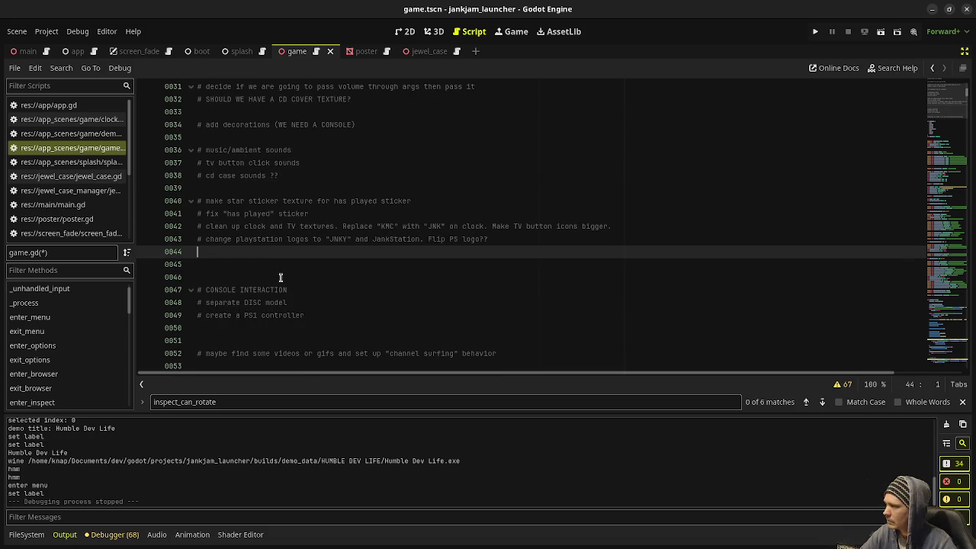
pyautogui.press('BackSpace')
pyautogui.hotkey('ctrl', 'z')
pyautogui.hotkey('ctrl', 'shift', 'z')
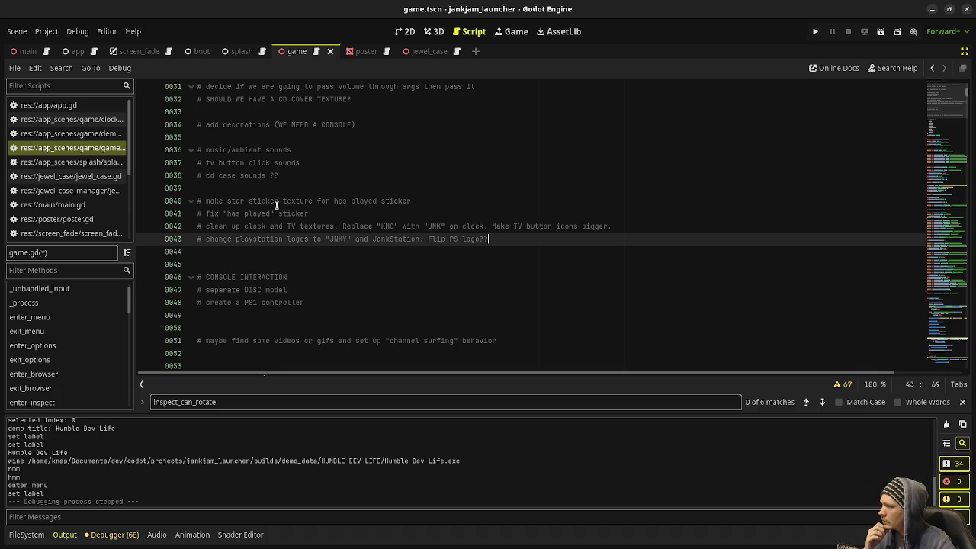
pyautogui.click(256, 265)
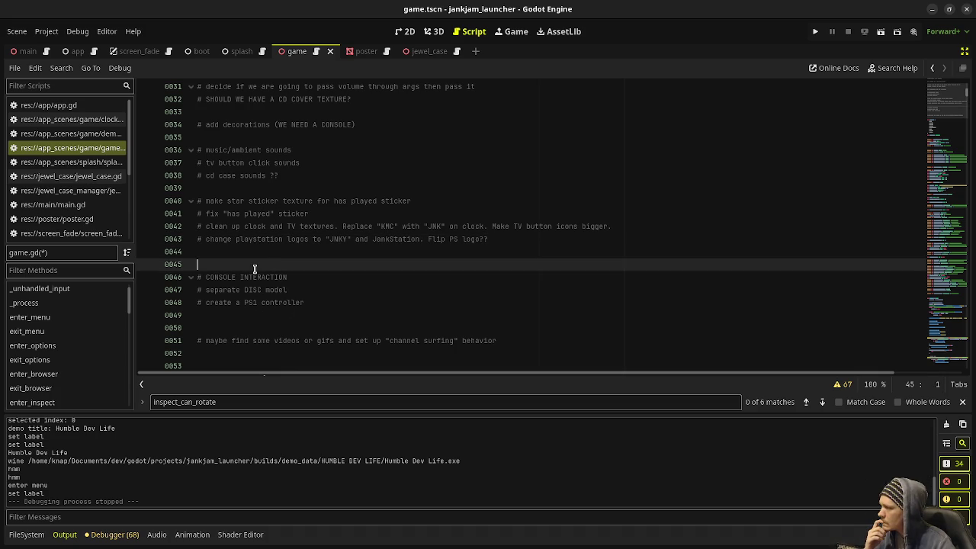
pyautogui.press('BackSpace')
pyautogui.click(308, 289)
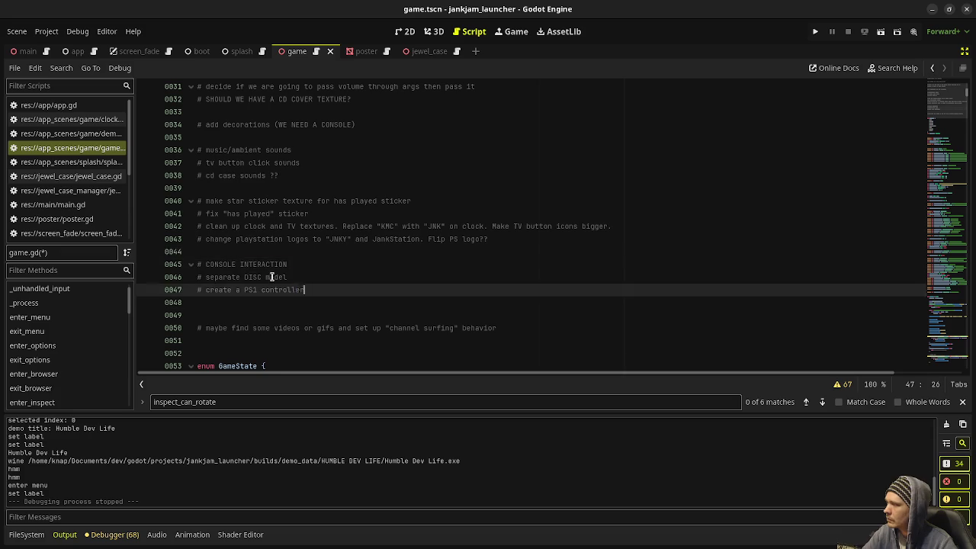
pyautogui.hotkey('shift', 'Up')
pyautogui.hotkey('shift', 'Up')
pyautogui.hotkey('shift', 'Up')
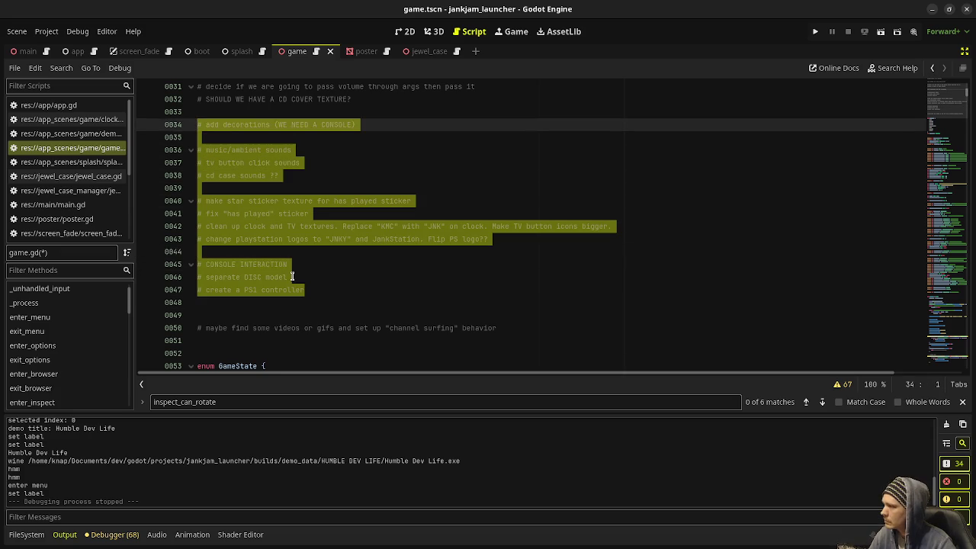
pyautogui.click(330, 293)
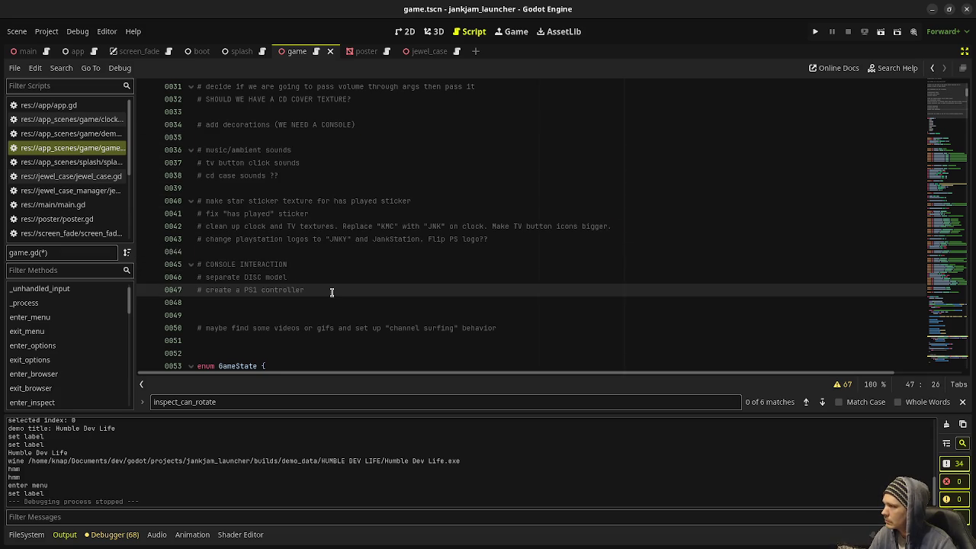
# Add a '# QUESTIONS' heading above the volume note, delete the CD cover texture question, and save
pyautogui.scroll(1, 332, 293)
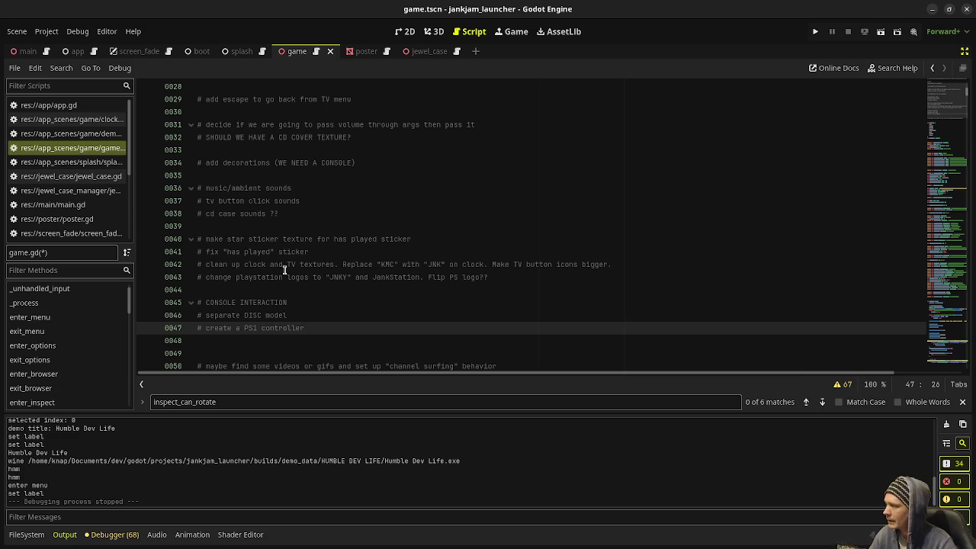
pyautogui.scroll(2, 266, 164)
pyautogui.moveTo(357, 215)
pyautogui.mouseDown()
pyautogui.moveTo(367, 214)
pyautogui.moveTo(197, 203)
pyautogui.mouseUp()
pyautogui.click(235, 192)
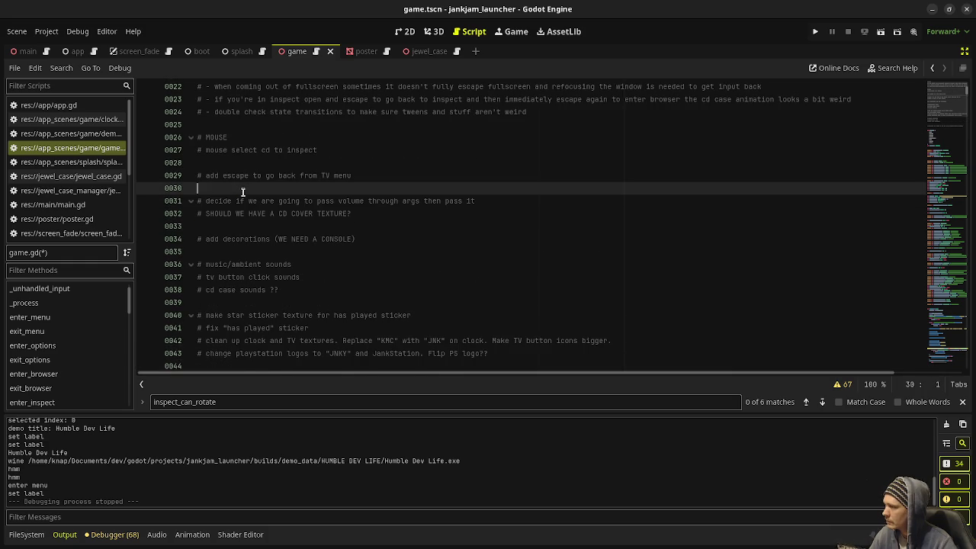
pyautogui.press('Return')
pyautogui.write('# QUESTIONS')
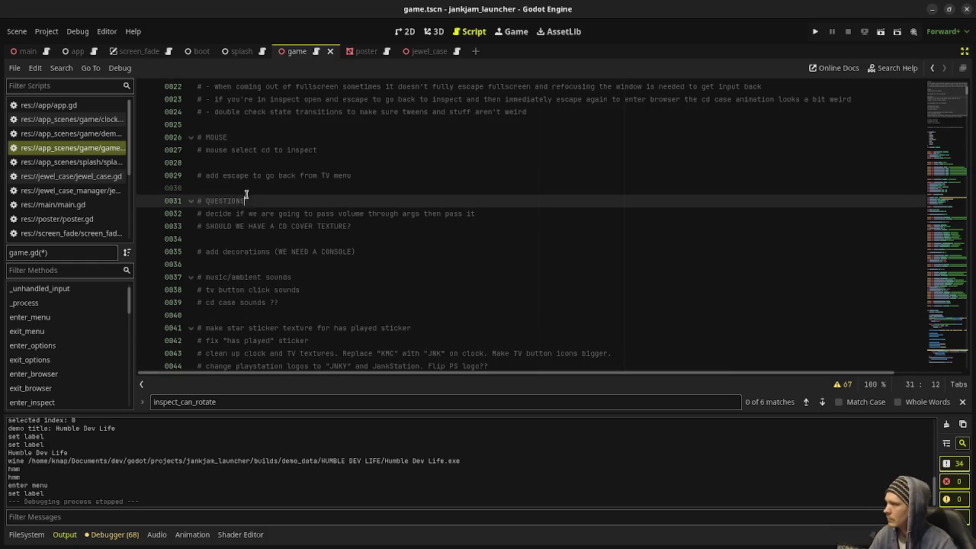
pyautogui.moveTo(351, 225)
pyautogui.mouseDown()
pyautogui.moveTo(208, 216)
pyautogui.moveTo(193, 226)
pyautogui.mouseUp()
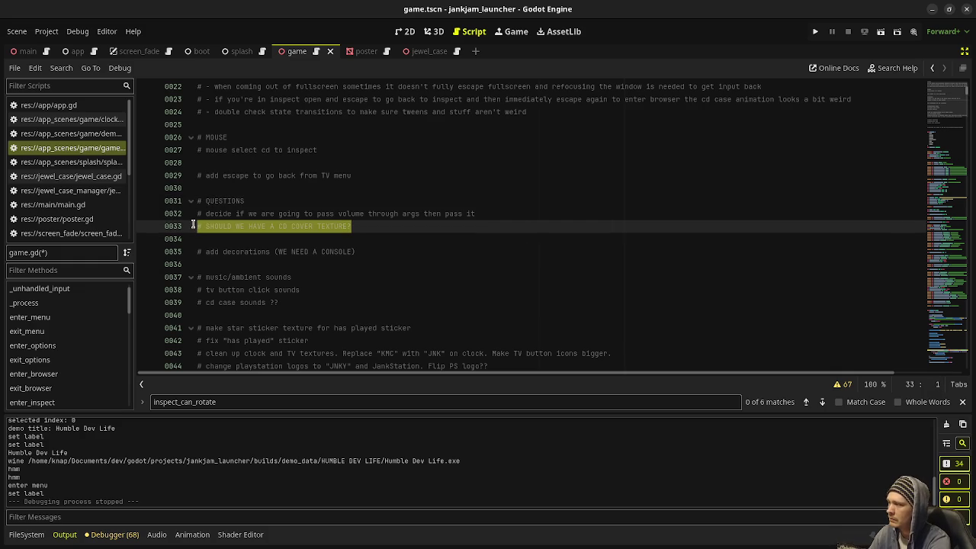
pyautogui.press('BackSpace')
pyautogui.press('BackSpace')
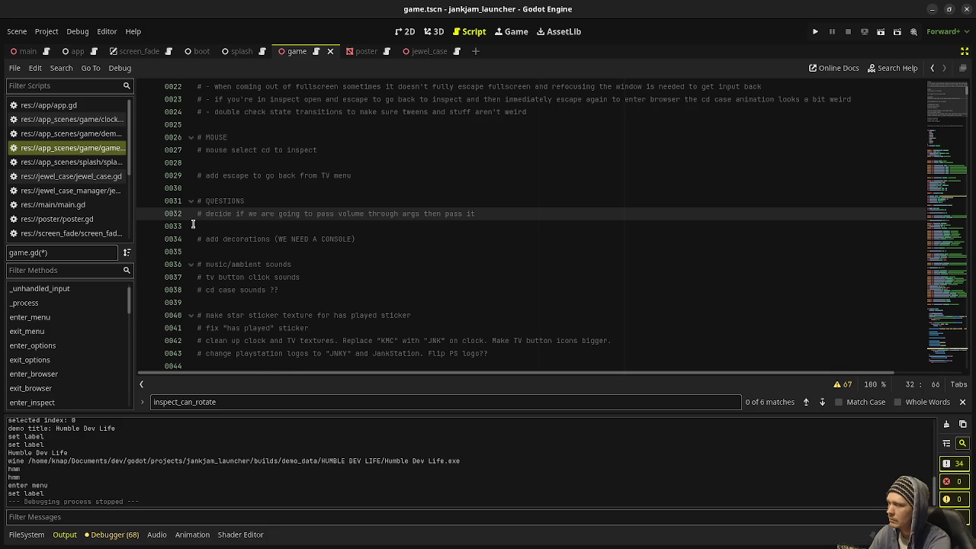
pyautogui.hotkey('ctrl', 's')
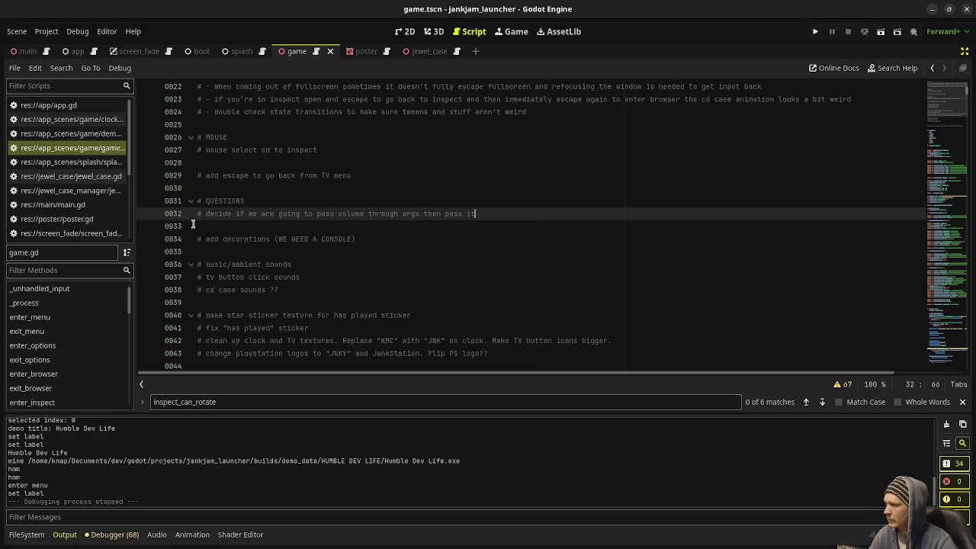
# Delete the '(WE NEED A CONSOLE)' remark and add '# monos snowglobe' and '# moths tamagotchi' comments
pyautogui.moveTo(357, 239); pyautogui.dragTo(276, 238)
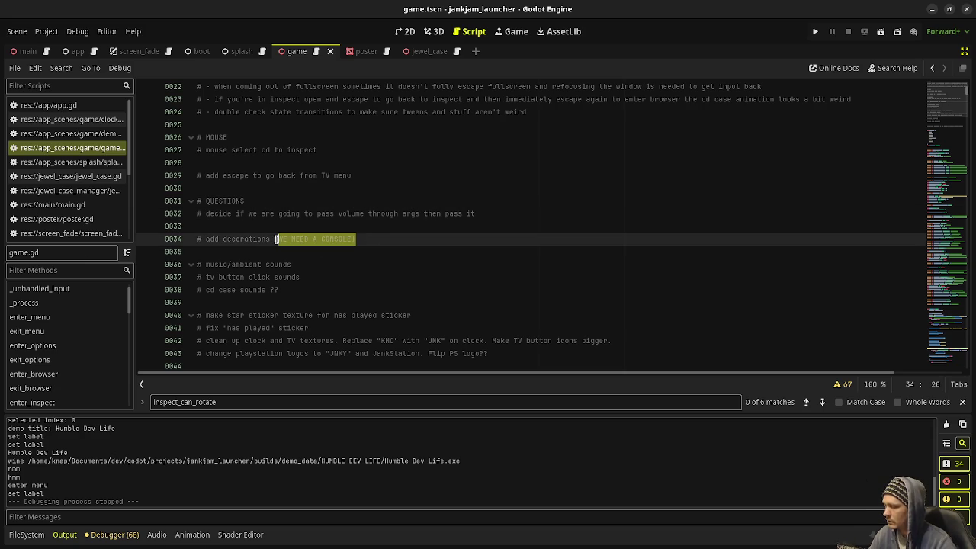
pyautogui.press('BackSpace')
pyautogui.press('BackSpace')
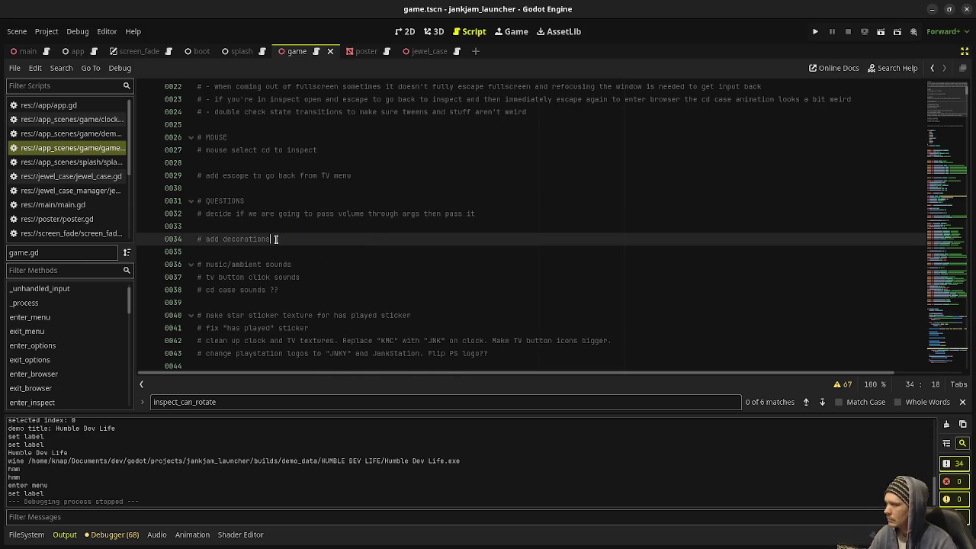
pyautogui.press('Return')
pyautogui.write('# monos snowglobe')
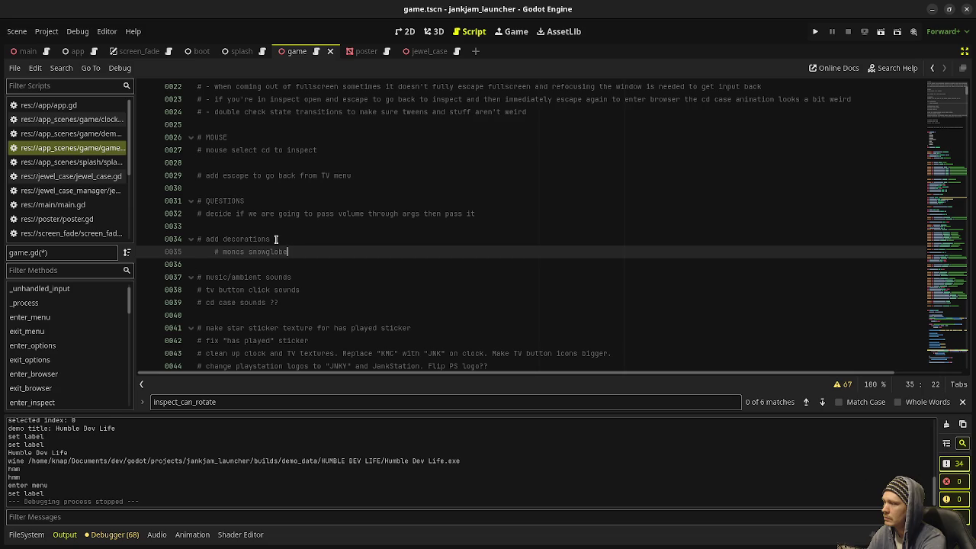
pyautogui.press('Return')
pyautogui.write('# moths ta')
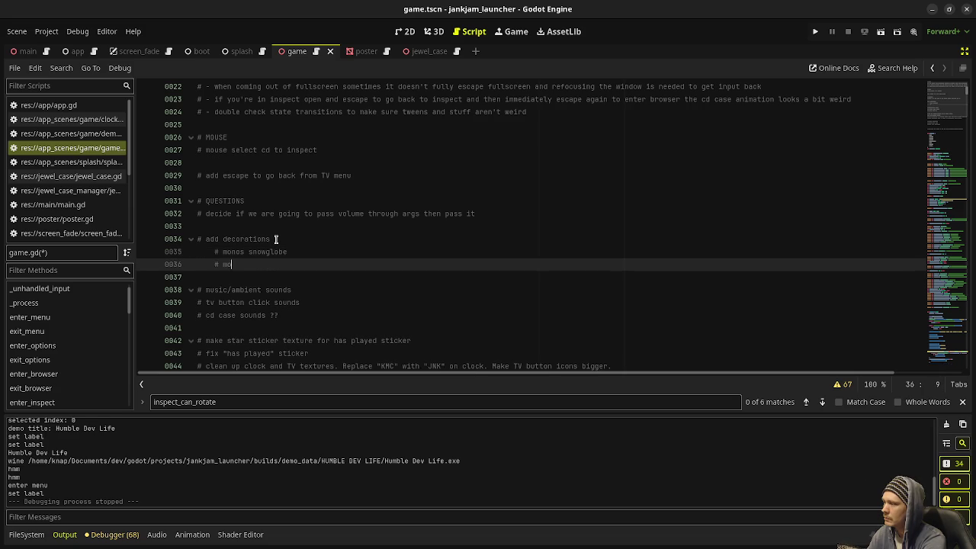
pyautogui.press('BackSpace')
pyautogui.write('omac')
pyautogui.write('achi')
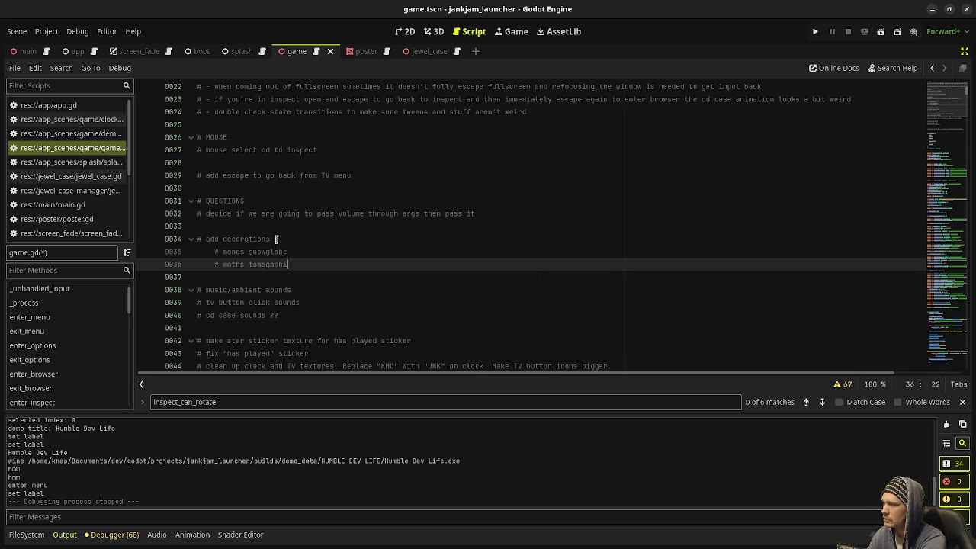
pyautogui.press('BackSpace')
pyautogui.press('BackSpace')
pyautogui.press('BackSpace')
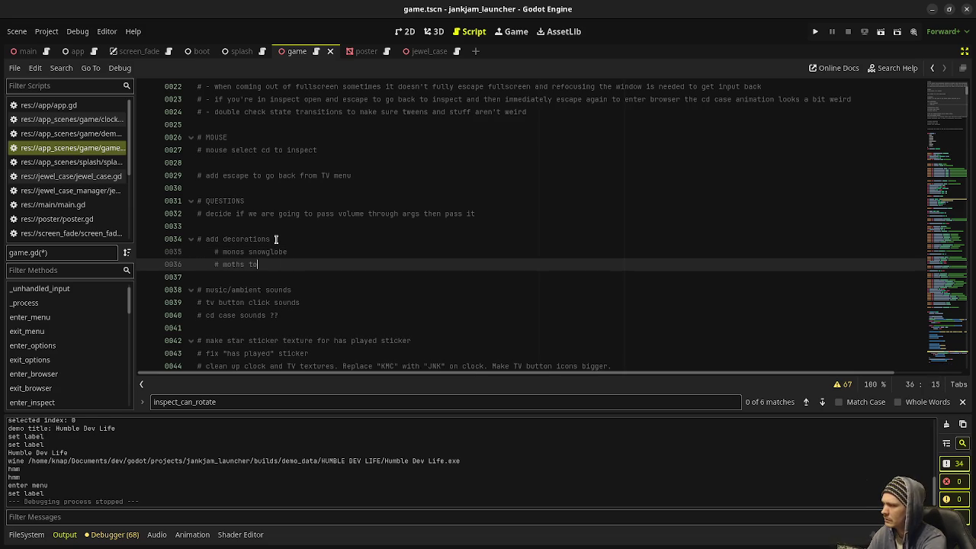
pyautogui.write('amagotchi')
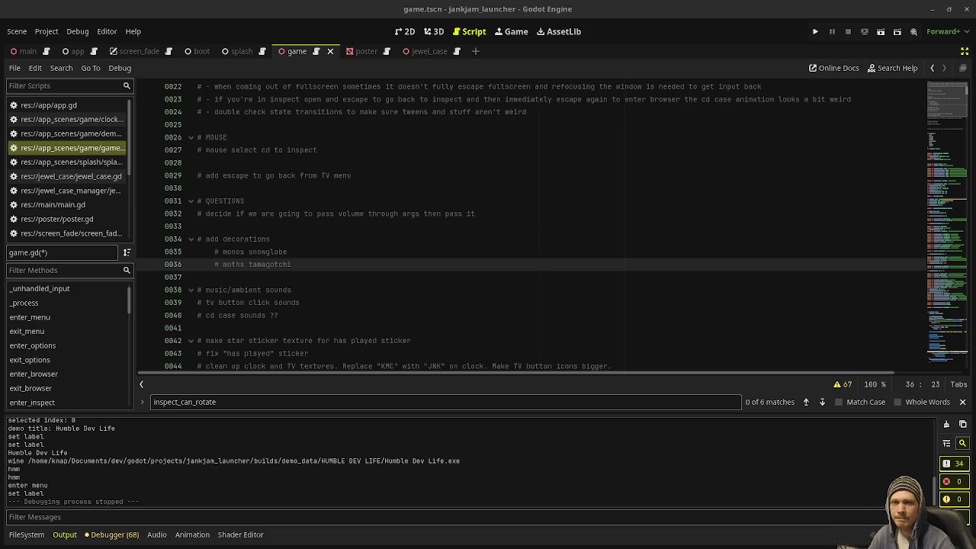
# Insert a '# monos energy drinks' comment below monos snowglobe and save game.gd
pyautogui.click(292, 279)
pyautogui.click(324, 263)
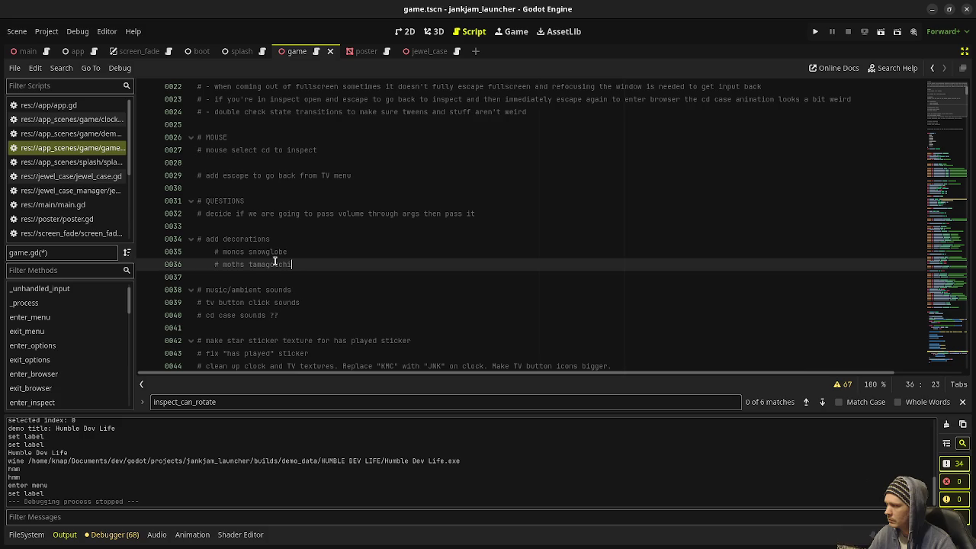
pyautogui.click(301, 253)
pyautogui.press('Return')
pyautogui.write('# ')
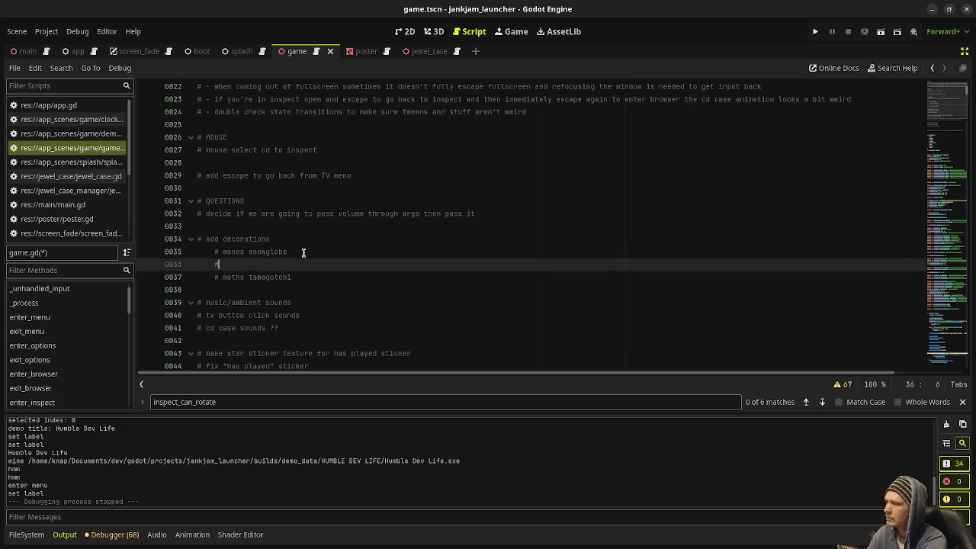
pyautogui.write('monos ')
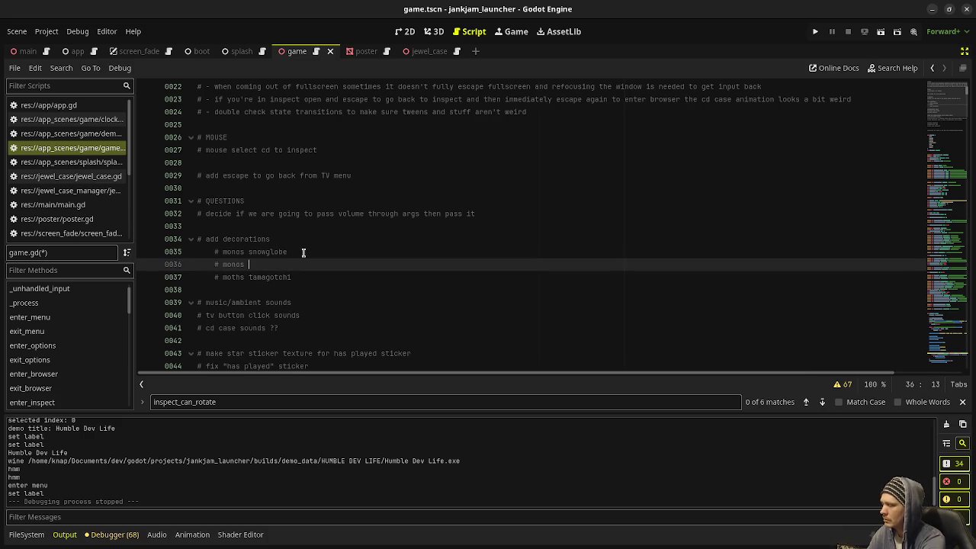
pyautogui.write('energ')
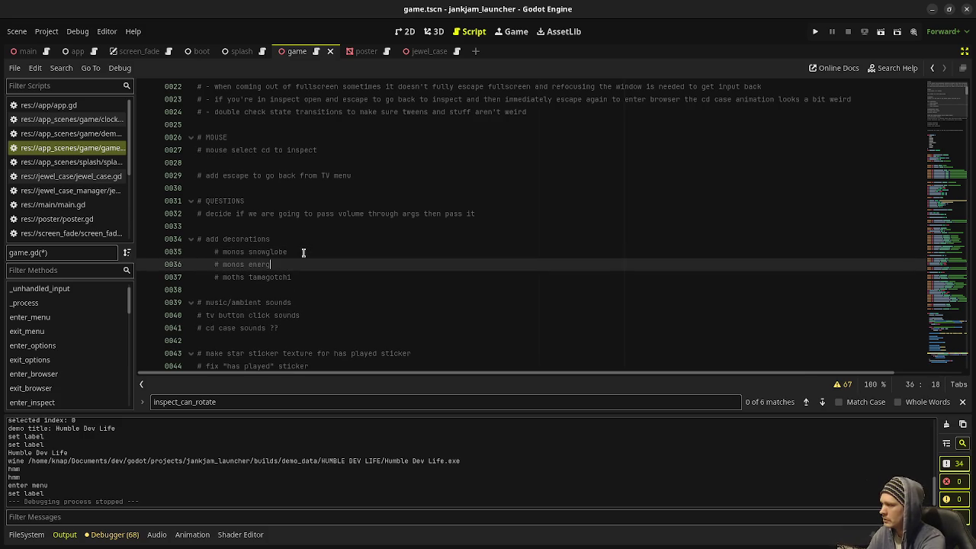
pyautogui.write('y d')
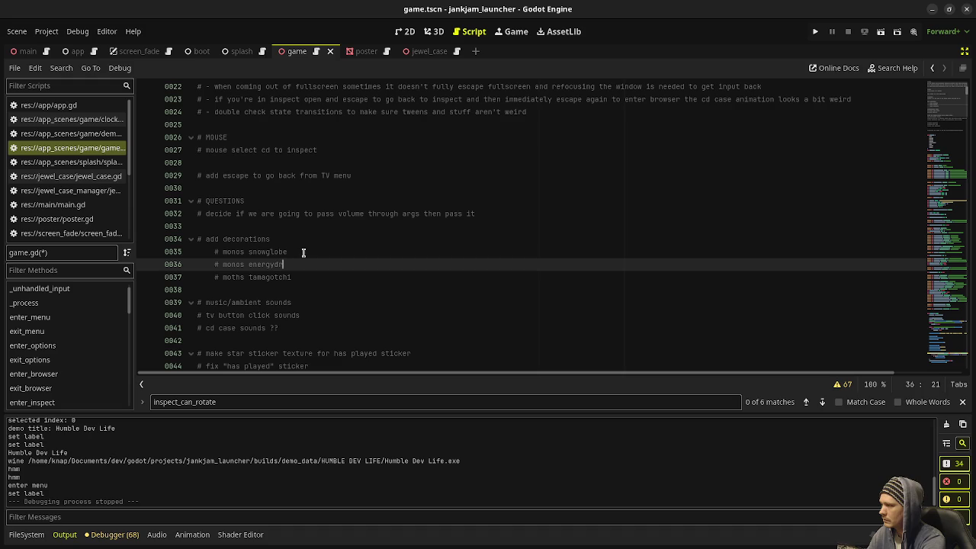
pyautogui.write('rinks')
pyautogui.hotkey('ctrl', 's')
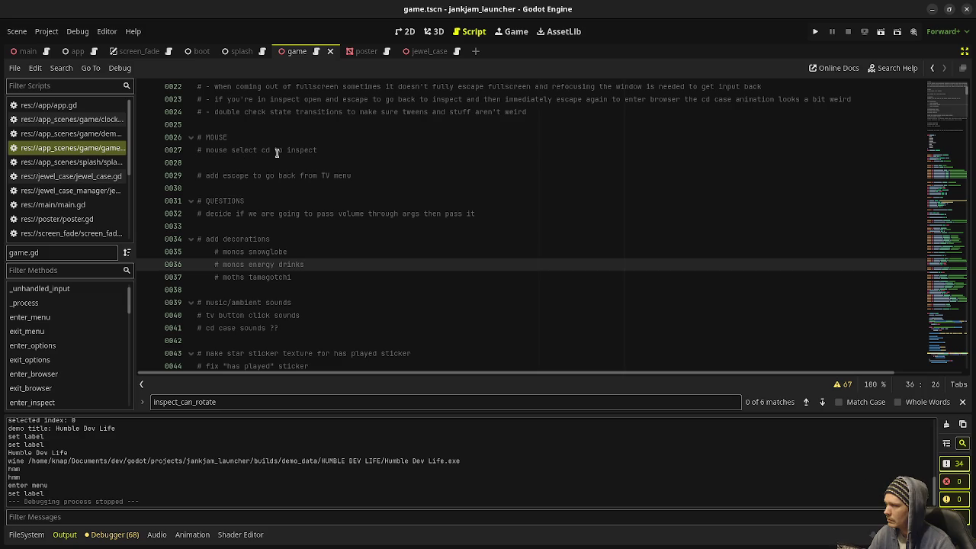
pyautogui.scroll(2, 313, 165)
pyautogui.scroll(1, 313, 166)
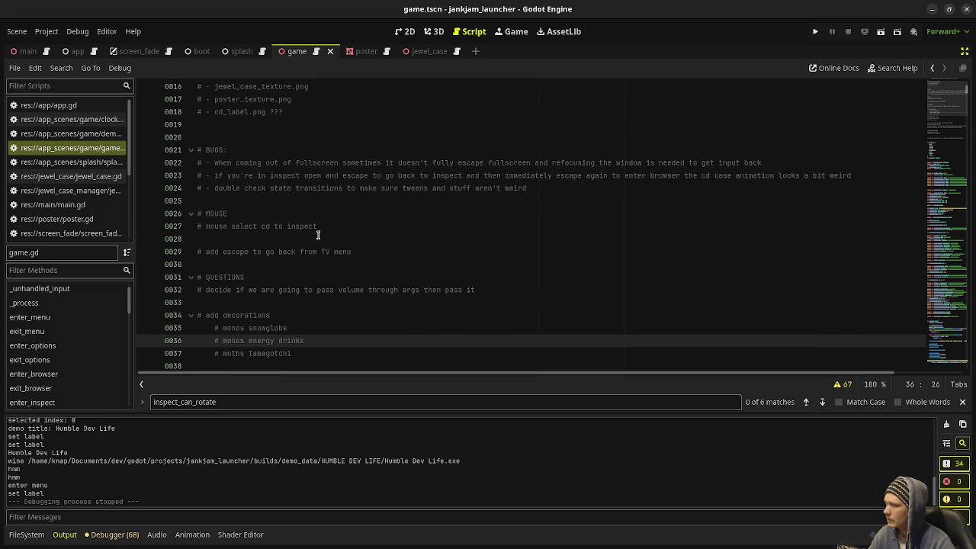
pyautogui.scroll(-6, 380, 282)
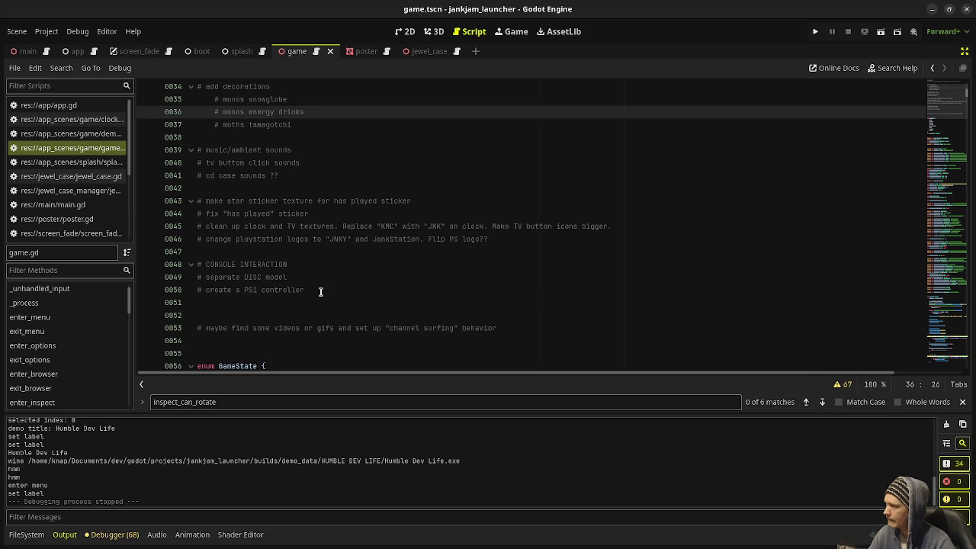
pyautogui.scroll(4, 276, 312)
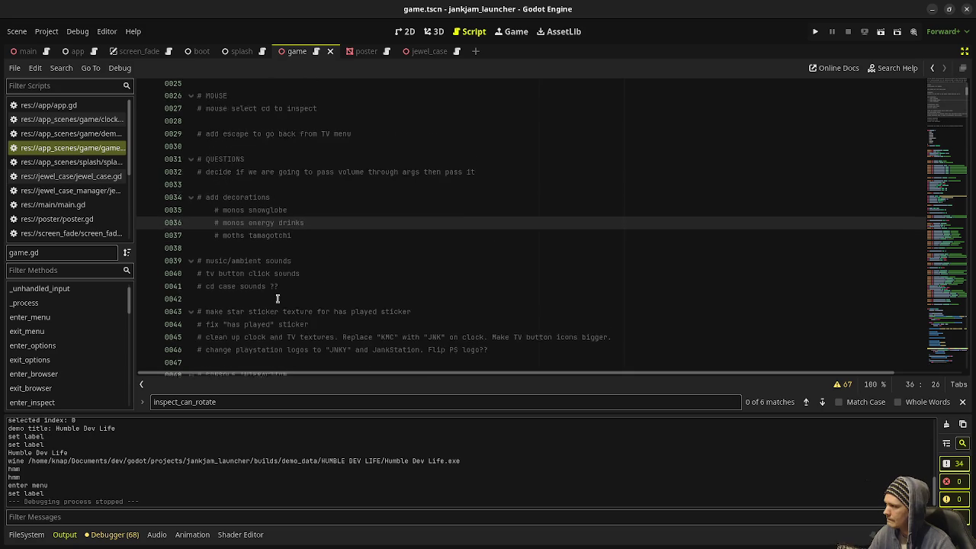
pyautogui.scroll(1, 277, 298)
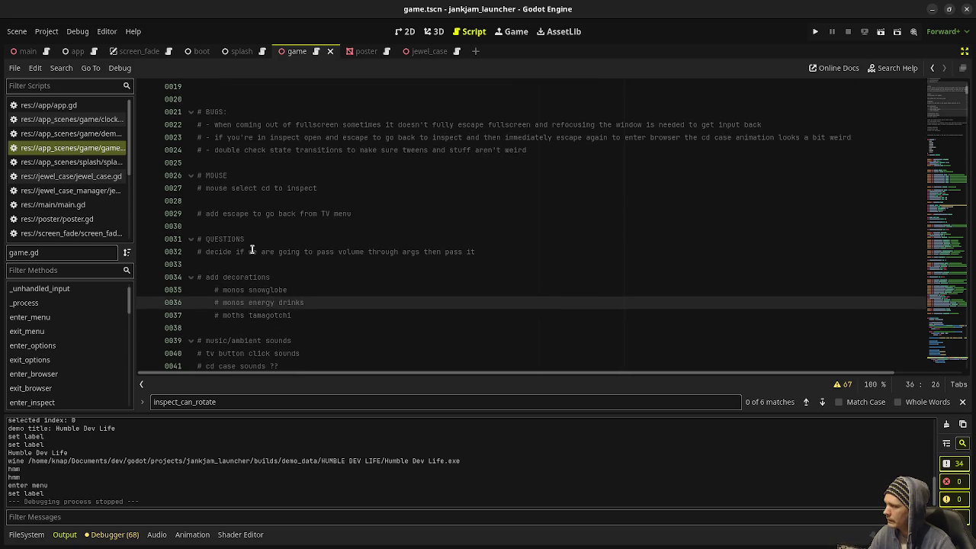
pyautogui.scroll(2, 238, 230)
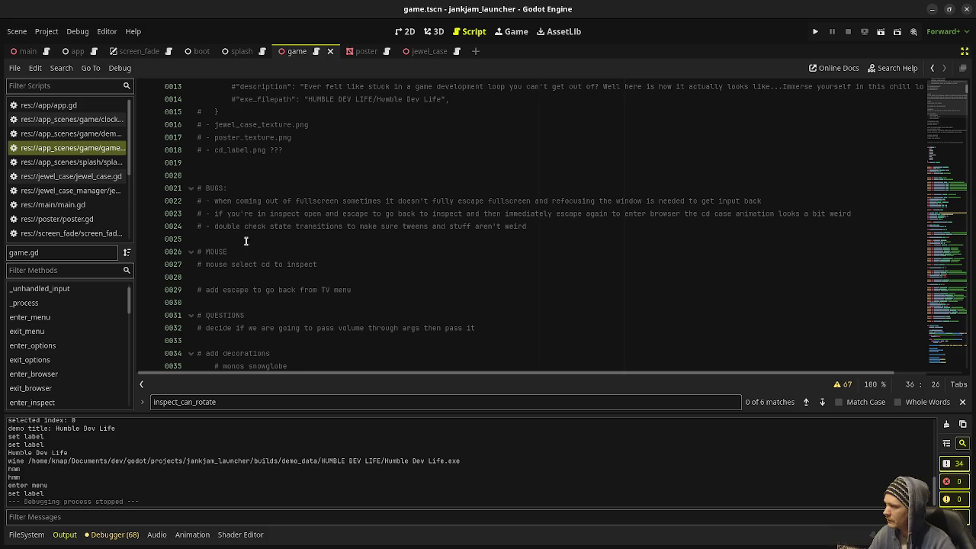
pyautogui.moveTo(319, 265); pyautogui.dragTo(229, 265)
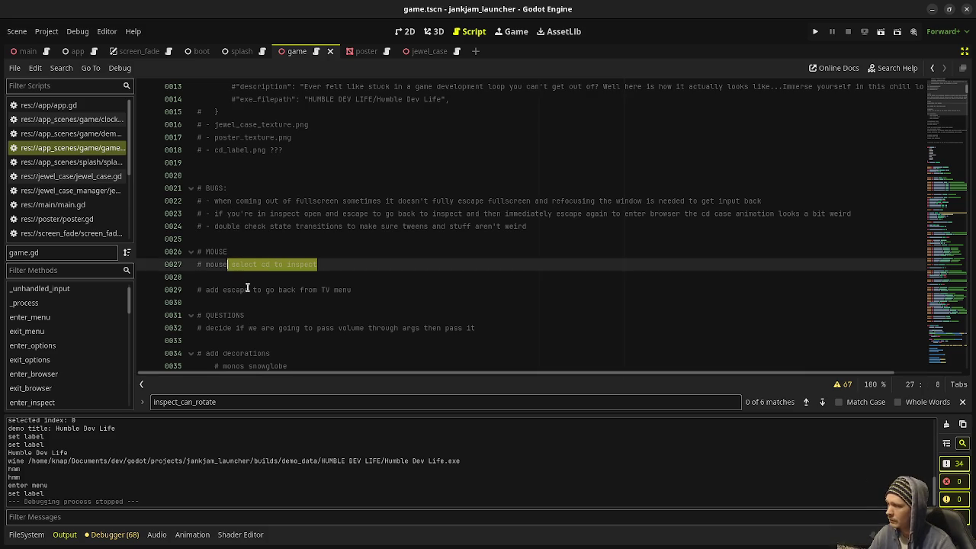
pyautogui.click(275, 290)
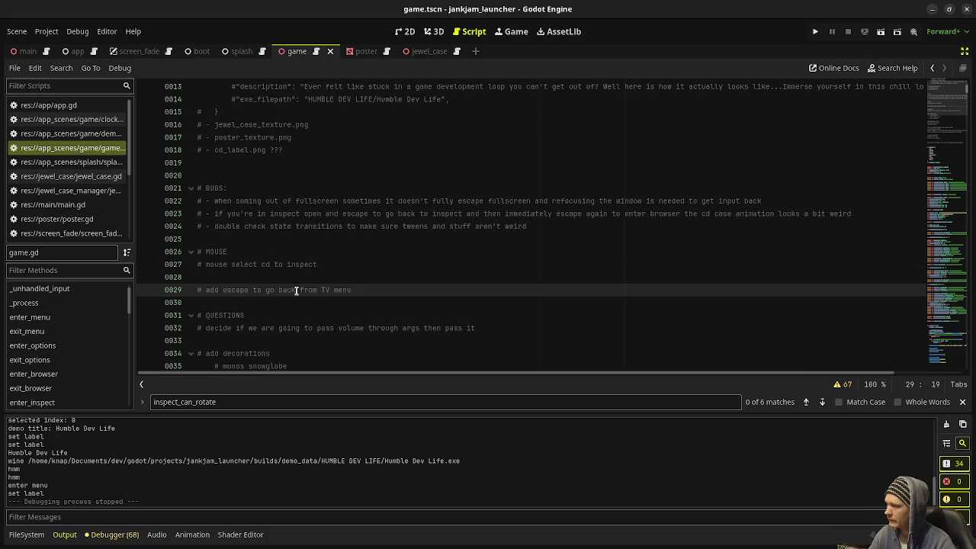
pyautogui.scroll(-5, 328, 320)
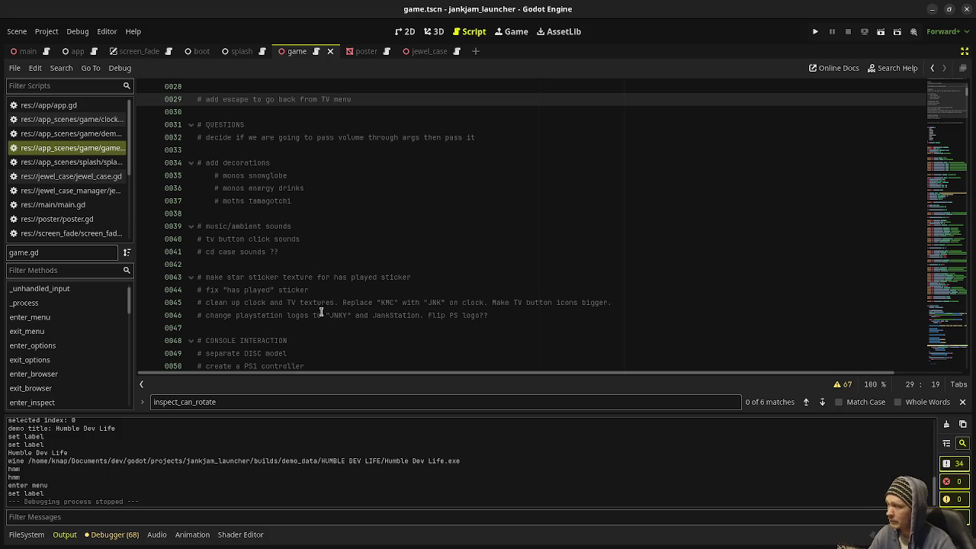
pyautogui.scroll(-4, 320, 311)
pyautogui.scroll(2, 321, 311)
pyautogui.scroll(5, 321, 311)
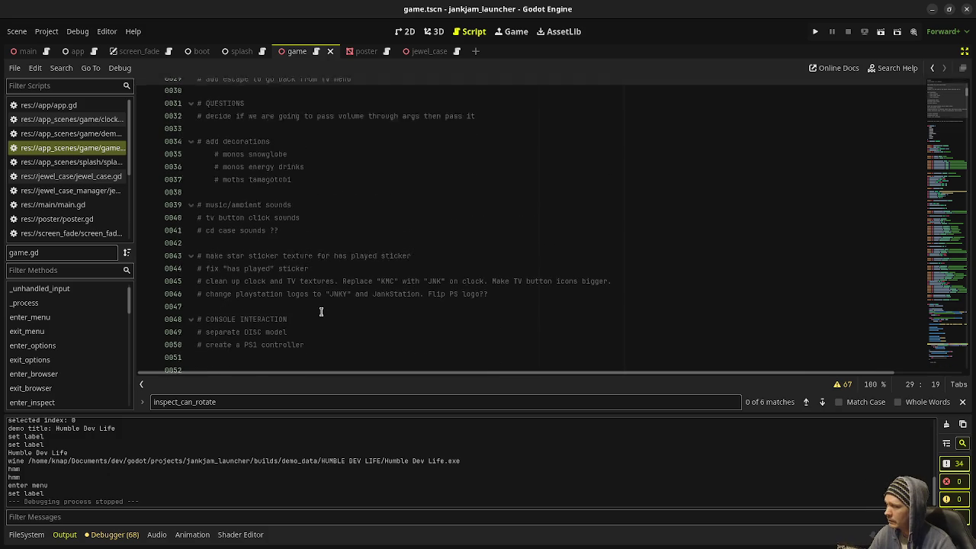
pyautogui.scroll(1, 320, 311)
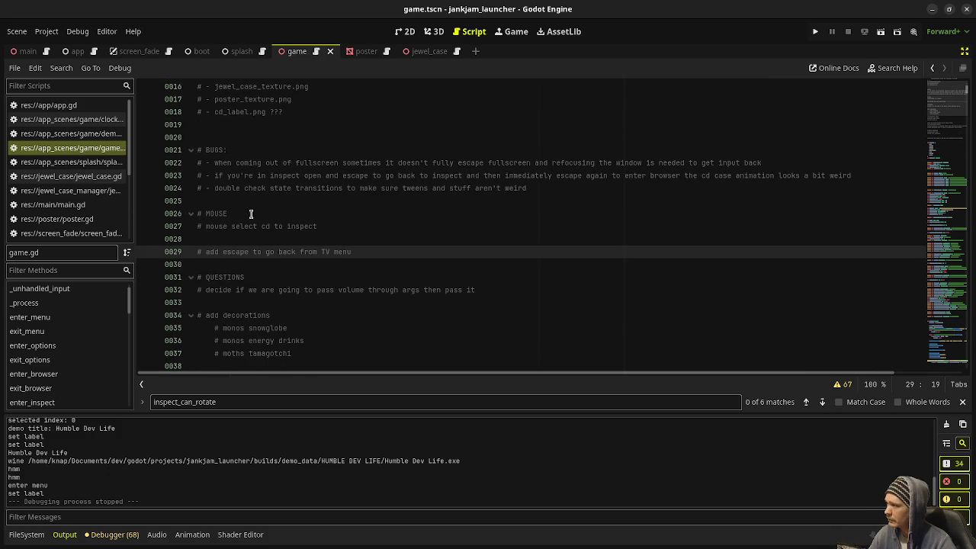
pyautogui.scroll(-6, 252, 263)
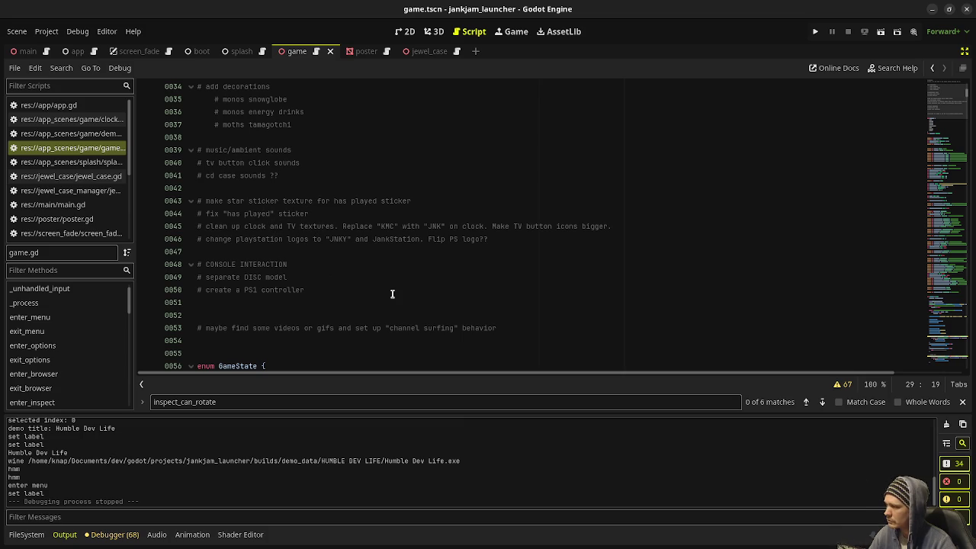
pyautogui.scroll(-1, 392, 293)
pyautogui.scroll(3, 392, 293)
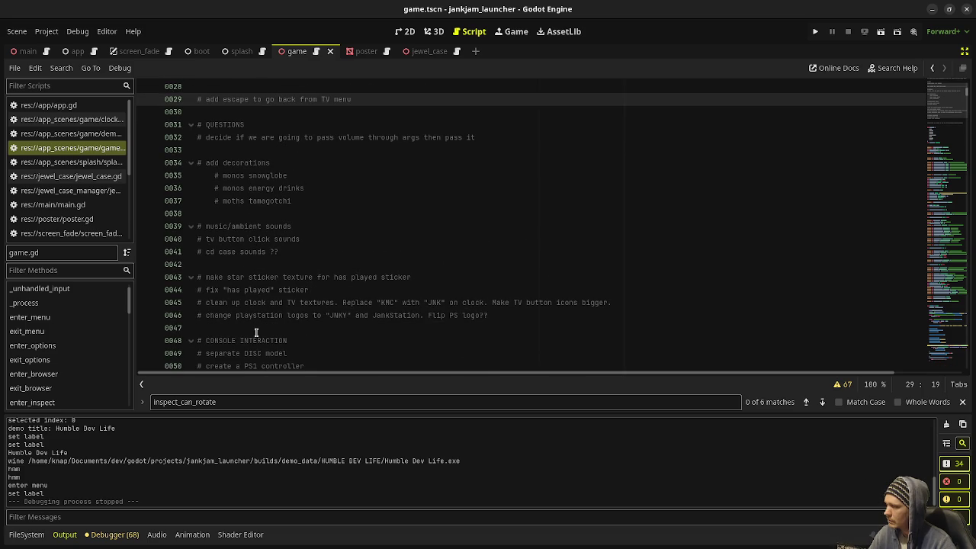
pyautogui.scroll(-1, 257, 332)
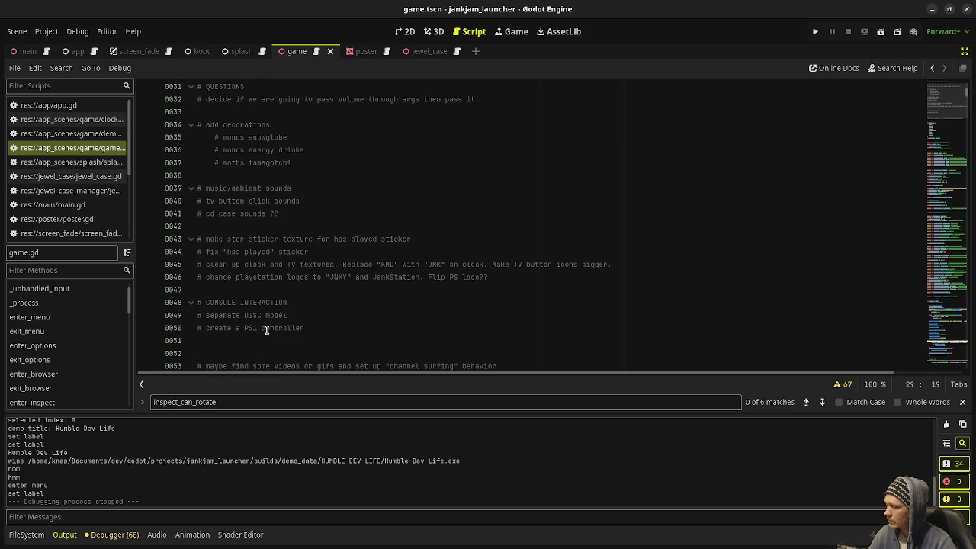
pyautogui.scroll(3, 302, 246)
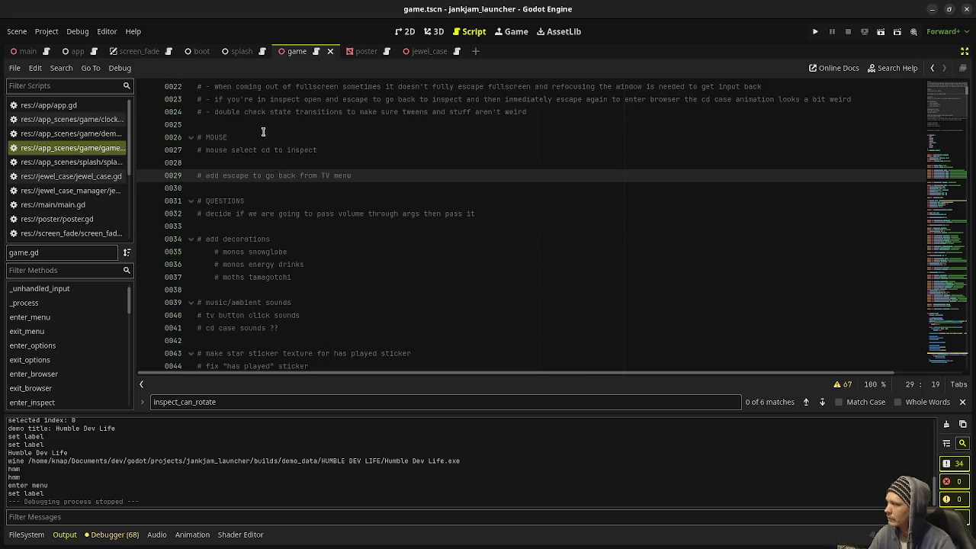
pyautogui.scroll(2, 271, 151)
pyautogui.scroll(-6, 296, 265)
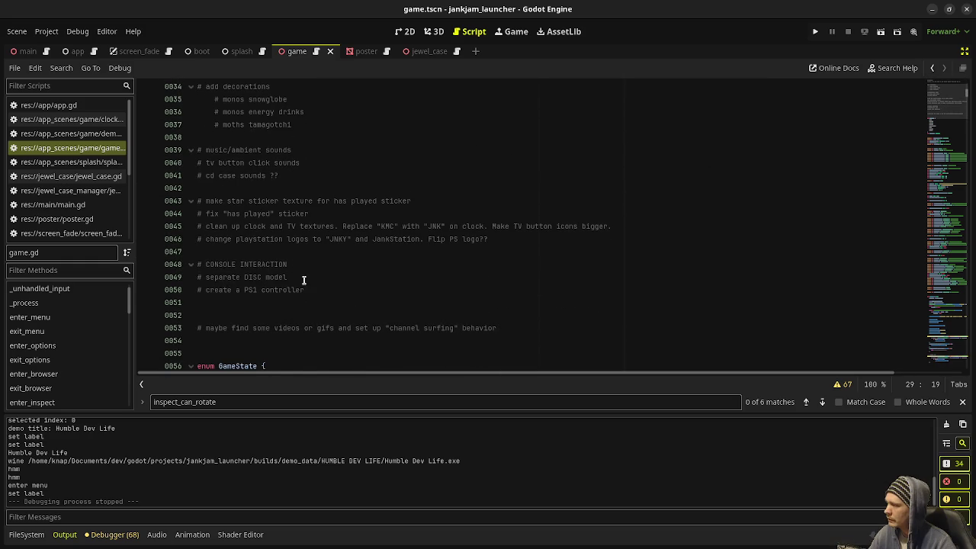
pyautogui.click(303, 289)
pyautogui.moveTo(304, 290); pyautogui.dragTo(237, 290)
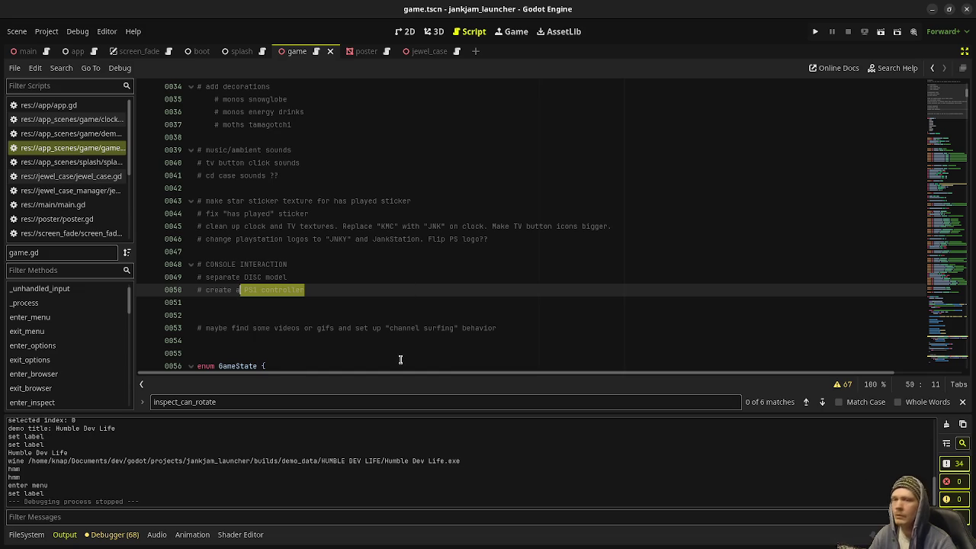
pyautogui.click(659, 223)
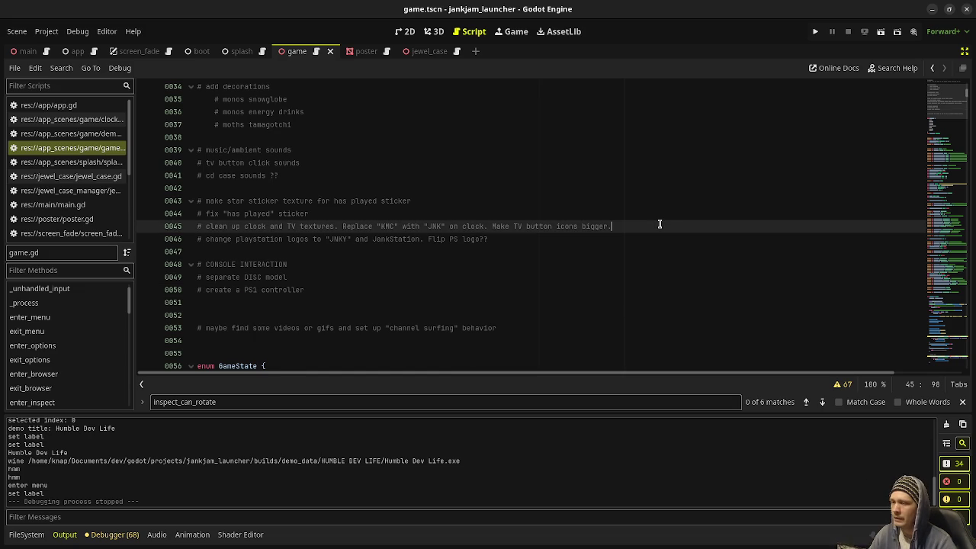
pyautogui.scroll(3, 526, 267)
pyautogui.scroll(3, 526, 272)
pyautogui.scroll(1, 341, 292)
pyautogui.moveTo(327, 263); pyautogui.dragTo(218, 264)
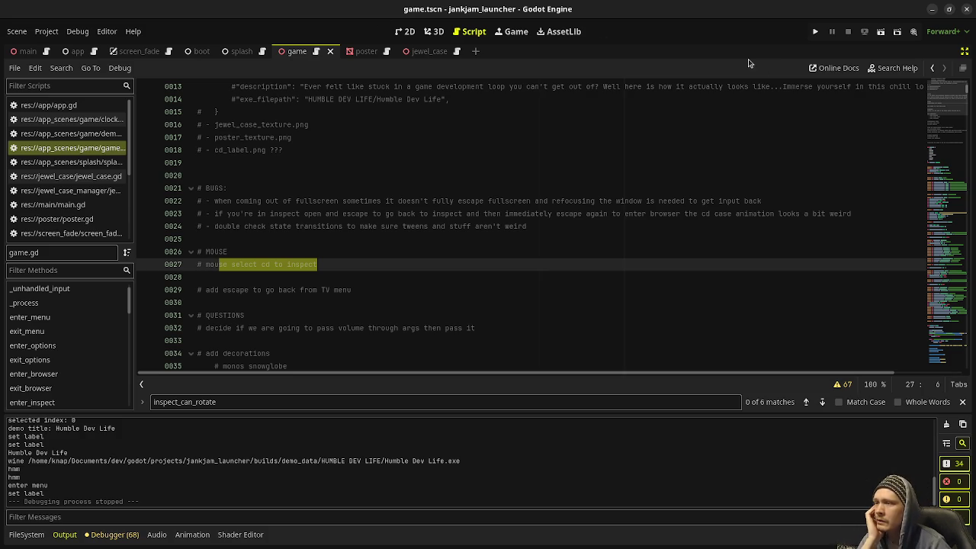
pyautogui.press('F5')
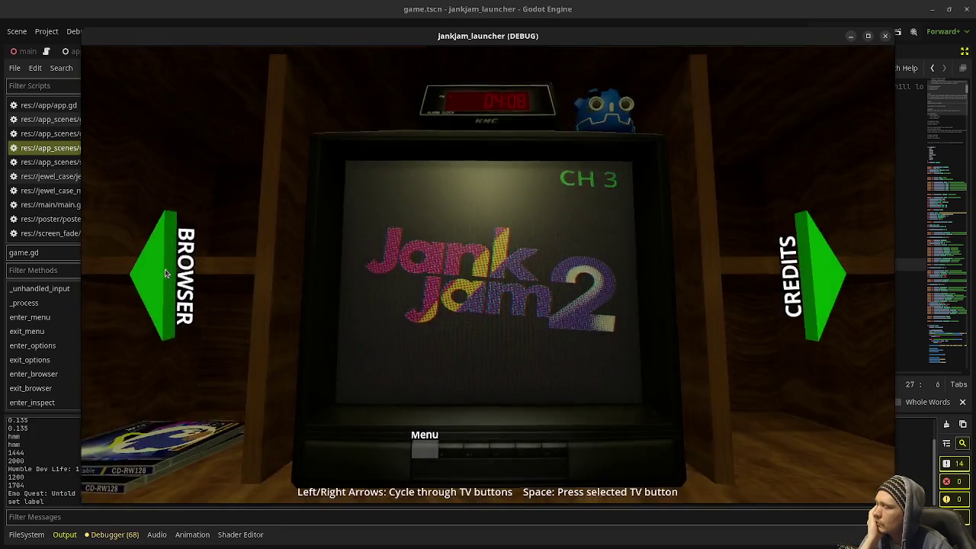
pyautogui.press('Left')
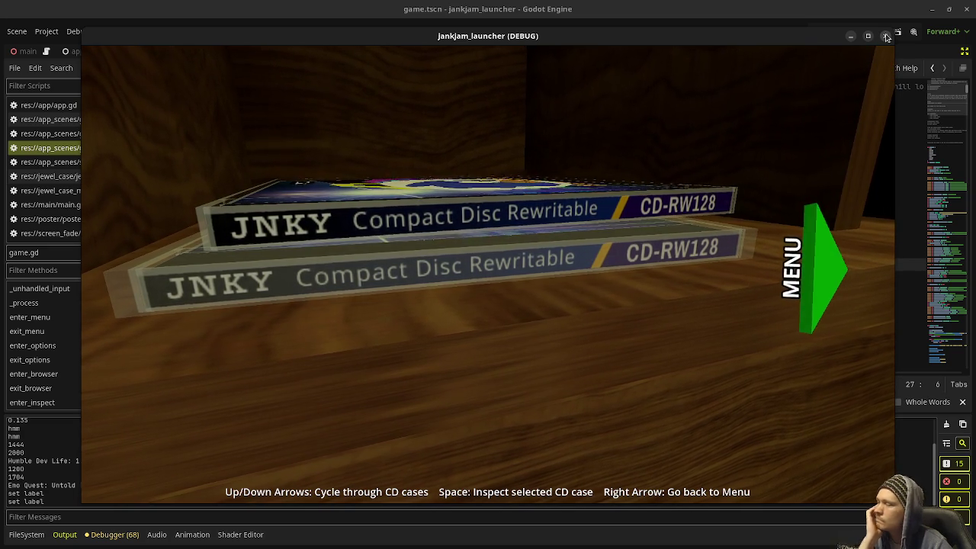
pyautogui.click(885, 37)
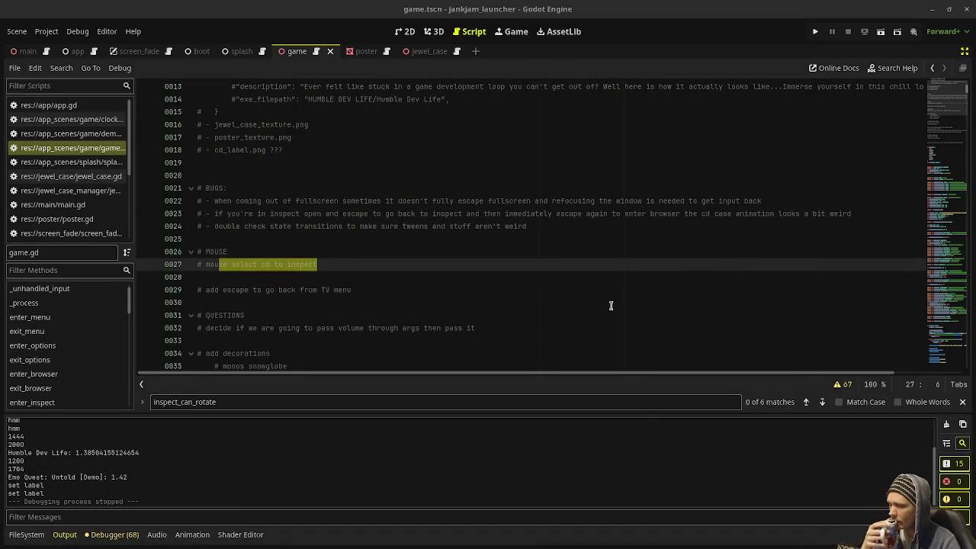
# Collapse the Output panel, then select the 'go back from TV menu' and 'mouse select cd to inspect' notes
pyautogui.click(57, 536)
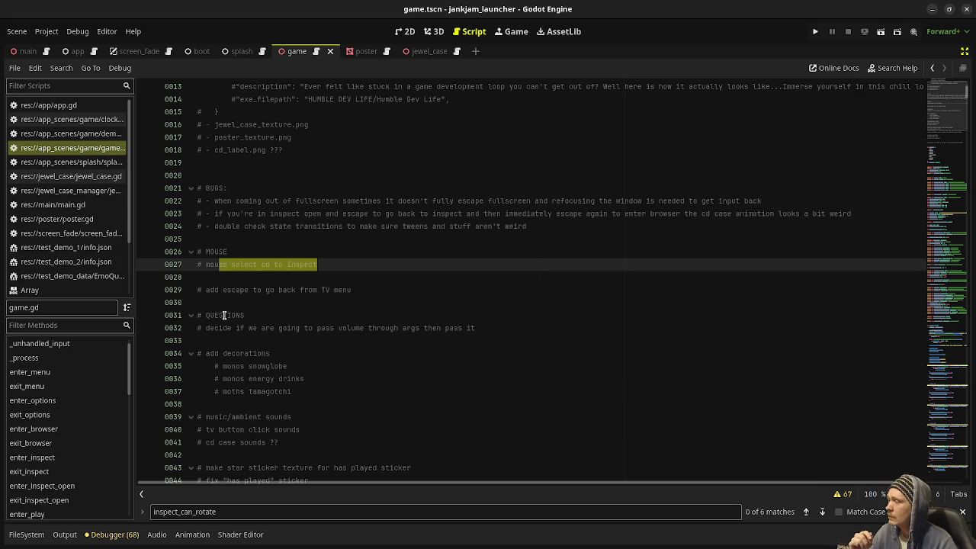
pyautogui.click(233, 252)
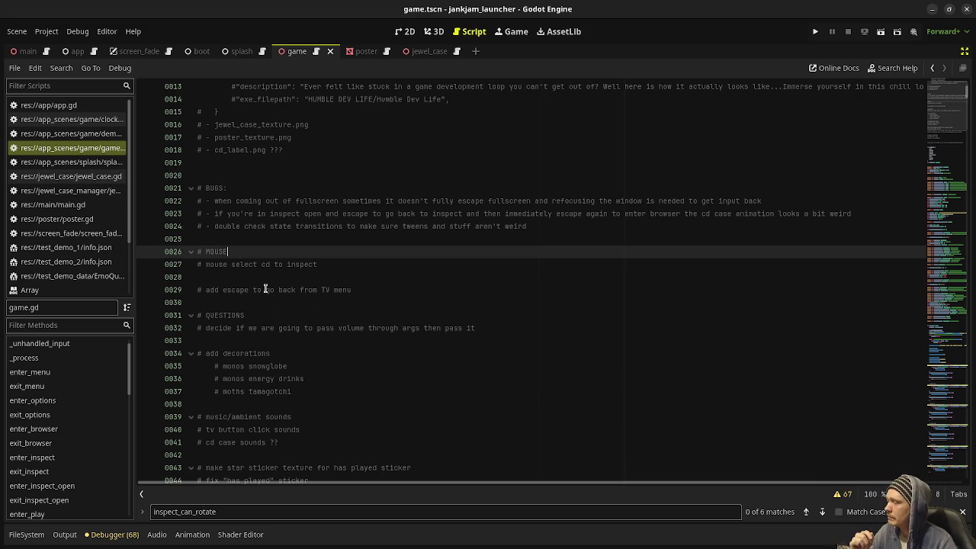
pyautogui.moveTo(352, 290); pyautogui.dragTo(204, 293)
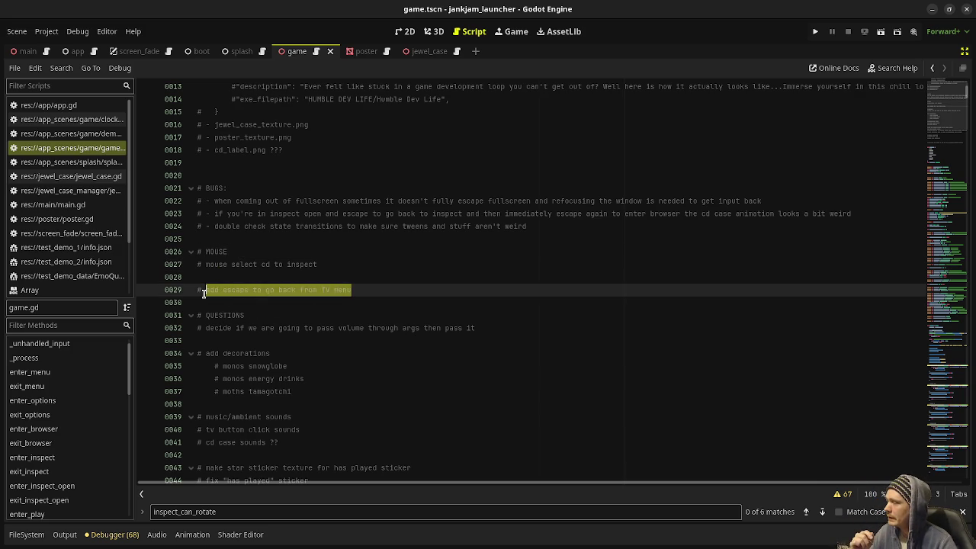
pyautogui.click(305, 317)
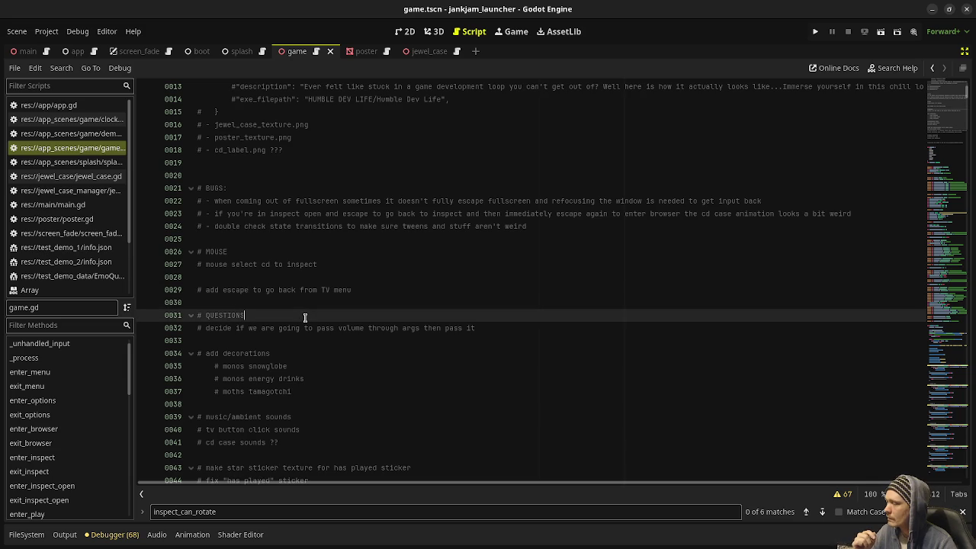
pyautogui.moveTo(319, 264); pyautogui.dragTo(203, 263)
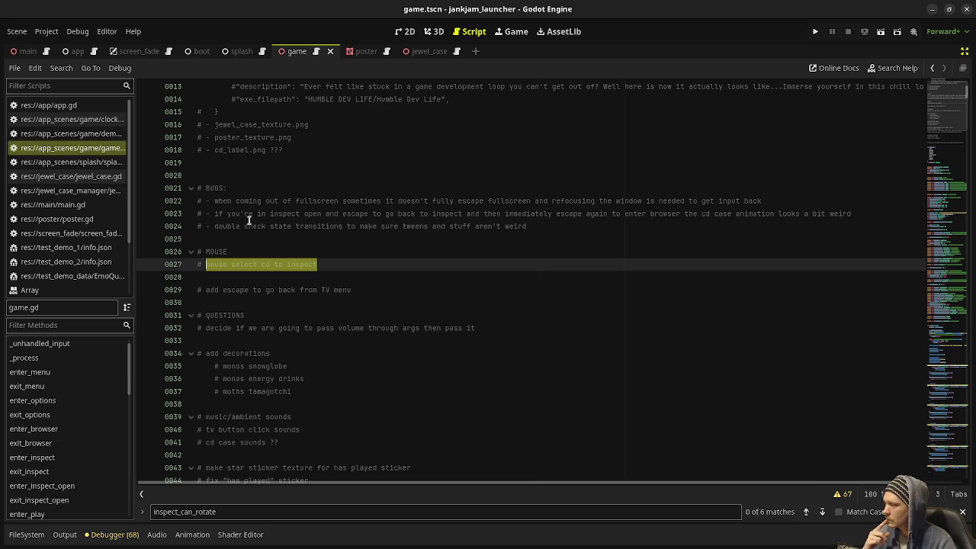
pyautogui.scroll(-3, 256, 239)
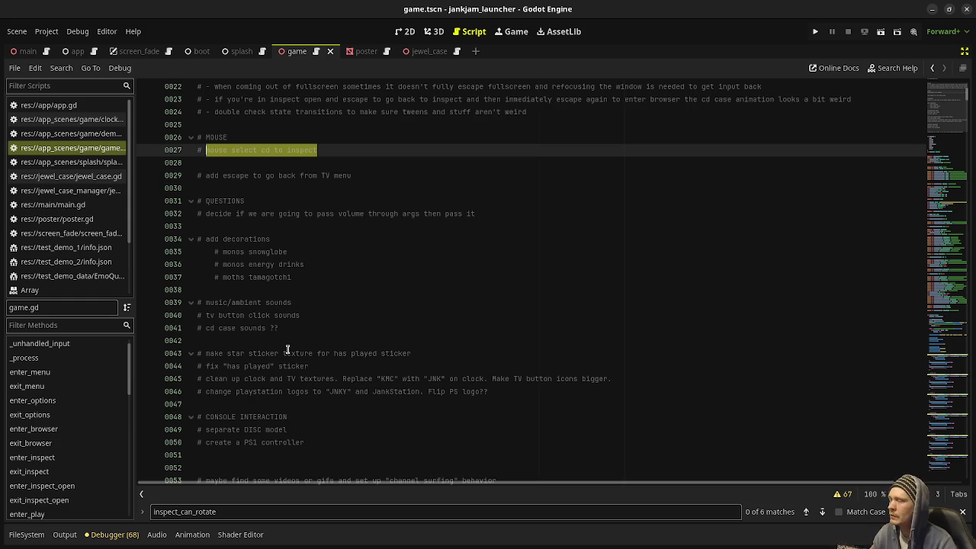
pyautogui.scroll(1, 301, 313)
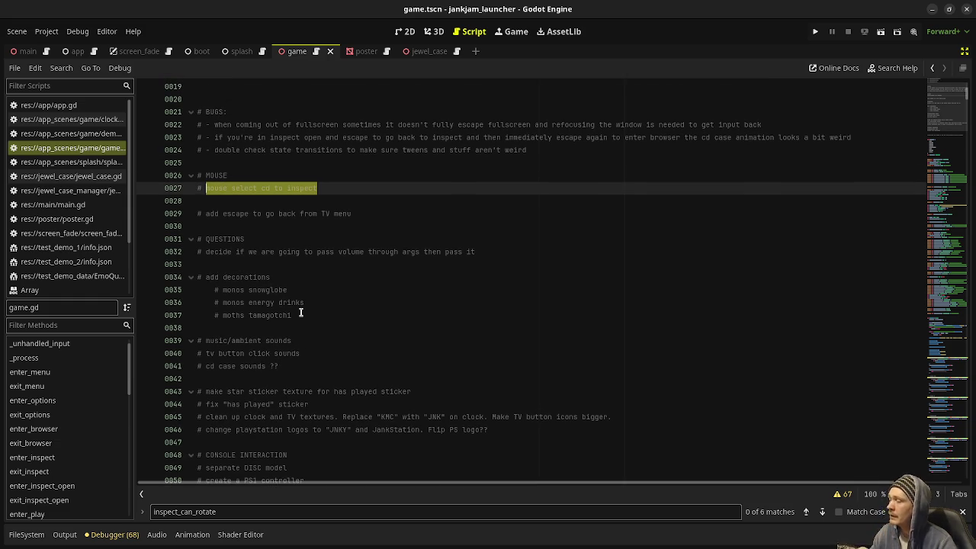
pyautogui.scroll(-1, 301, 312)
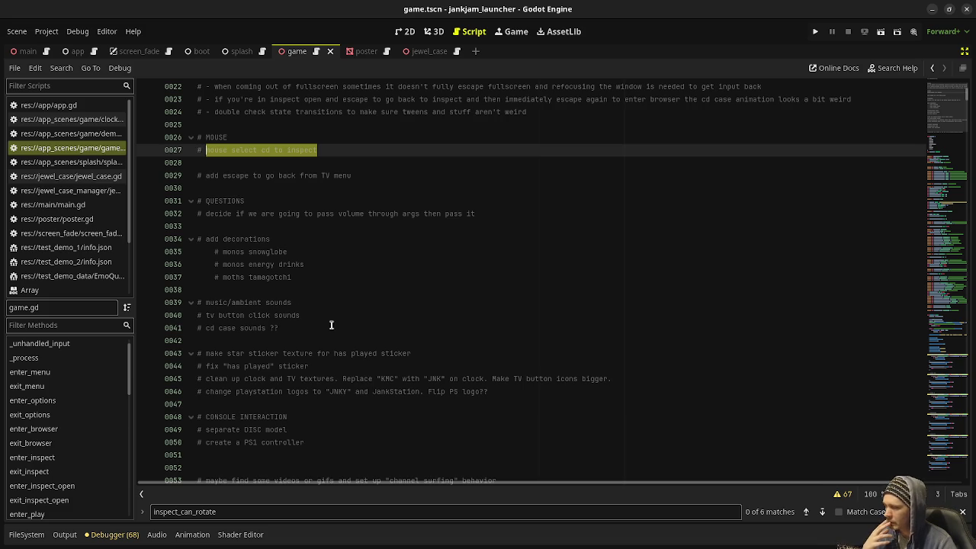
pyautogui.scroll(-2, 407, 335)
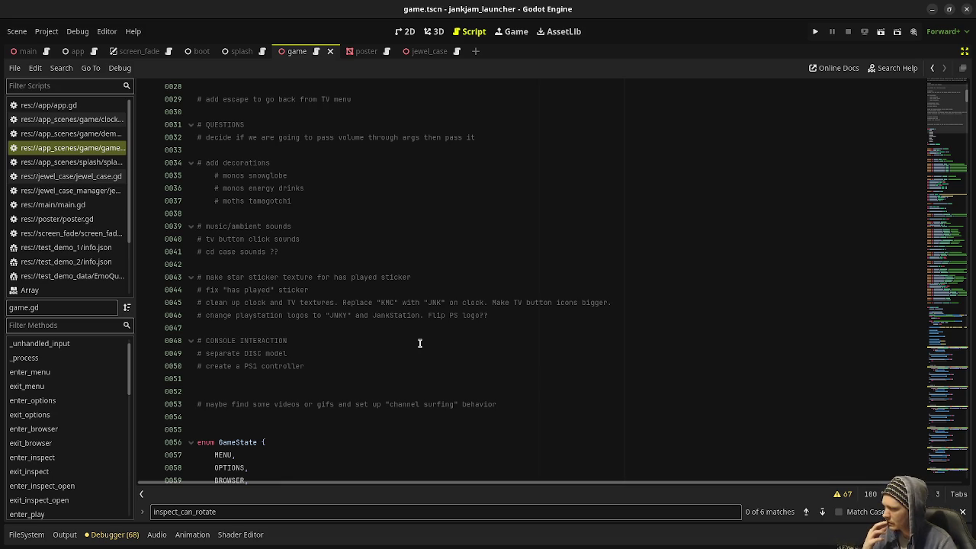
pyautogui.scroll(-5, 405, 366)
pyautogui.scroll(8, 405, 366)
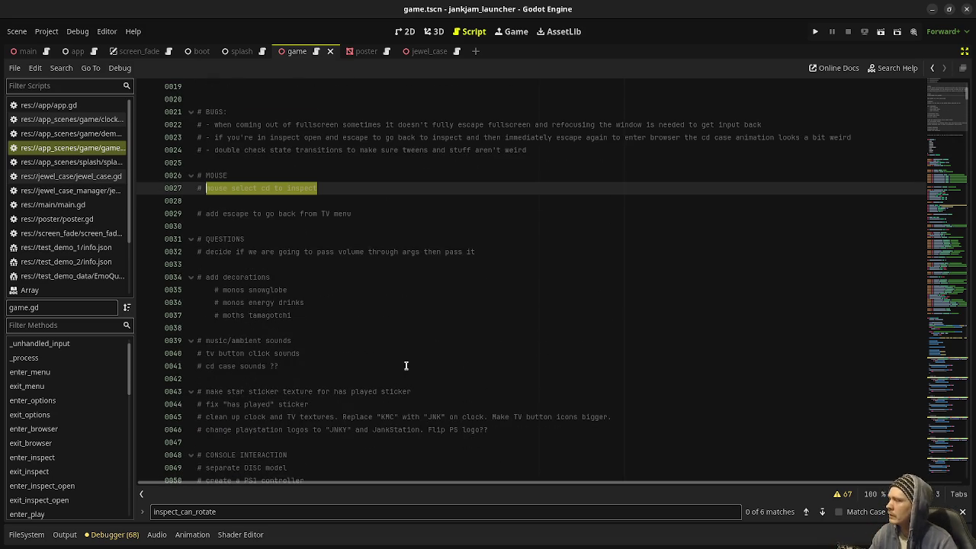
pyautogui.scroll(-20, 406, 366)
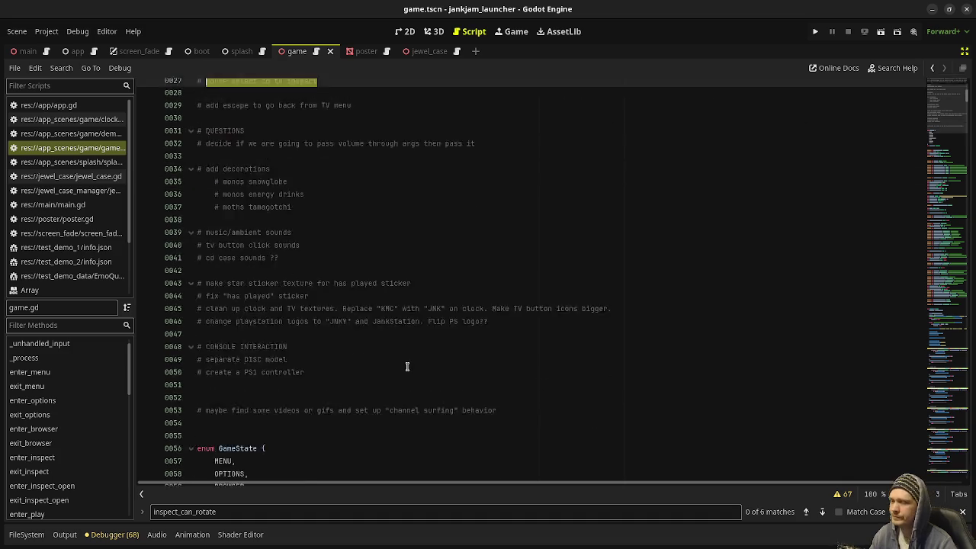
pyautogui.scroll(-8, 405, 366)
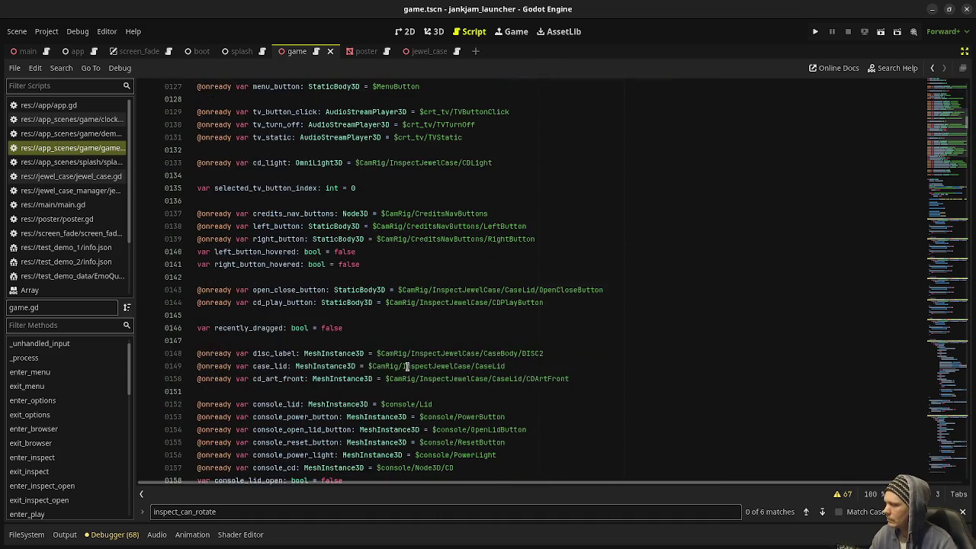
# Jump down game.gd via the minimap and scroll back up to func populate_jewel_case_stack
pyautogui.click(943, 182)
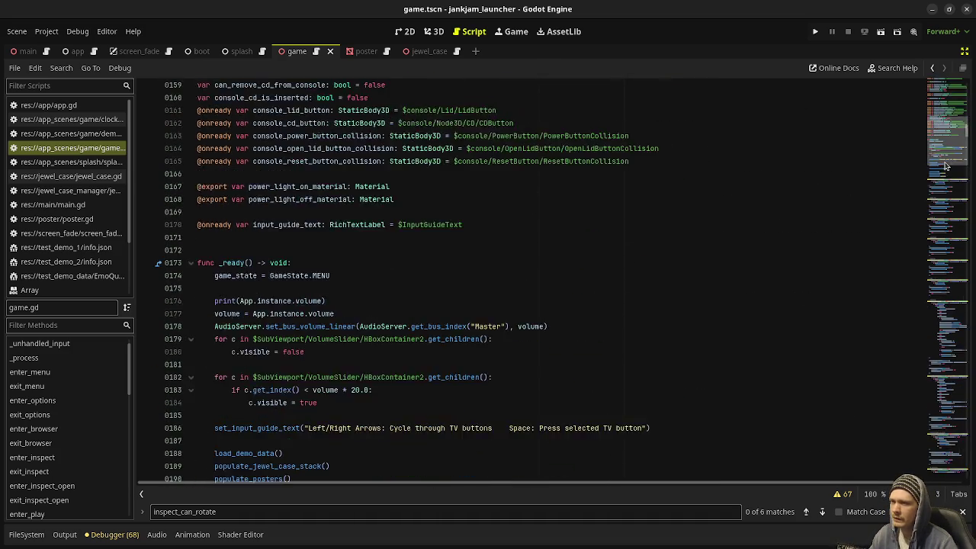
pyautogui.scroll(-9, 944, 183)
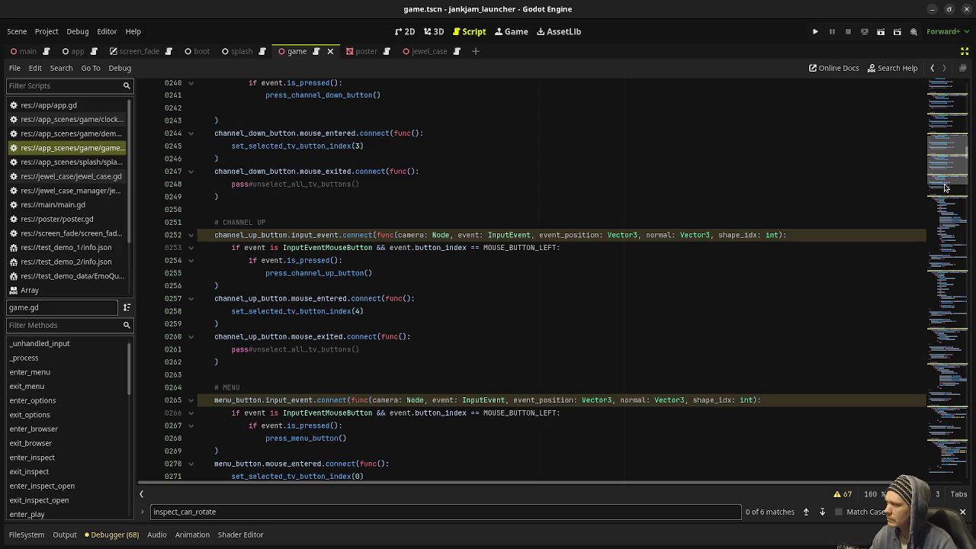
pyautogui.moveTo(943, 186); pyautogui.dragTo(914, 534)
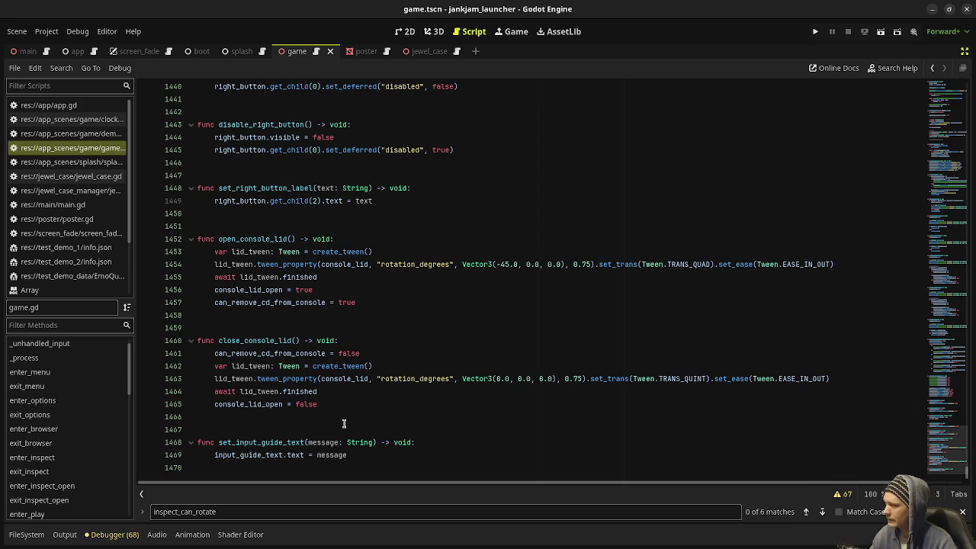
pyautogui.scroll(2, 344, 424)
pyautogui.scroll(1, 344, 424)
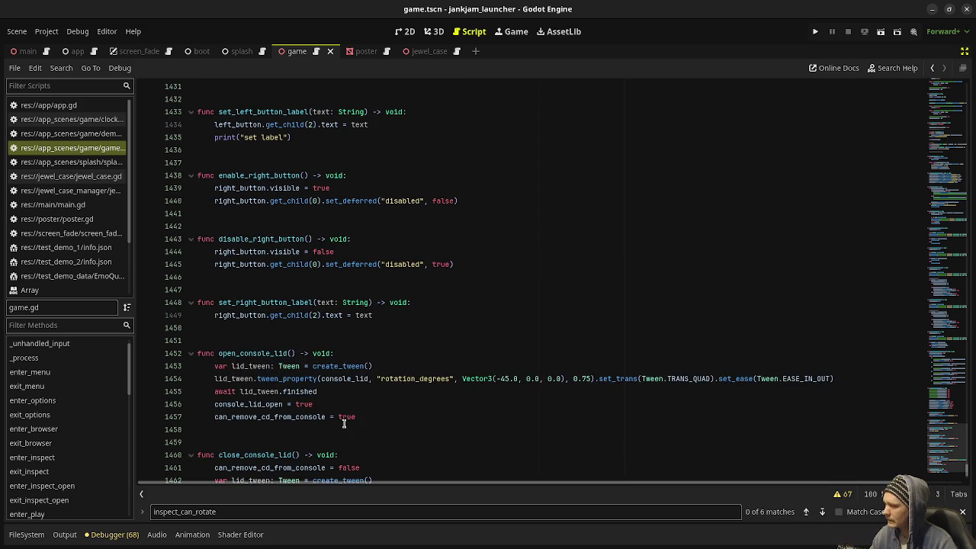
pyautogui.scroll(2, 361, 416)
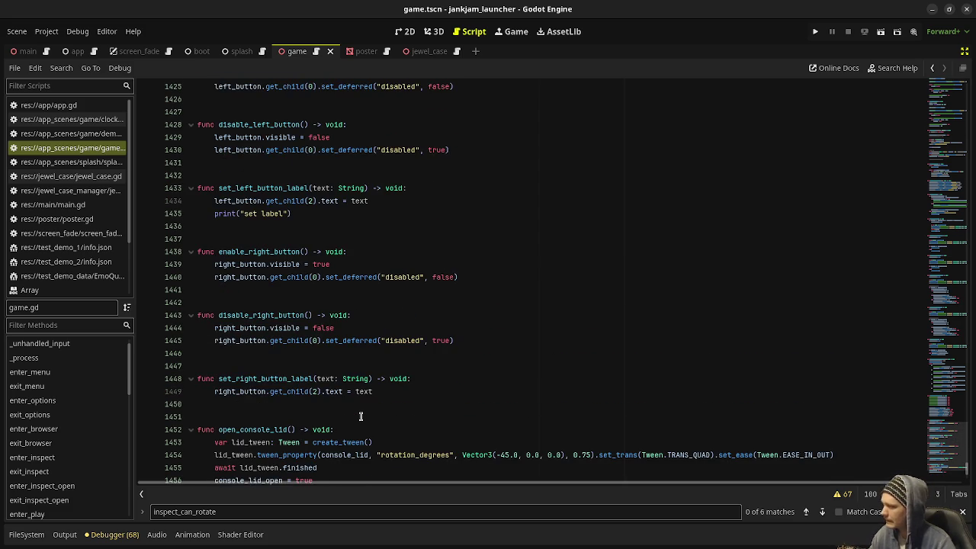
pyautogui.scroll(5, 361, 416)
pyautogui.scroll(15, 360, 416)
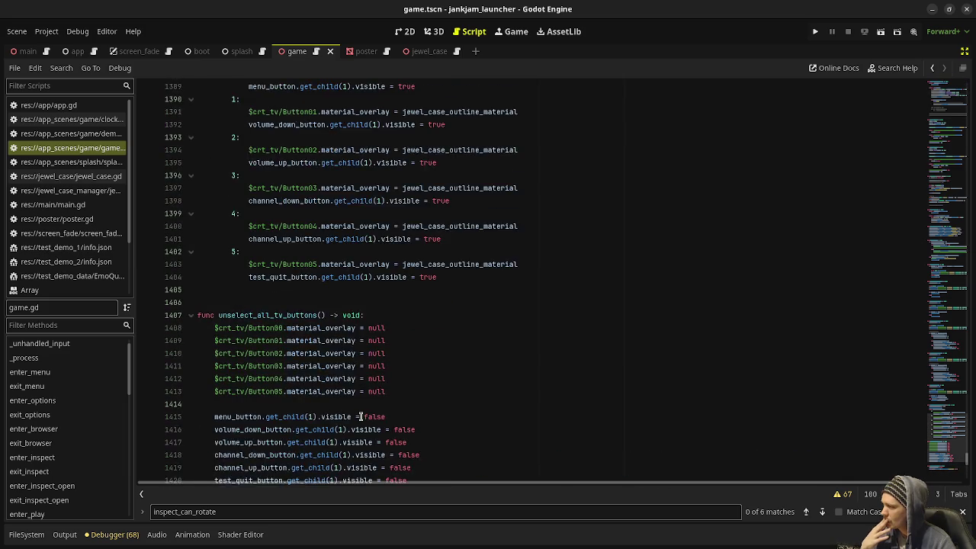
pyautogui.scroll(12, 361, 416)
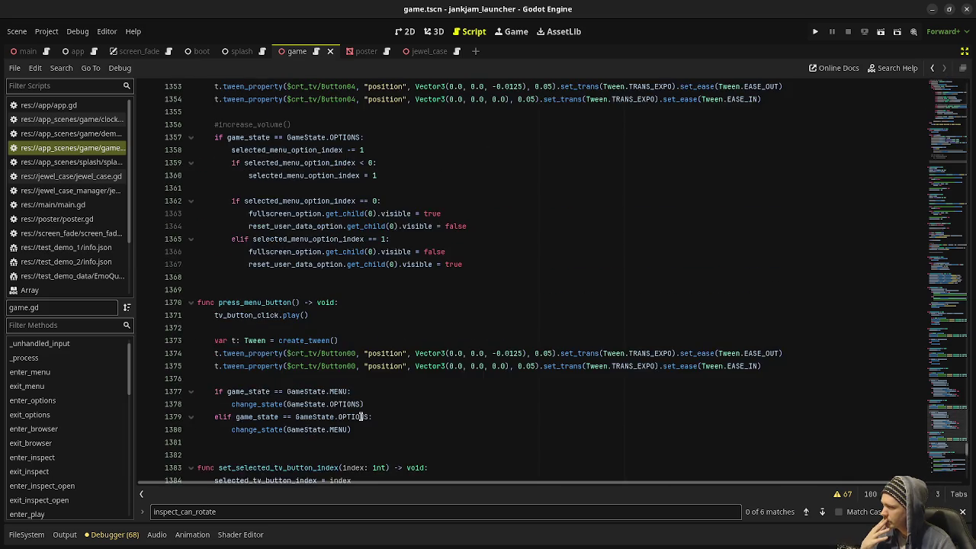
pyautogui.scroll(20, 361, 416)
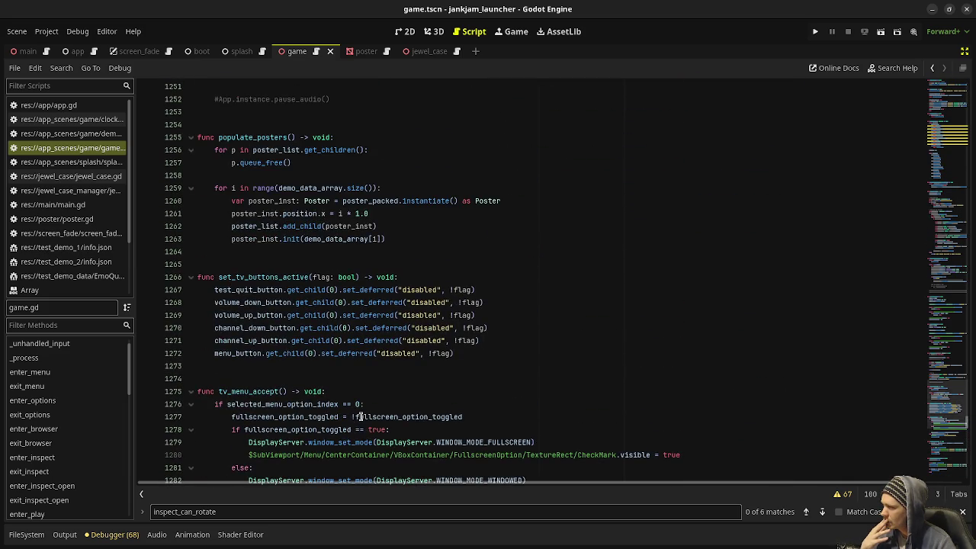
pyautogui.scroll(12, 360, 416)
pyautogui.scroll(15, 361, 416)
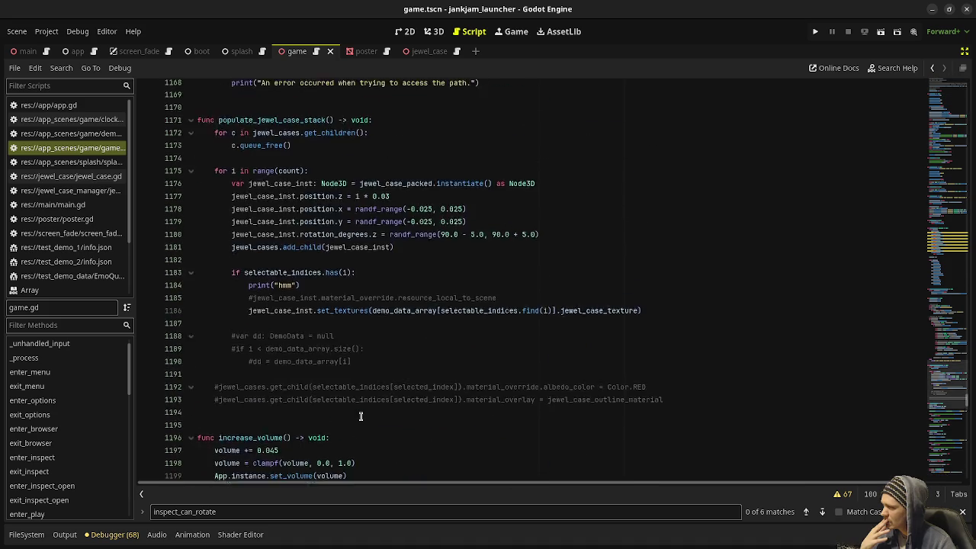
pyautogui.scroll(3, 360, 416)
pyautogui.scroll(3, 361, 416)
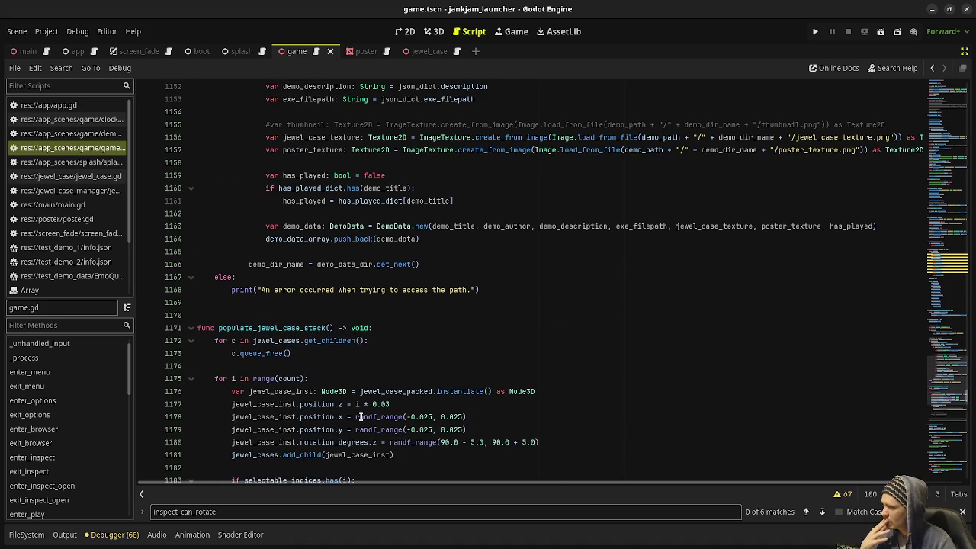
# Select populate_jewel_case_stack, check the add_child and selectable_indices docs, and return to the exported variables
pyautogui.doubleClick(259, 328)
pyautogui.scroll(-1, 311, 369)
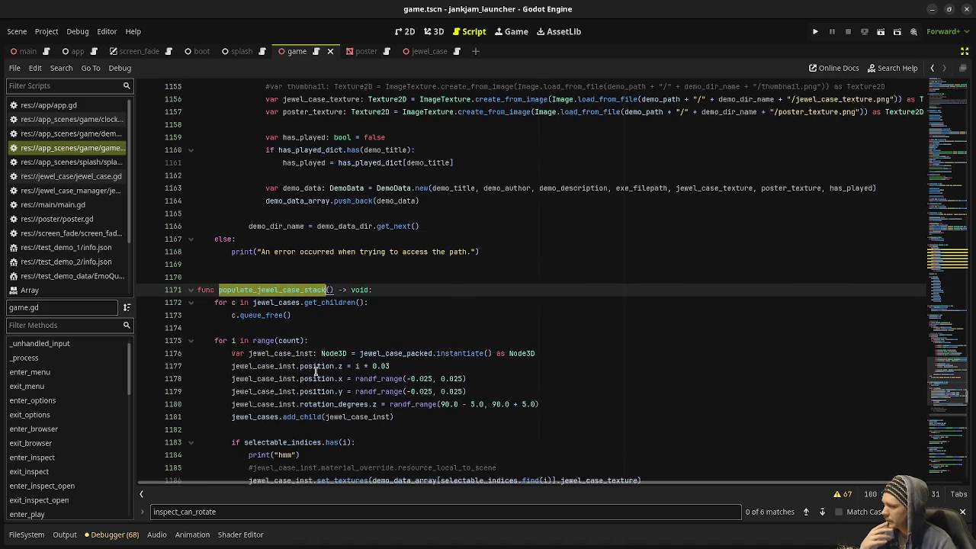
pyautogui.scroll(-2, 315, 369)
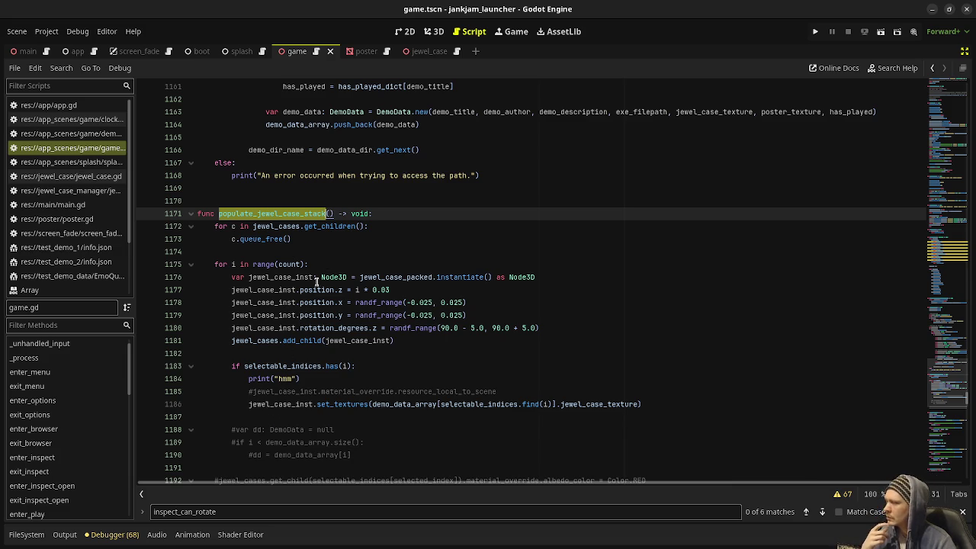
pyautogui.moveTo(301, 341)
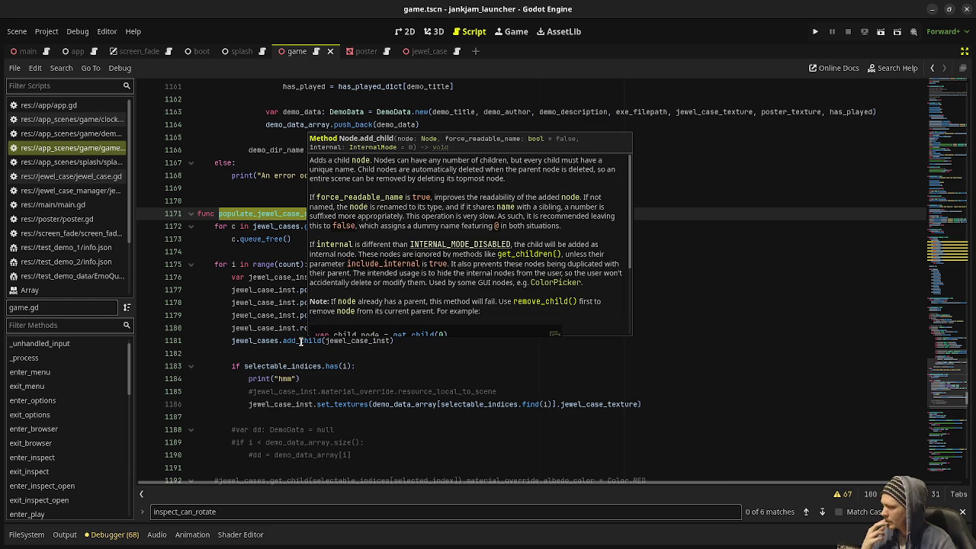
pyautogui.moveTo(294, 366)
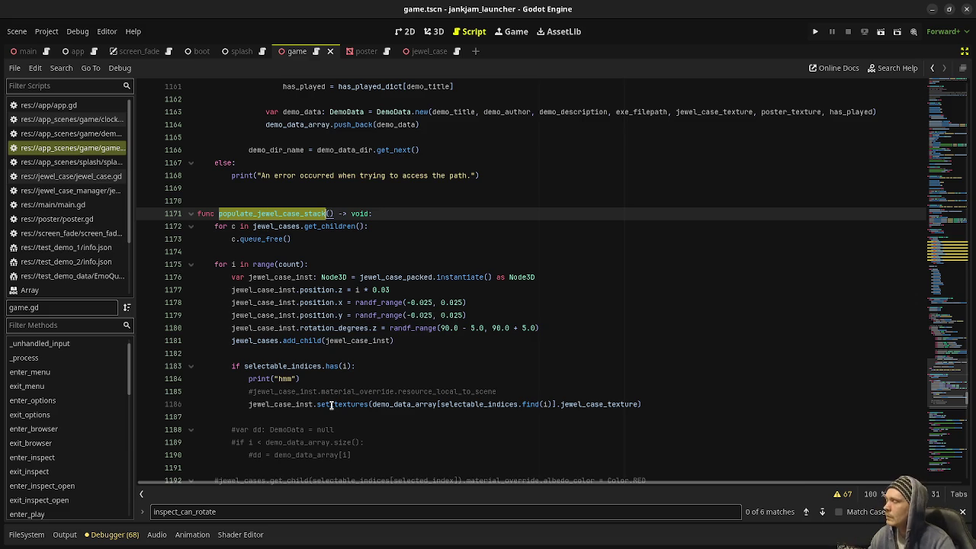
pyautogui.moveTo(953, 359)
pyautogui.mouseDown()
pyautogui.moveTo(944, 109)
pyautogui.moveTo(934, 94)
pyautogui.mouseUp()
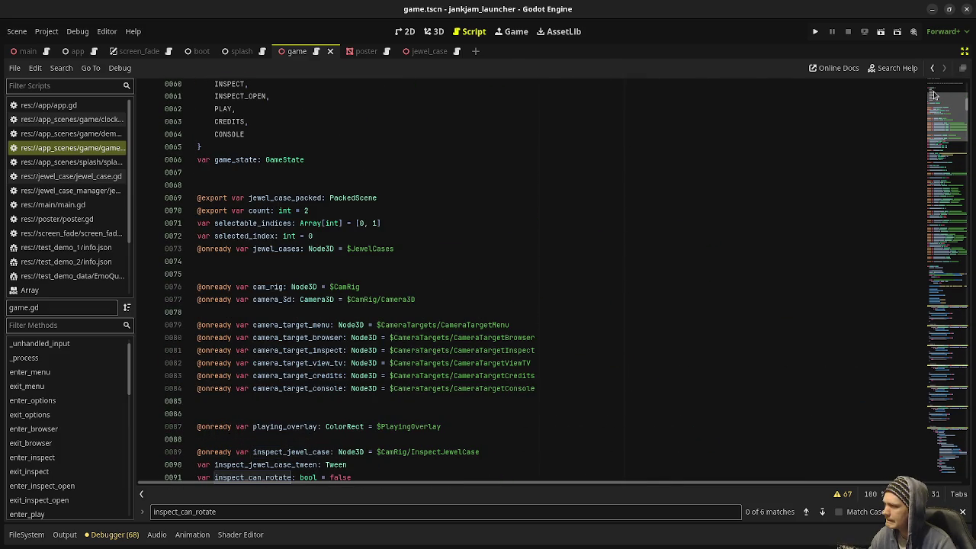
# Set the jewel case count to 8 and the first selectable index to 3, then save and run
pyautogui.click(323, 210)
pyautogui.write('8')
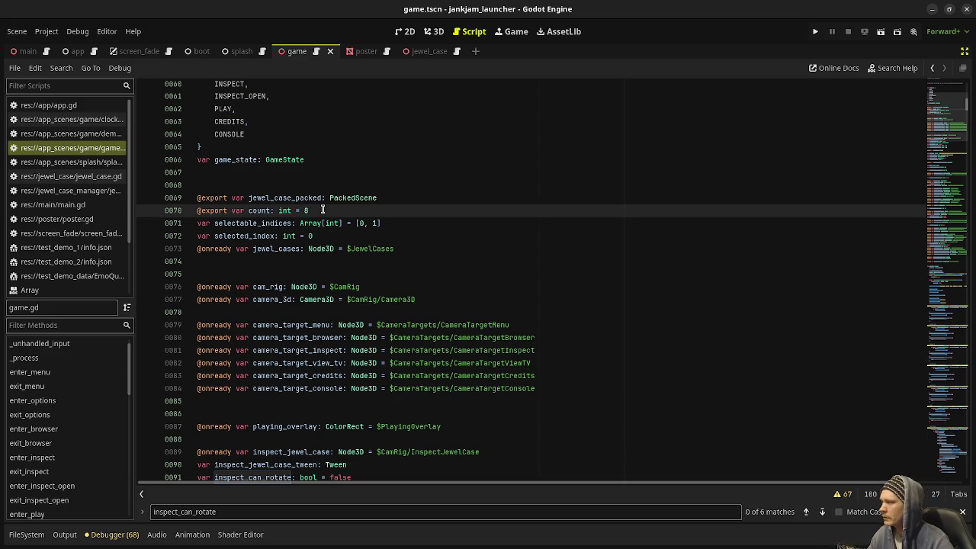
pyautogui.click(363, 222)
pyautogui.press('BackSpace')
pyautogui.write('3')
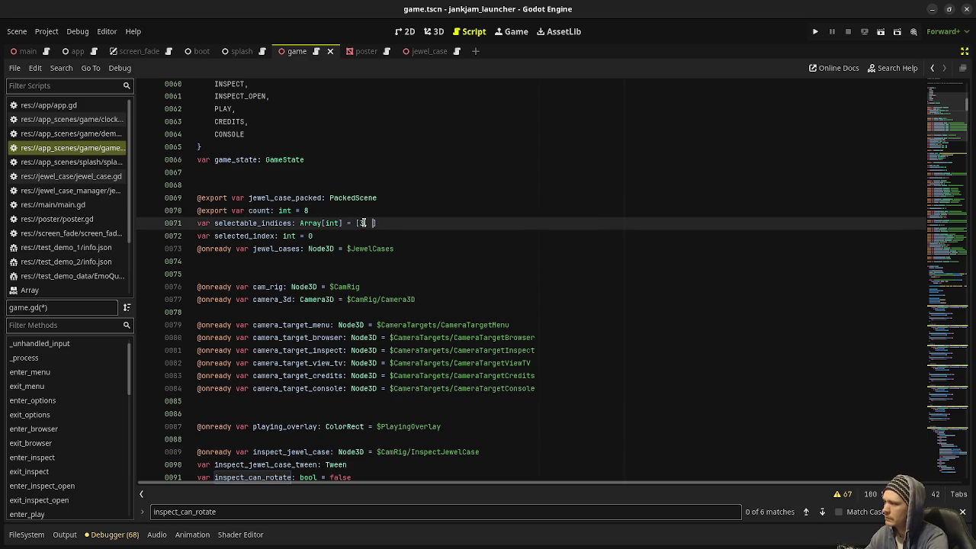
pyautogui.press('F5')
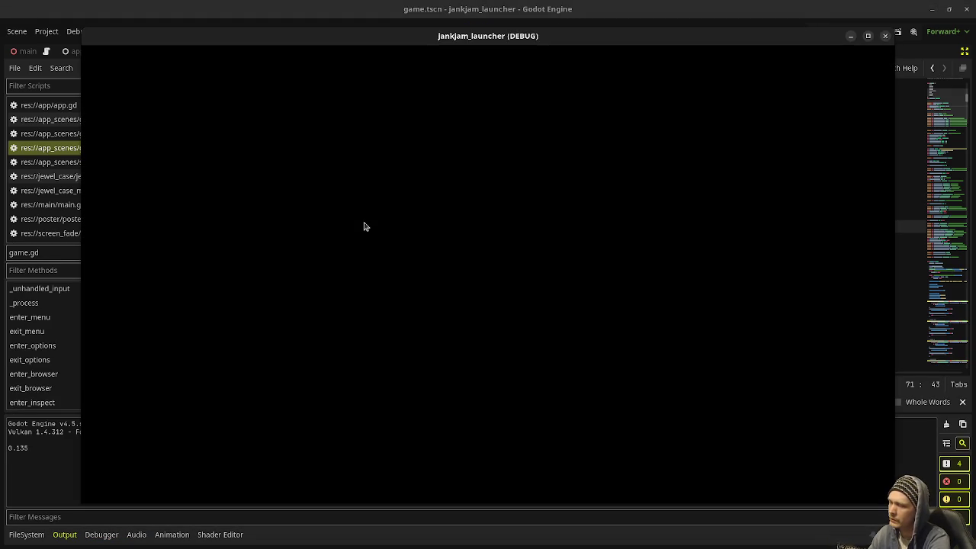
# Enter the CD-case browser and cycle the selected case up and down the stack
pyautogui.press('Left')
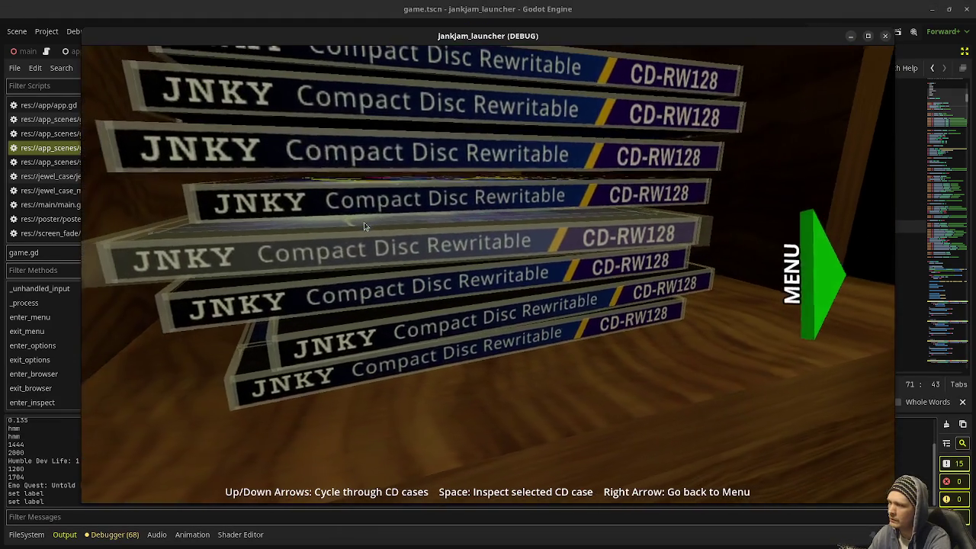
pyautogui.press('Up')
pyautogui.press('Down')
pyautogui.press('Up')
pyautogui.press('Down')
pyautogui.press('Up')
pyautogui.press('Down')
pyautogui.press('Up')
pyautogui.press('Down')
pyautogui.press('Up')
pyautogui.press('Down')
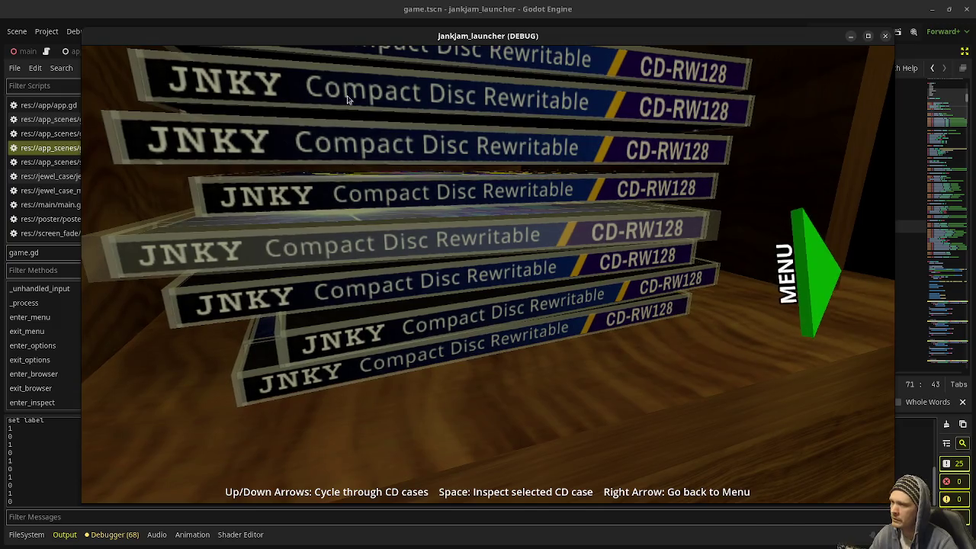
# Move the game window down and keep stepping the selection through the eight-case stack
pyautogui.moveTo(528, 34)
pyautogui.mouseDown()
pyautogui.moveTo(495, 364)
pyautogui.moveTo(526, 115)
pyautogui.moveTo(513, 47)
pyautogui.mouseUp()
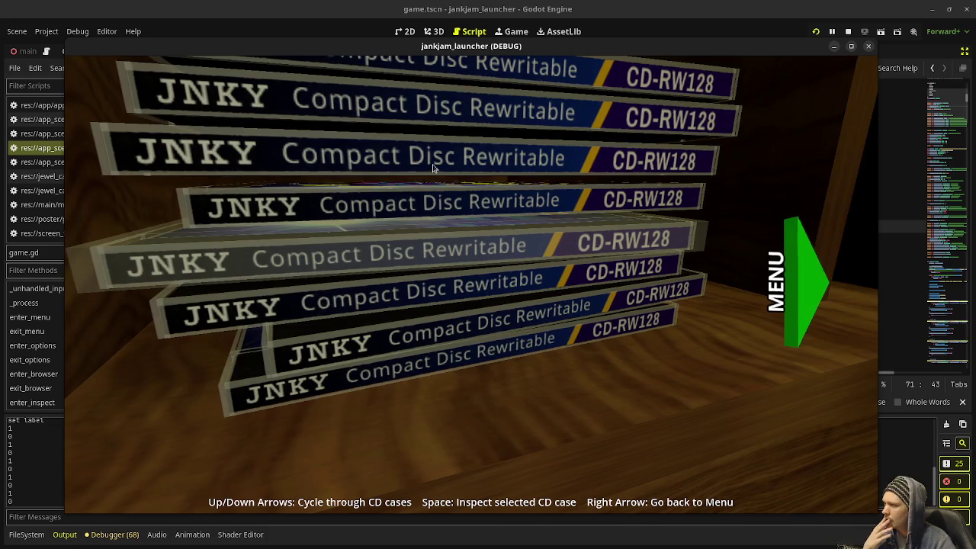
pyautogui.press('Up')
pyautogui.press('Up')
pyautogui.press('Down')
pyautogui.press('Down')
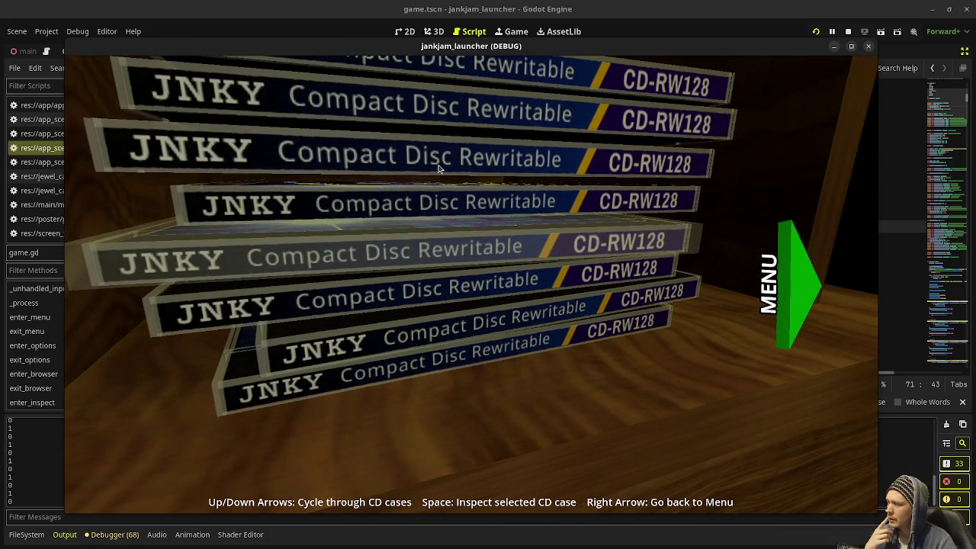
pyautogui.press('Up')
pyautogui.press('Up')
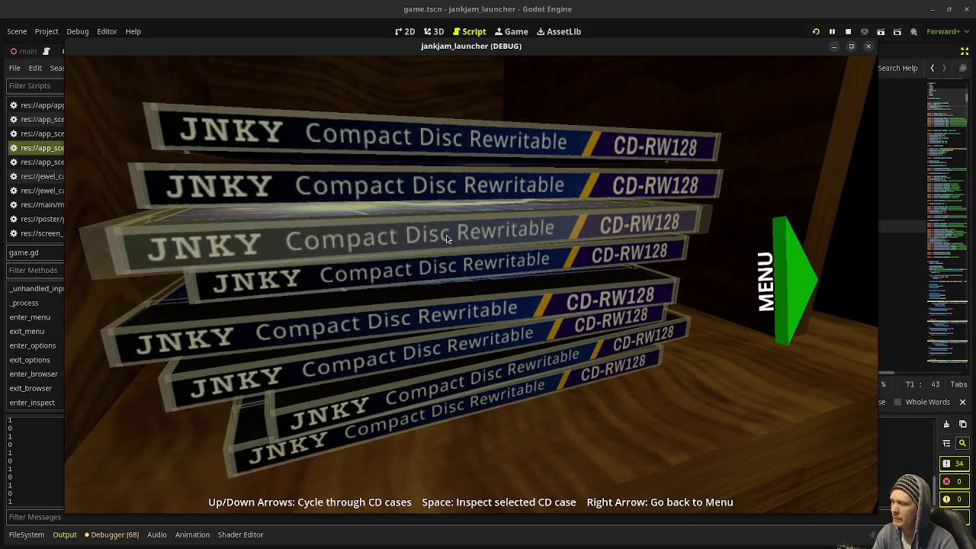
pyautogui.press('Down')
pyautogui.press('Up')
pyautogui.press('Up')
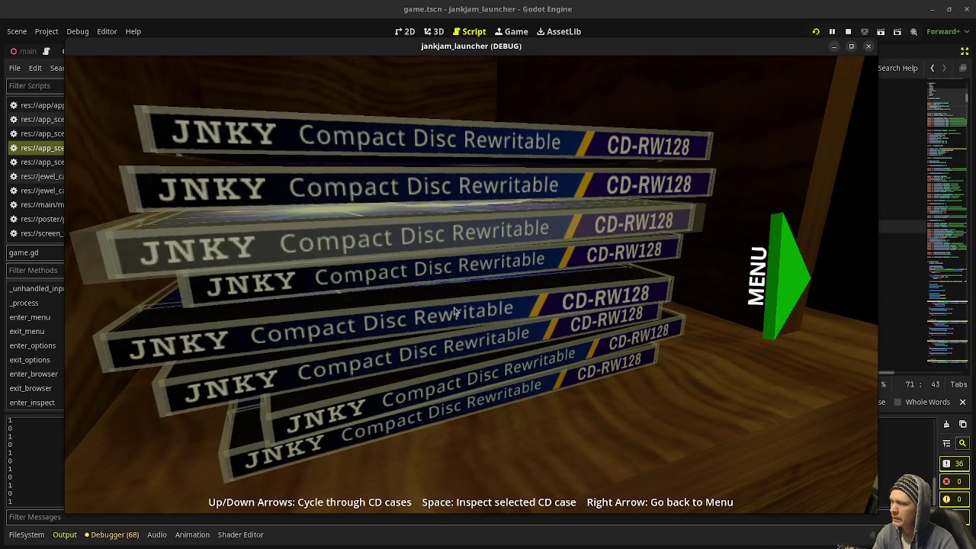
pyautogui.press('Down')
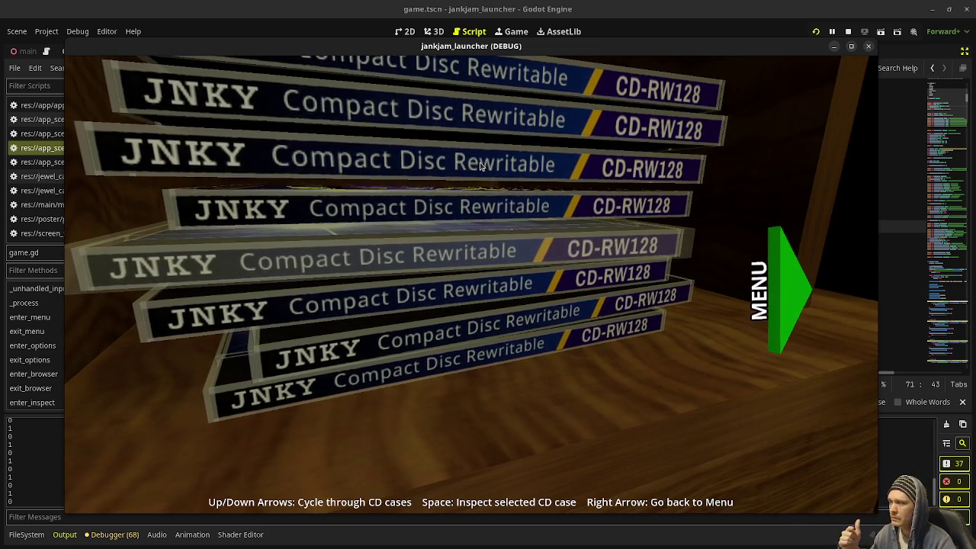
pyautogui.press('Up')
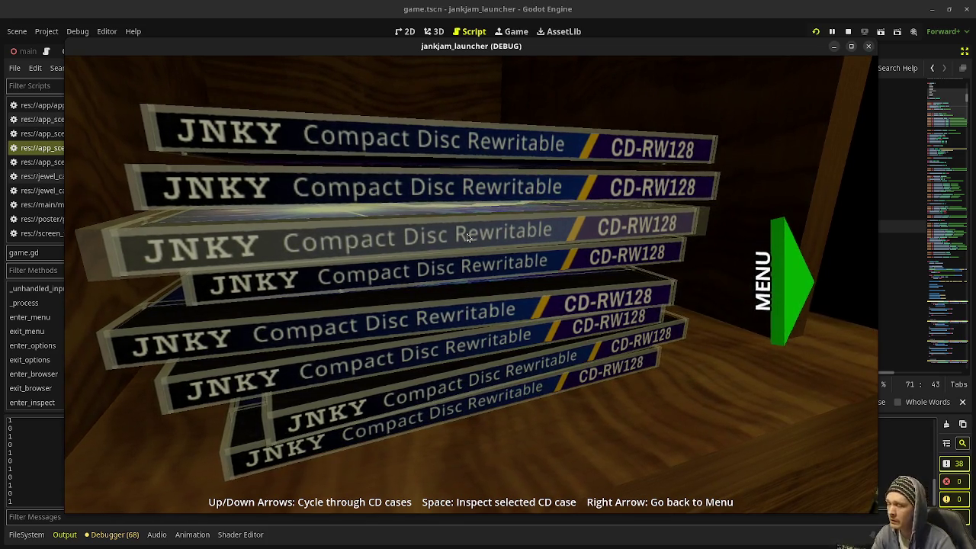
# Stop the game, switch to the jewel_case scene, restore the scene tree and inspector, and view it in 3D
pyautogui.click(867, 46)
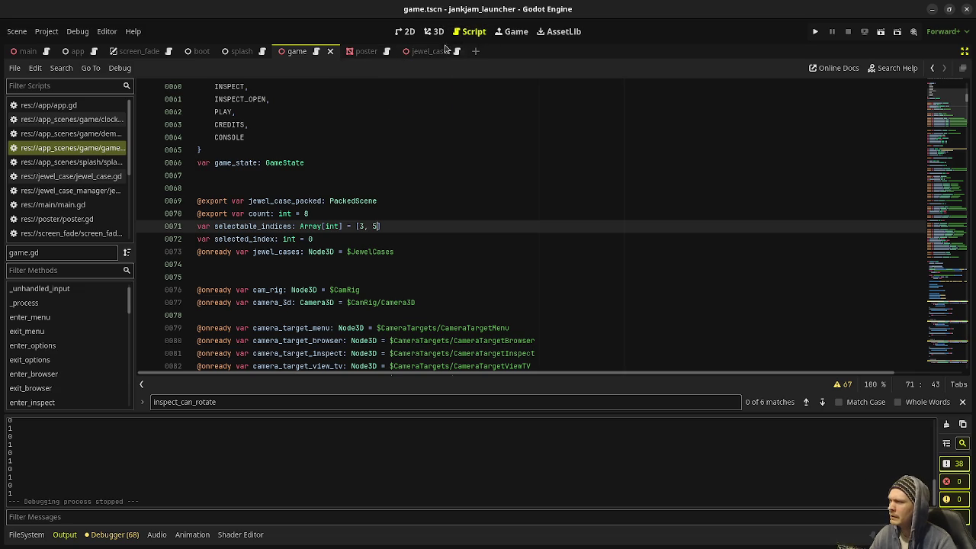
pyautogui.click(416, 52)
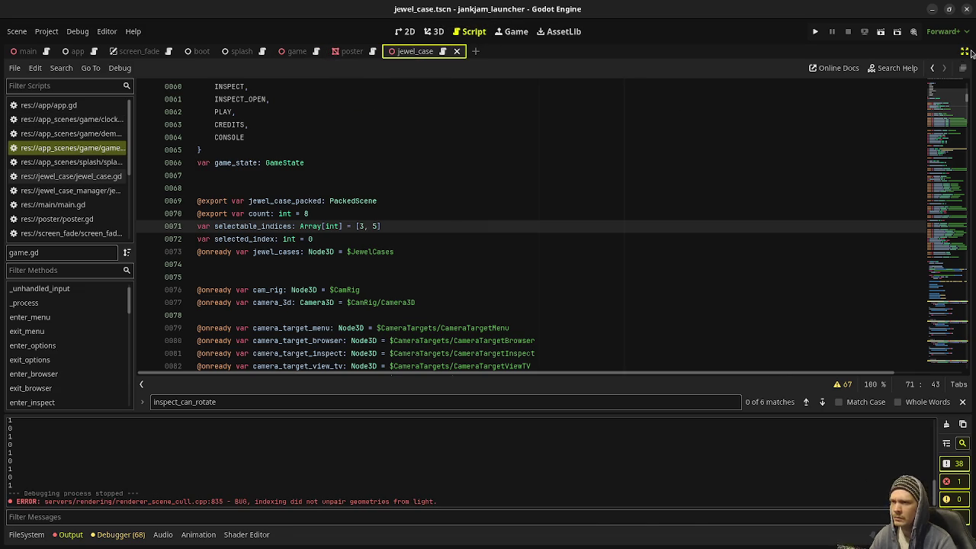
pyautogui.click(964, 51)
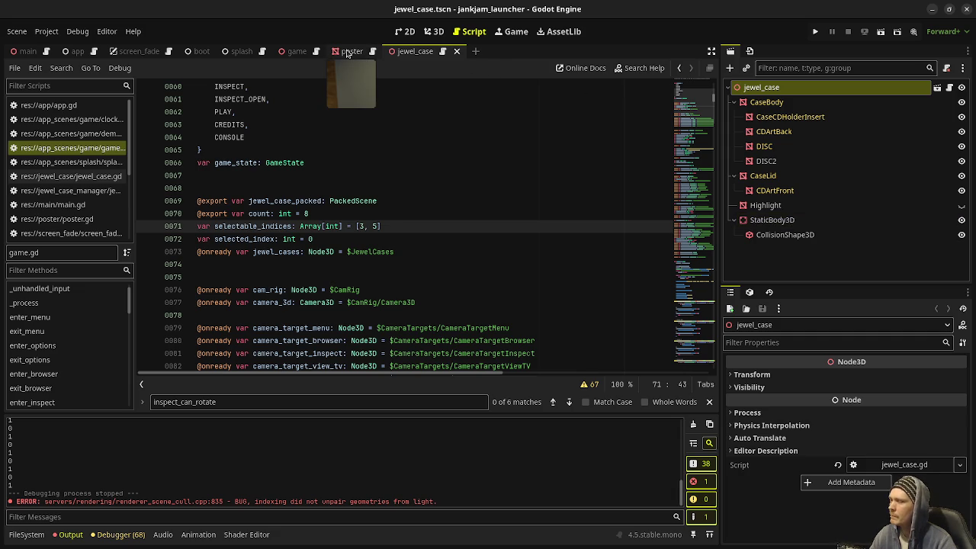
pyautogui.click(433, 31)
# Orbit the jewel case and switch to an orthogonal right-side view with CollisionShape3D selected
pyautogui.moveTo(453, 176)
pyautogui.mouseDown()
pyautogui.moveTo(527, 248)
pyautogui.moveTo(523, 227)
pyautogui.moveTo(568, 252)
pyautogui.mouseUp()
pyautogui.click(785, 235)
pyautogui.press('KP_3')
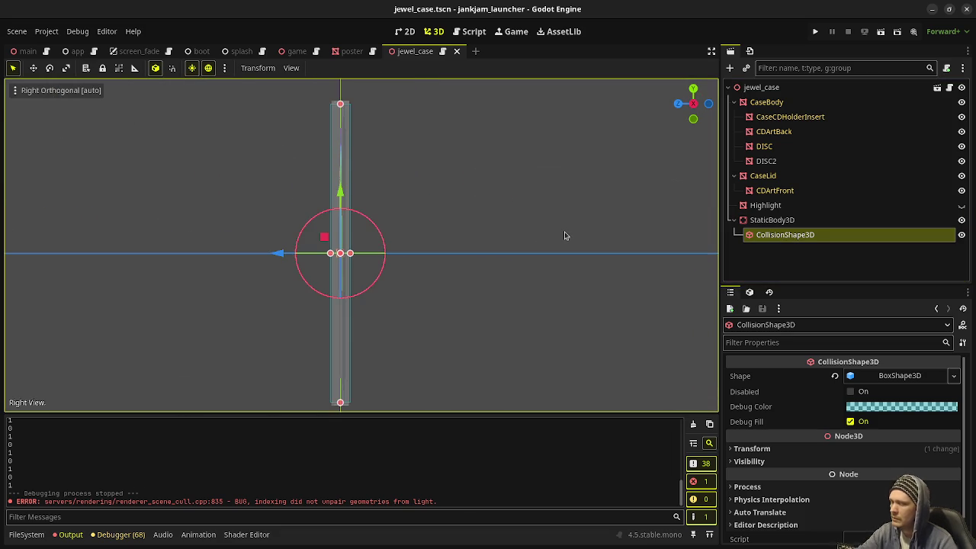
pyautogui.scroll(5, 377, 286)
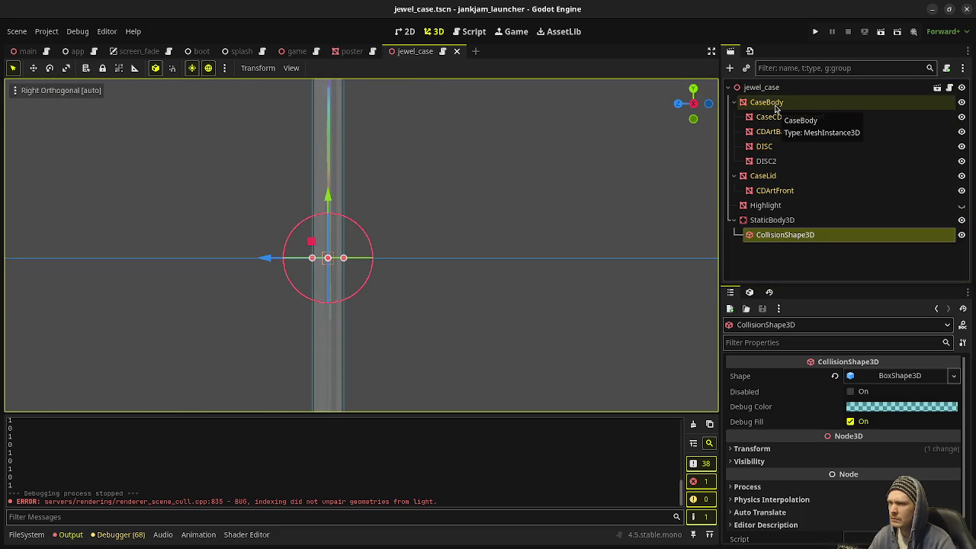
# Show then re-hide the Highlight mesh, save the scene, and collapse CaseLid and CaseBody
pyautogui.click(771, 205)
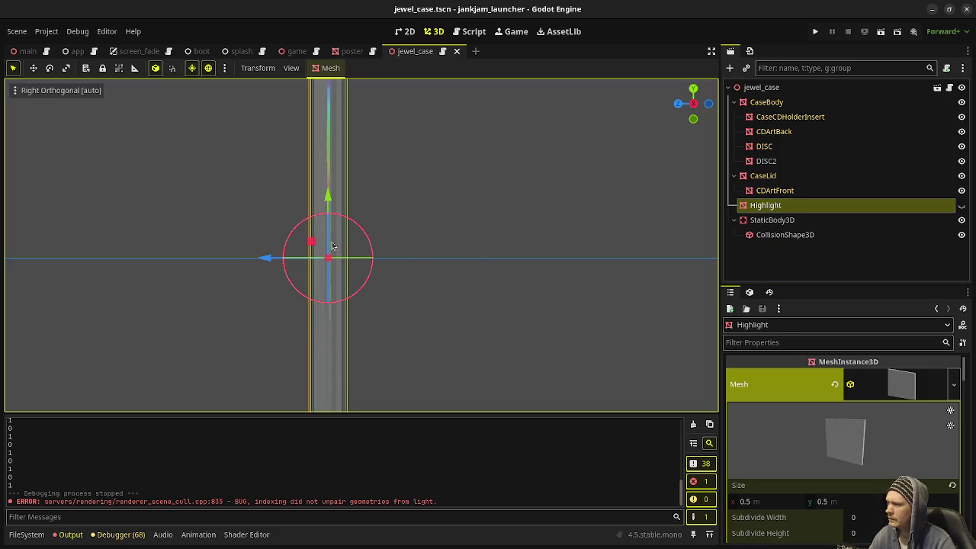
pyautogui.click(961, 205)
pyautogui.scroll(2, 327, 258)
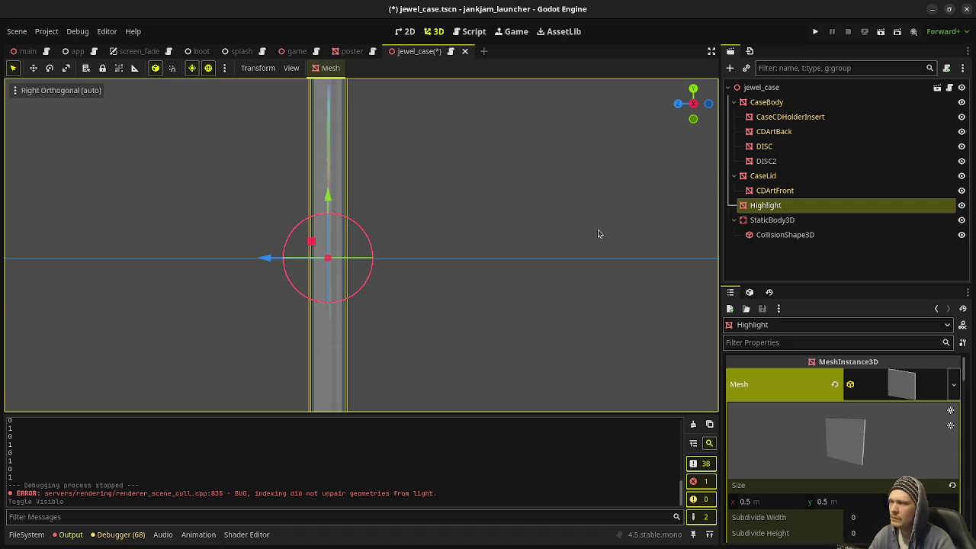
pyautogui.click(961, 205)
pyautogui.hotkey('ctrl', 's')
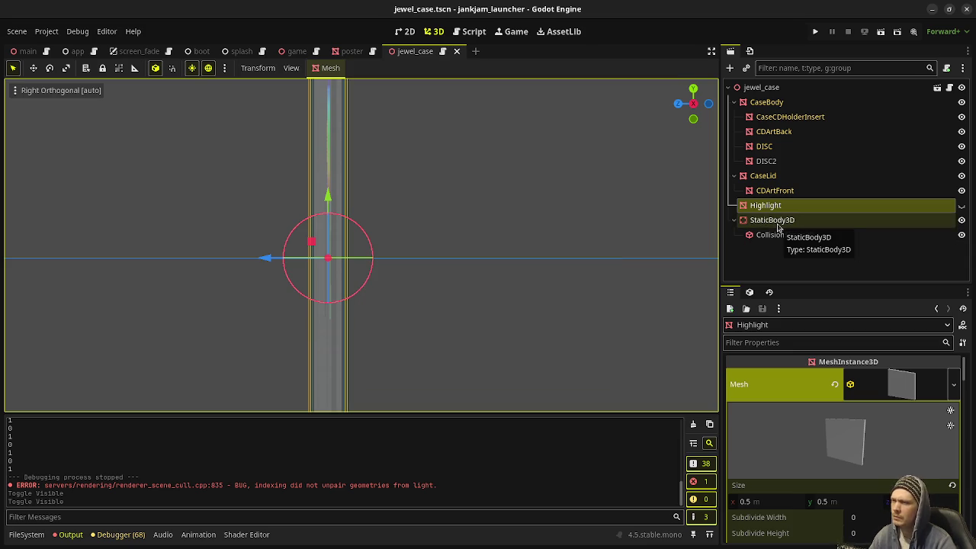
pyautogui.click(734, 175)
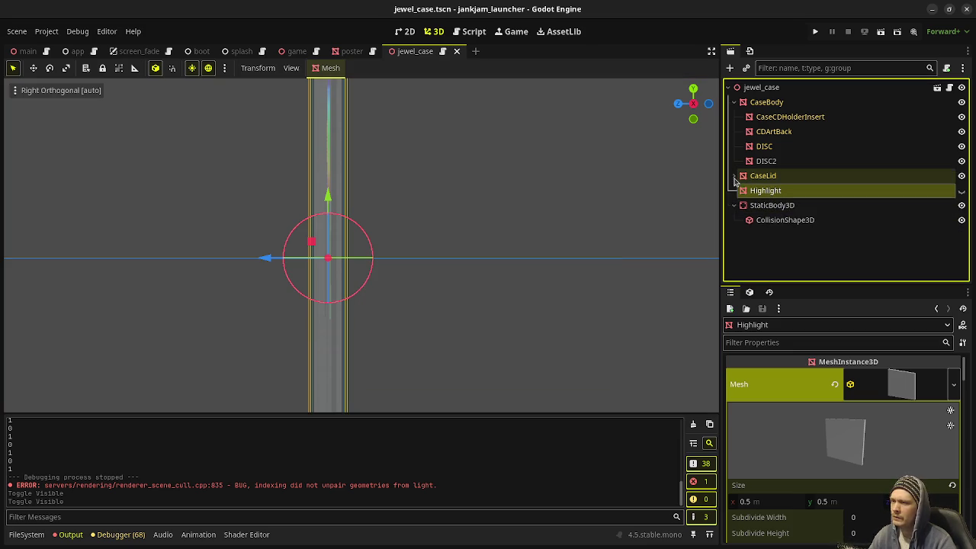
pyautogui.click(733, 102)
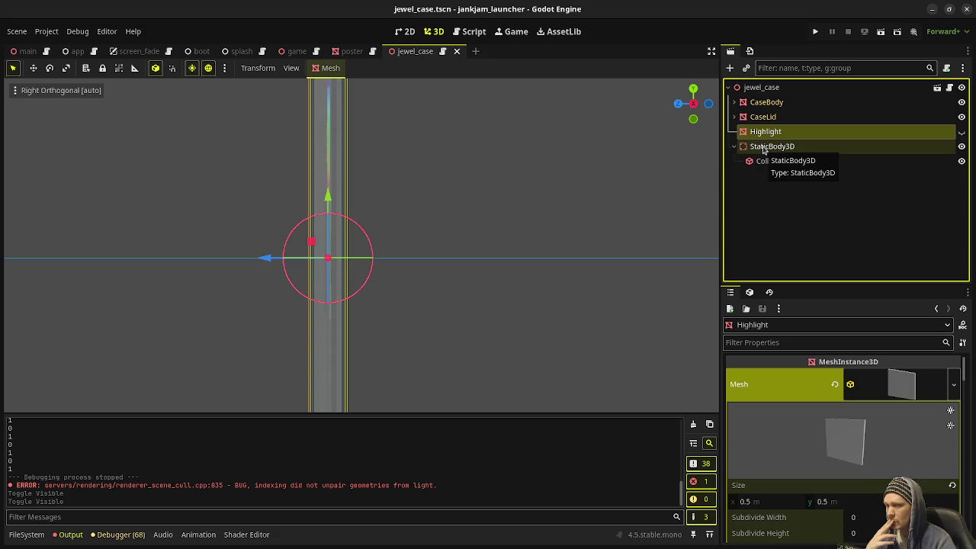
# Return to the game.gd script
pyautogui.click(469, 31)
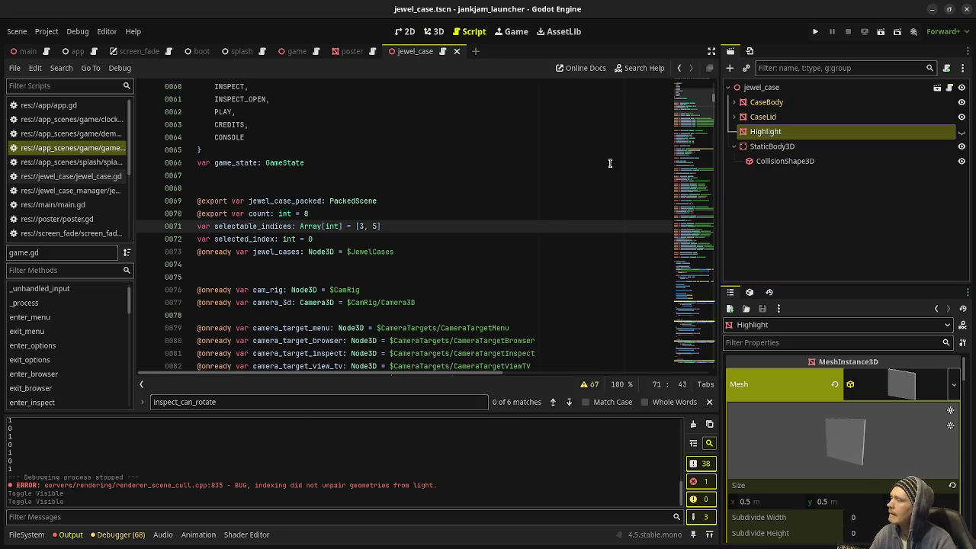
pyautogui.moveTo(689, 122)
pyautogui.mouseDown()
pyautogui.moveTo(705, 371)
pyautogui.moveTo(701, 348)
pyautogui.mouseUp()
pyautogui.scroll(-5, 42, 381)
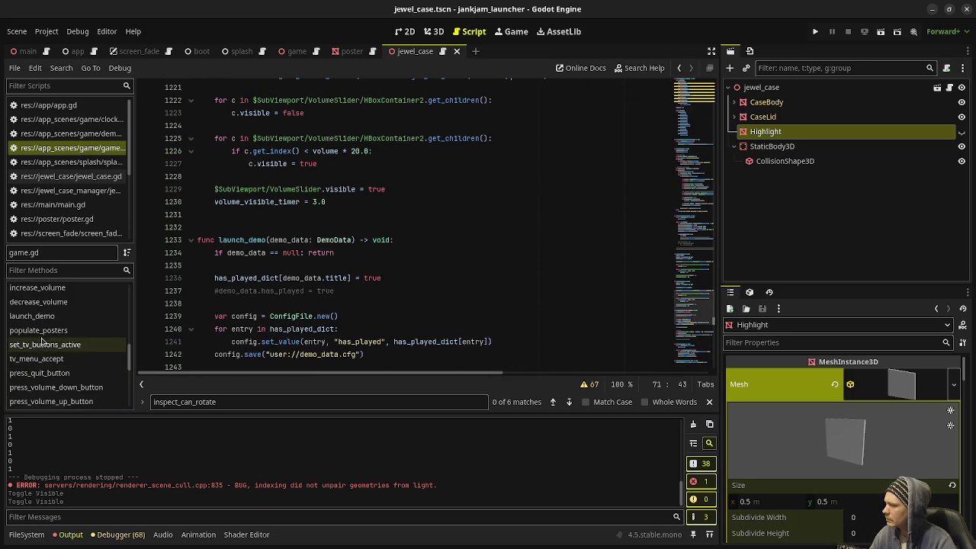
pyautogui.click(53, 305)
pyautogui.scroll(-3, 238, 172)
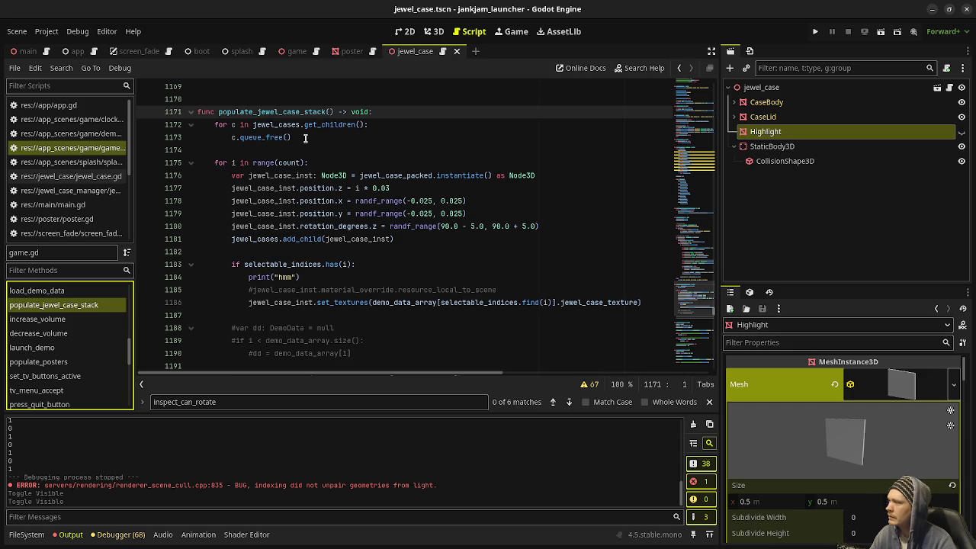
pyautogui.click(296, 51)
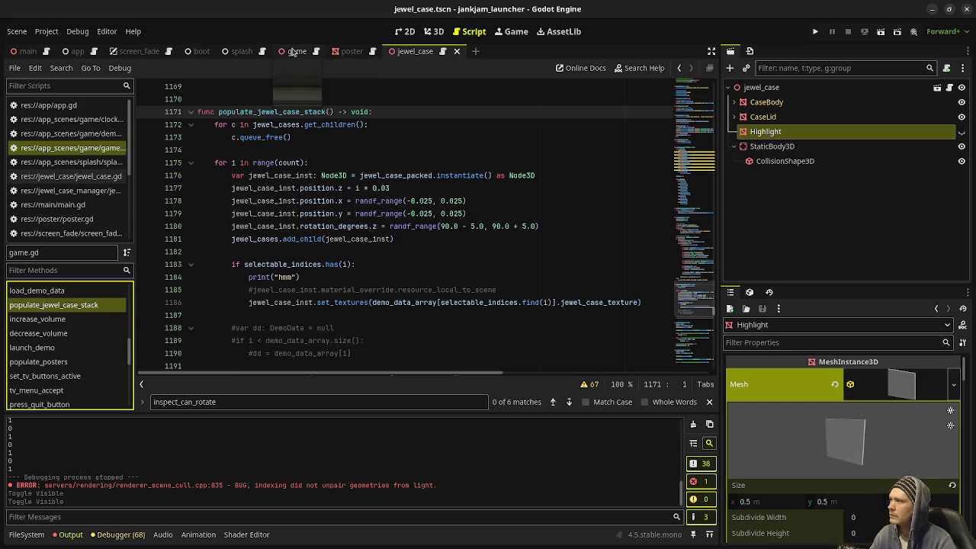
pyautogui.scroll(-3, 819, 244)
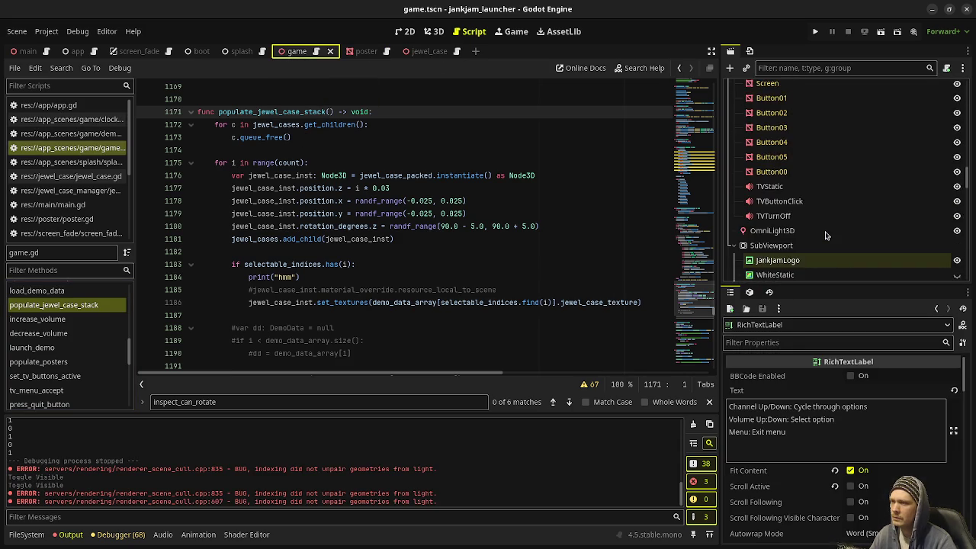
pyautogui.scroll(10, 824, 235)
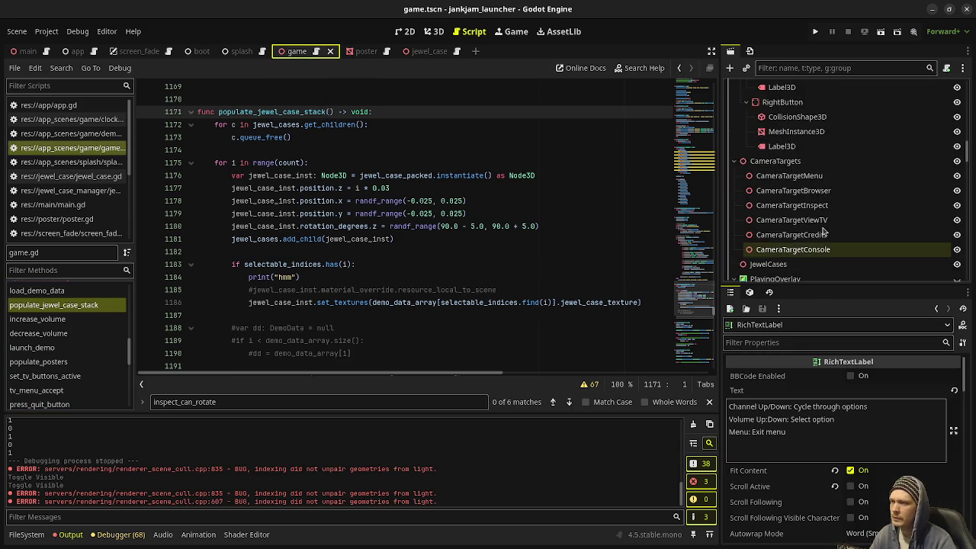
pyautogui.scroll(5, 823, 231)
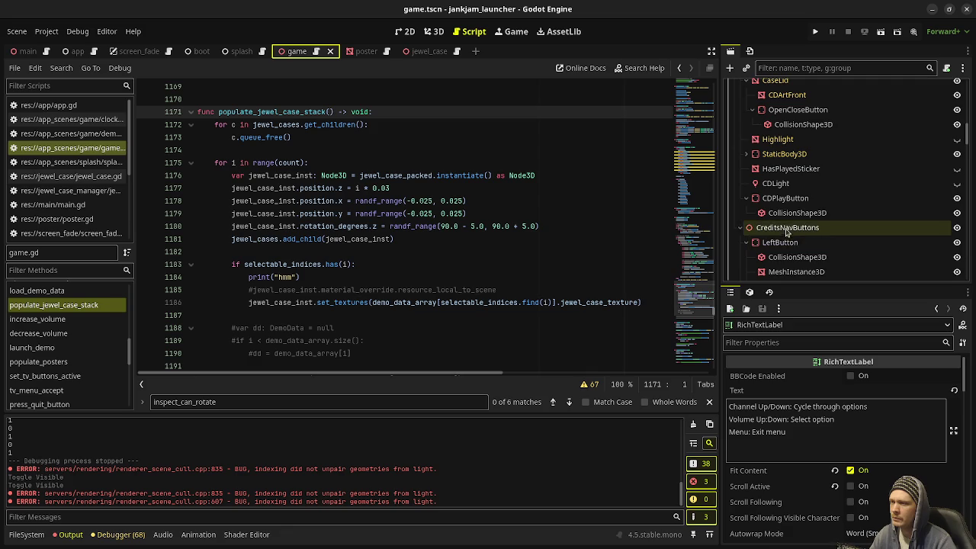
pyautogui.scroll(10, 785, 230)
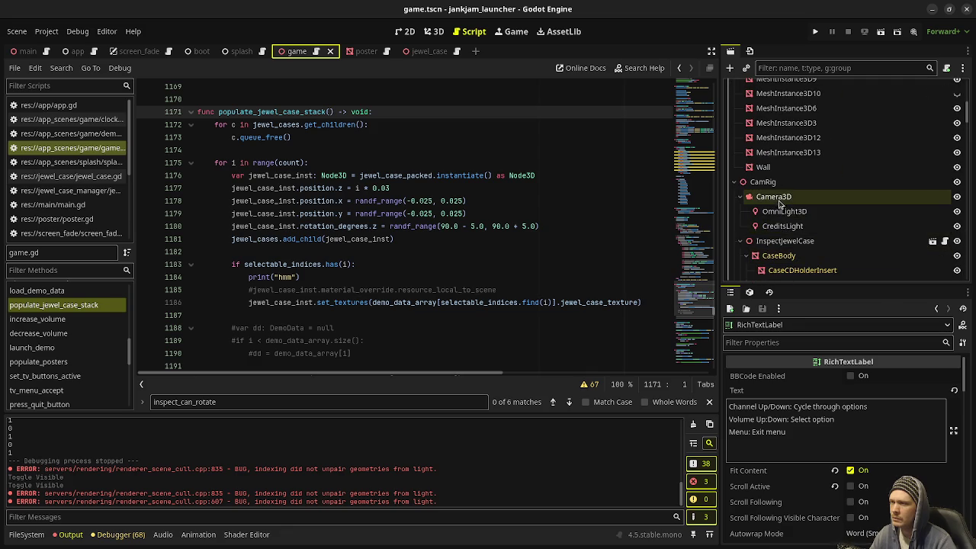
pyautogui.scroll(2, 780, 206)
pyautogui.scroll(-2, 782, 209)
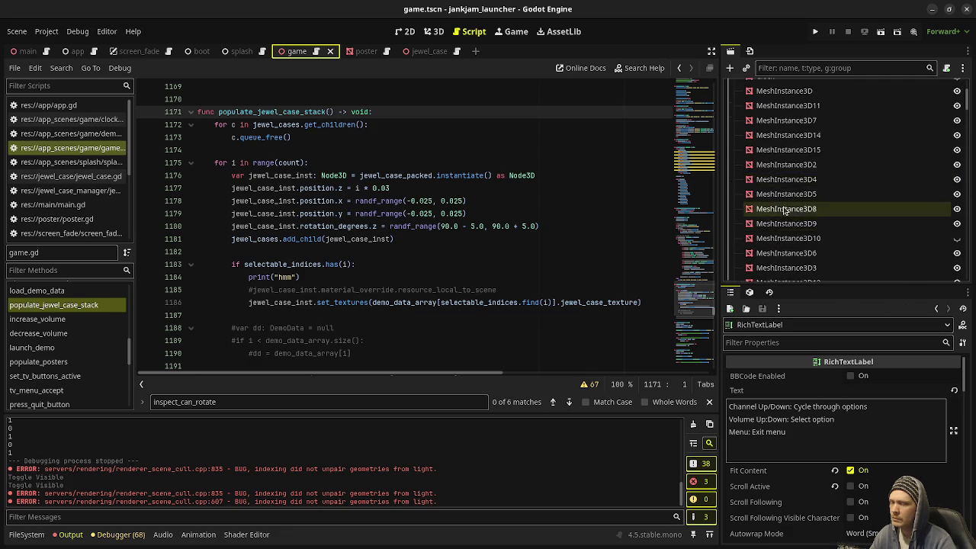
pyautogui.scroll(-10, 783, 210)
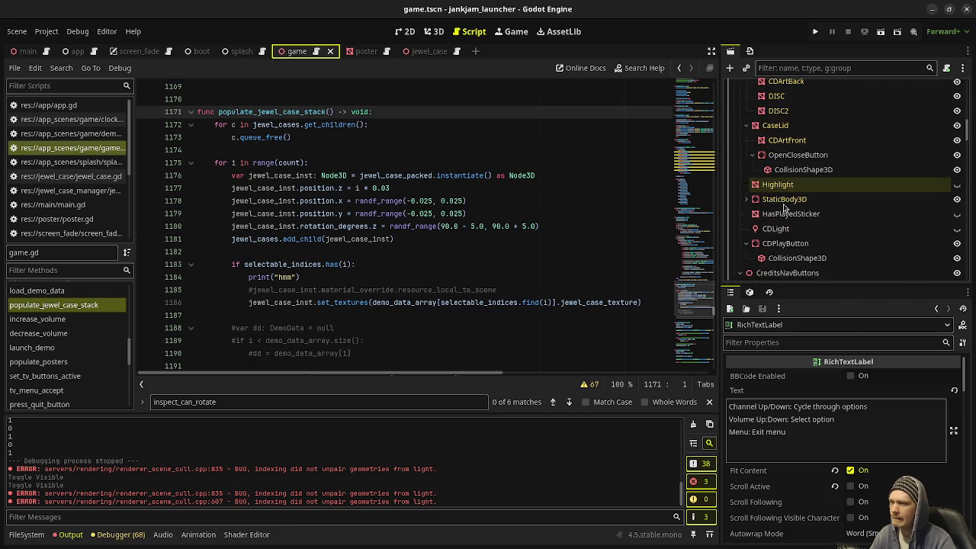
pyautogui.scroll(-8, 785, 205)
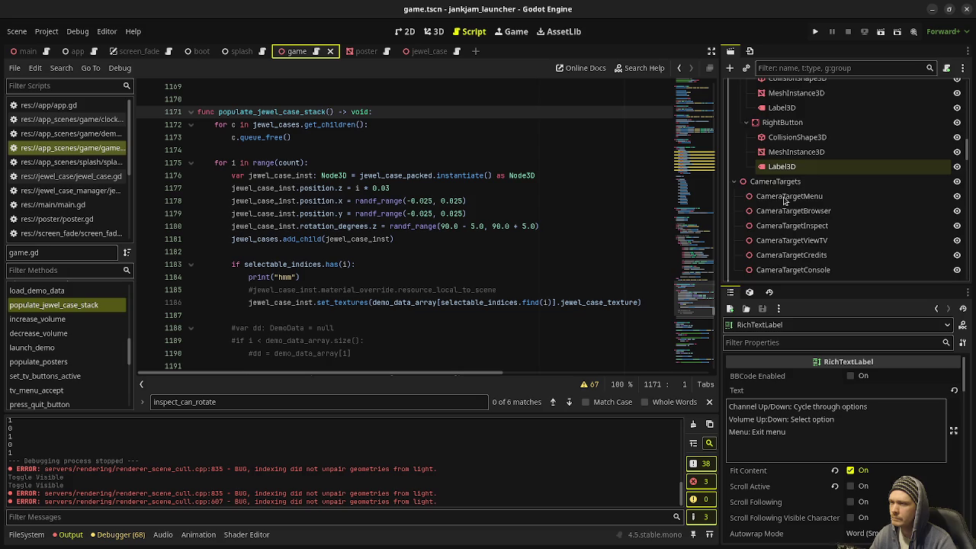
pyautogui.click(768, 161)
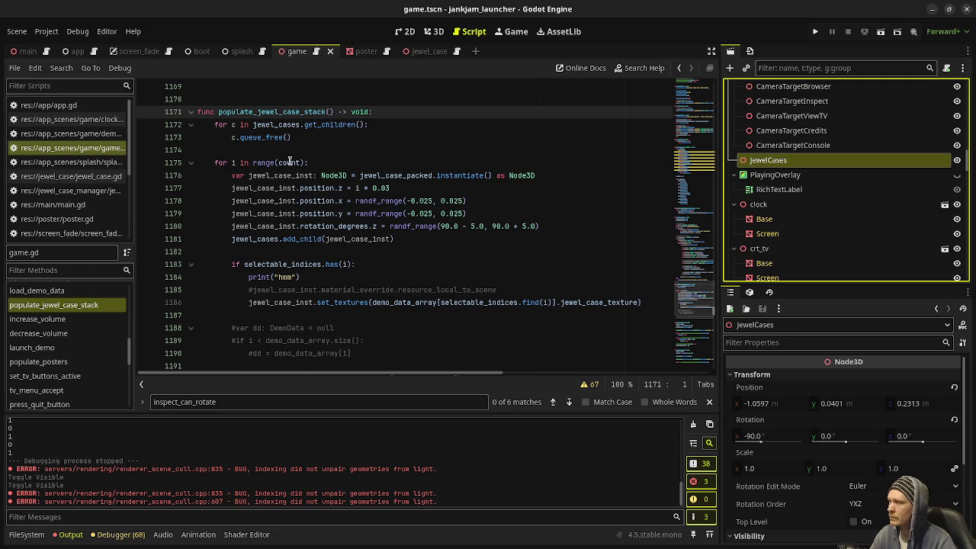
# Select the lines that instance and place jewel cases, then place the cursor inside the has() check
pyautogui.moveTo(289, 162)
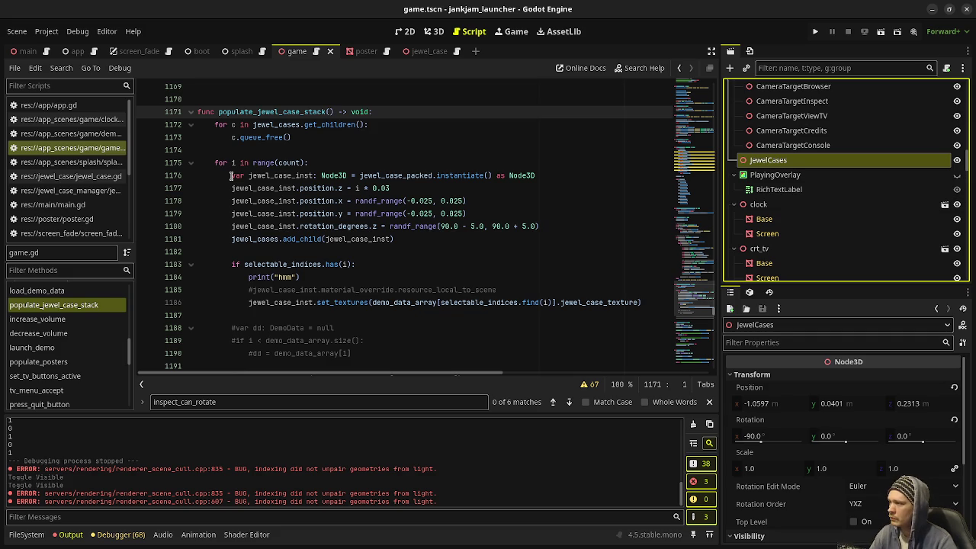
pyautogui.moveTo(231, 175)
pyautogui.mouseDown()
pyautogui.moveTo(344, 176)
pyautogui.moveTo(446, 227)
pyautogui.moveTo(547, 226)
pyautogui.mouseUp()
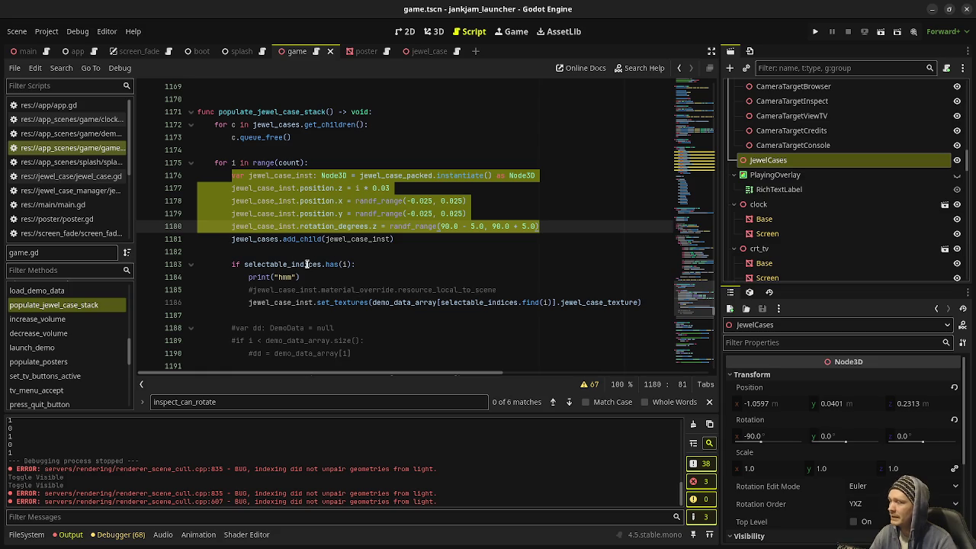
pyautogui.click(342, 264)
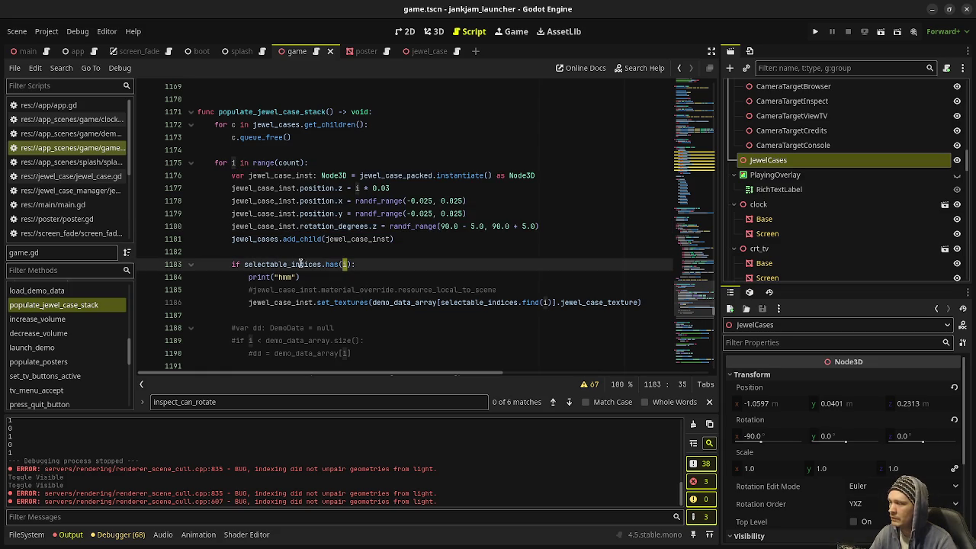
pyautogui.scroll(-1, 268, 244)
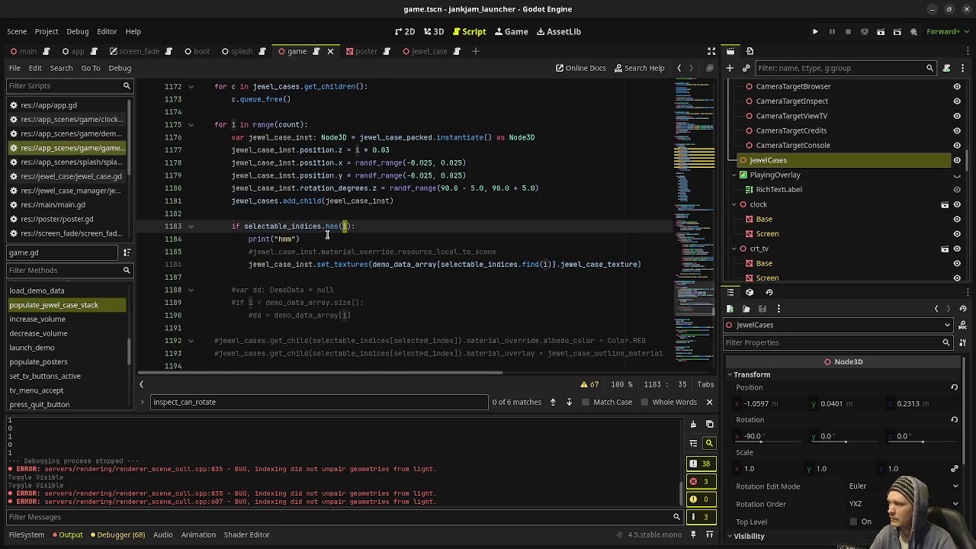
# Delete the print("hmm") debug line
pyautogui.write('i')
pyautogui.moveTo(331, 239); pyautogui.dragTo(373, 228)
pyautogui.press('BackSpace')
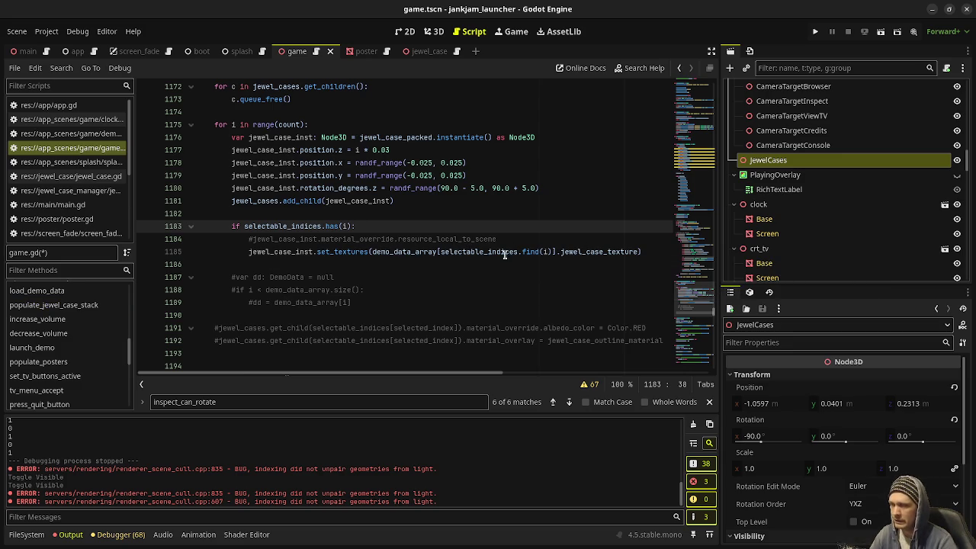
# Start a new line after set_textures reading jewel_case_inst.get_child(3). using autocomplete
pyautogui.moveTo(603, 257)
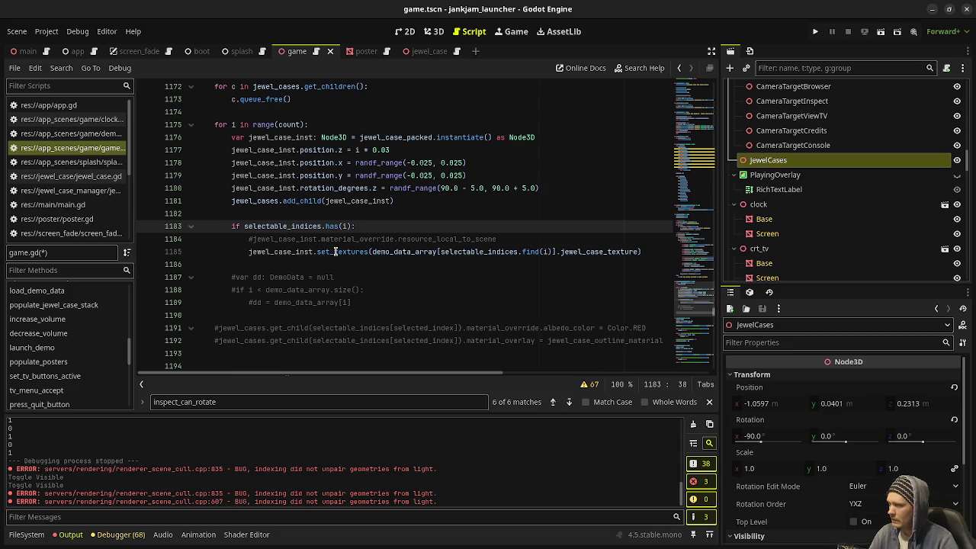
pyautogui.scroll(-2, 339, 255)
pyautogui.scroll(2, 350, 263)
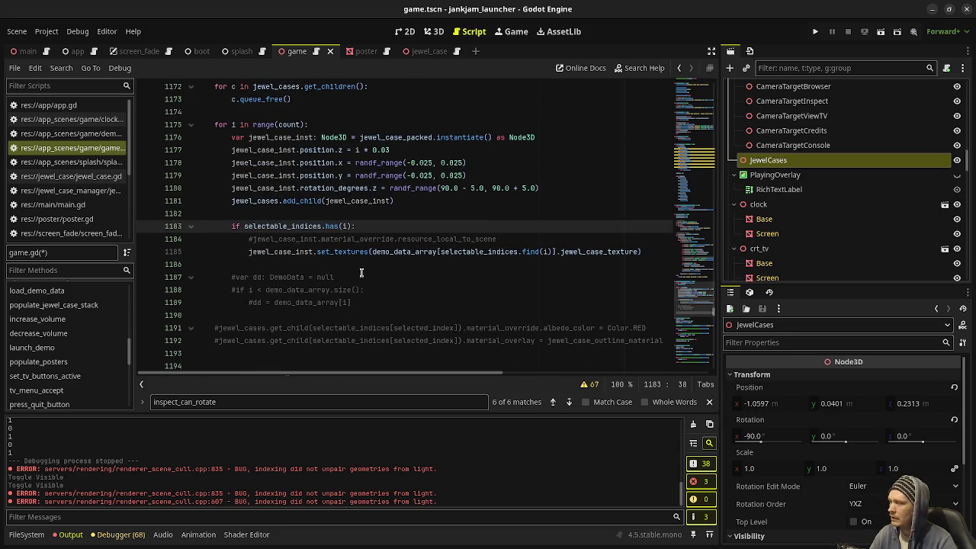
pyautogui.moveTo(437, 256)
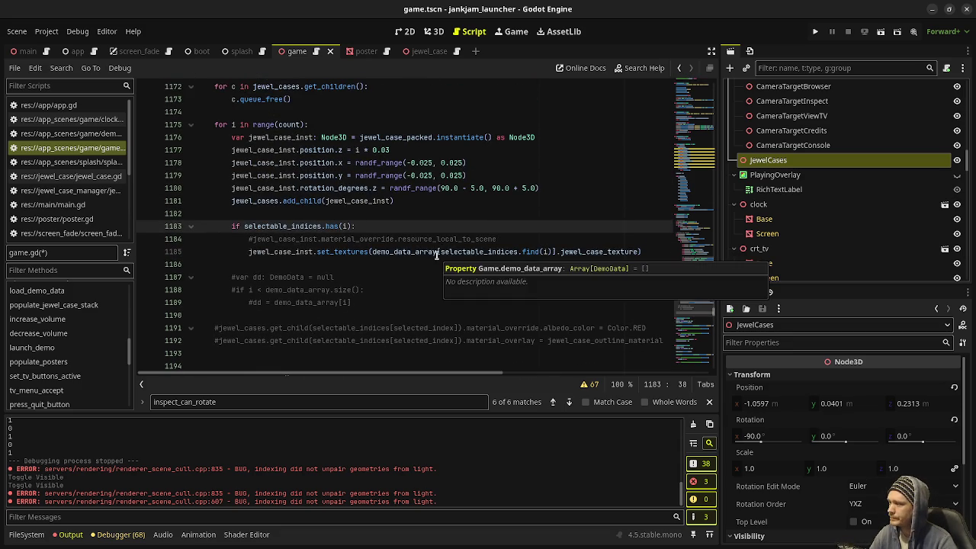
pyautogui.click(652, 252)
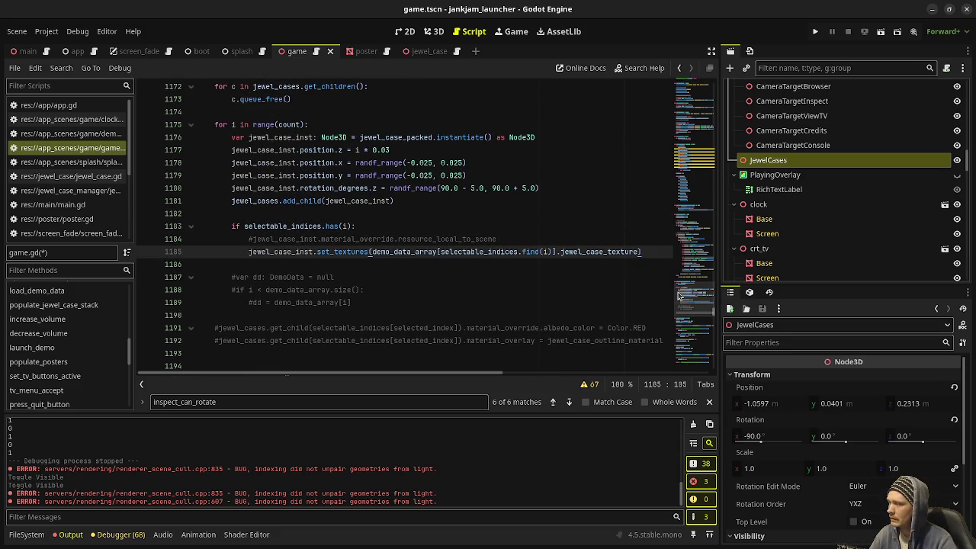
pyautogui.press('Return')
pyautogui.press('Return')
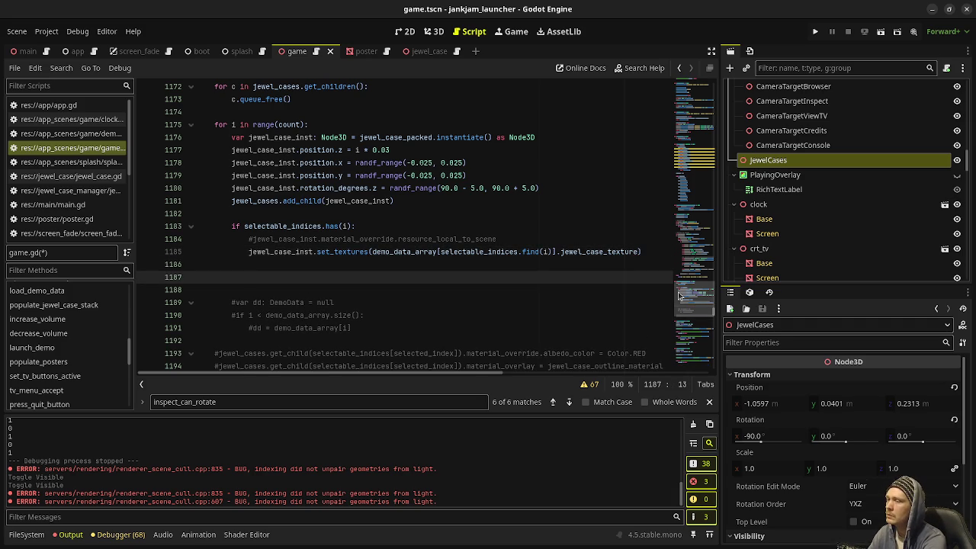
pyautogui.write('jewel')
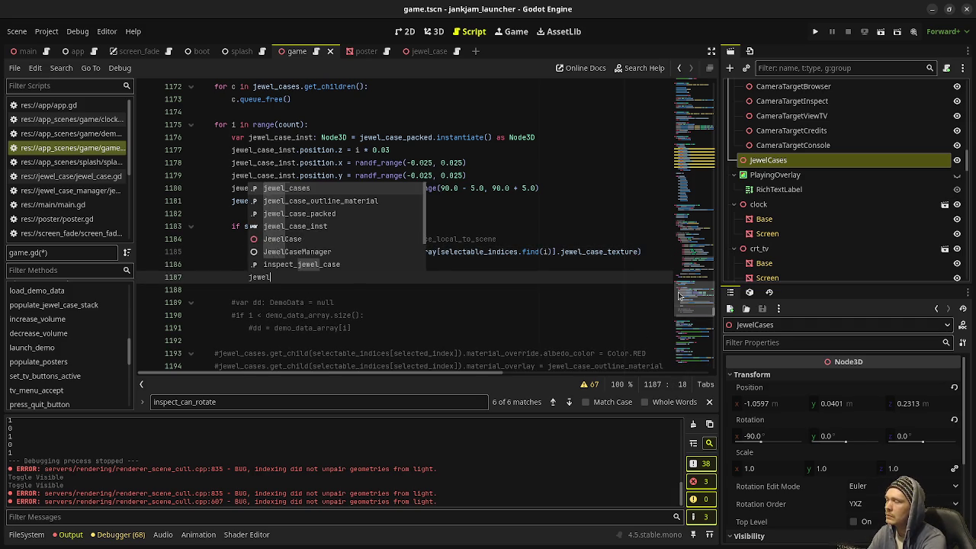
pyautogui.write('_case_inst.get_child')
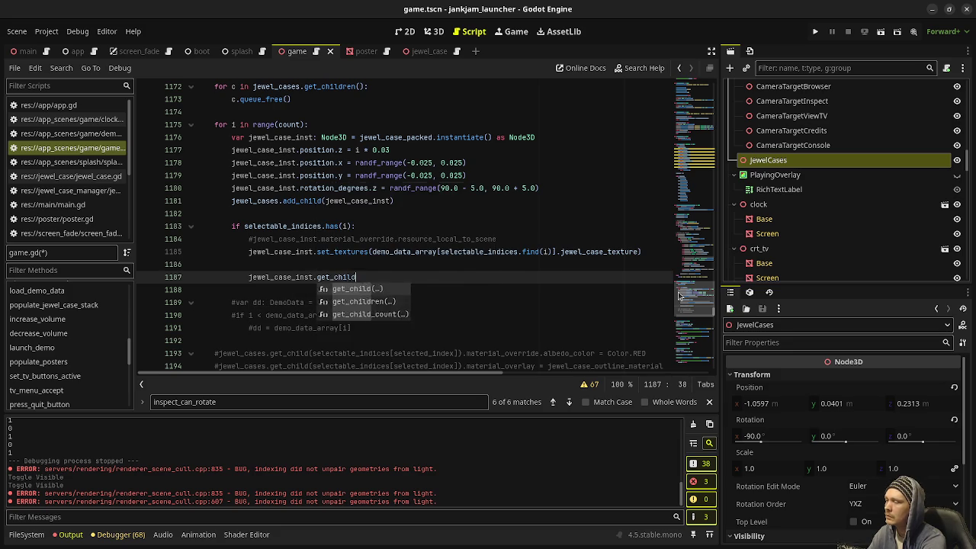
pyautogui.press('Return')
pyautogui.write('3)')
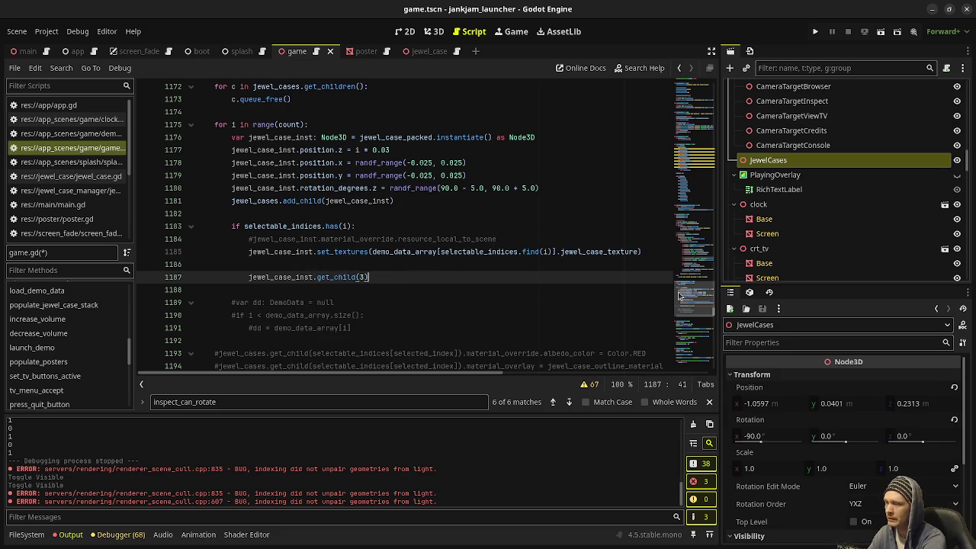
pyautogui.write('.')
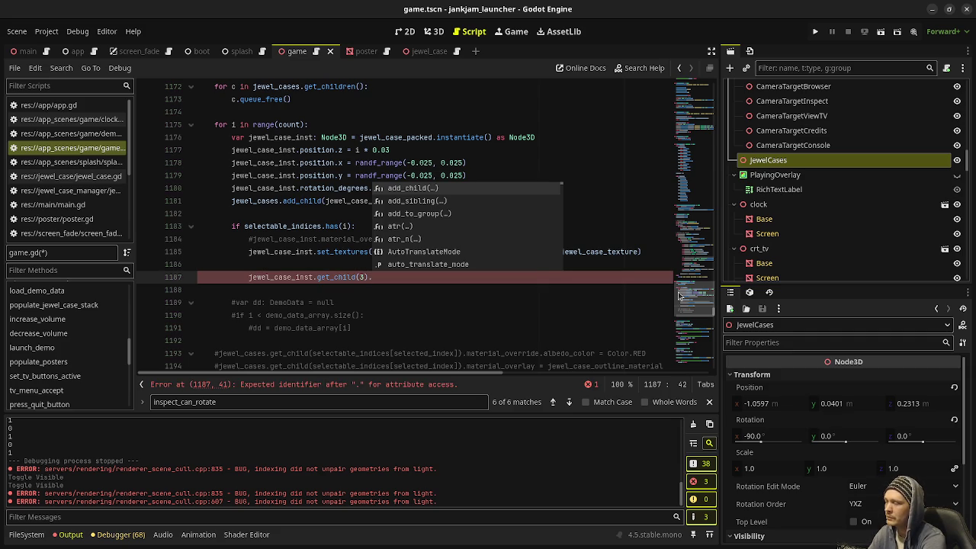
# Scroll up to the console_reset_button_collision signal connections near line 524 and select them
pyautogui.scroll(20, 325, 162)
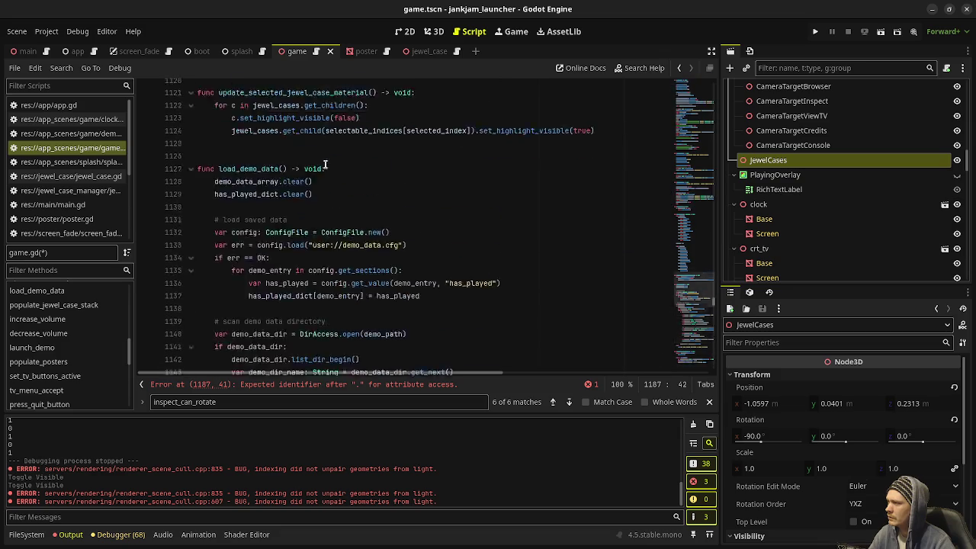
pyautogui.scroll(20, 326, 162)
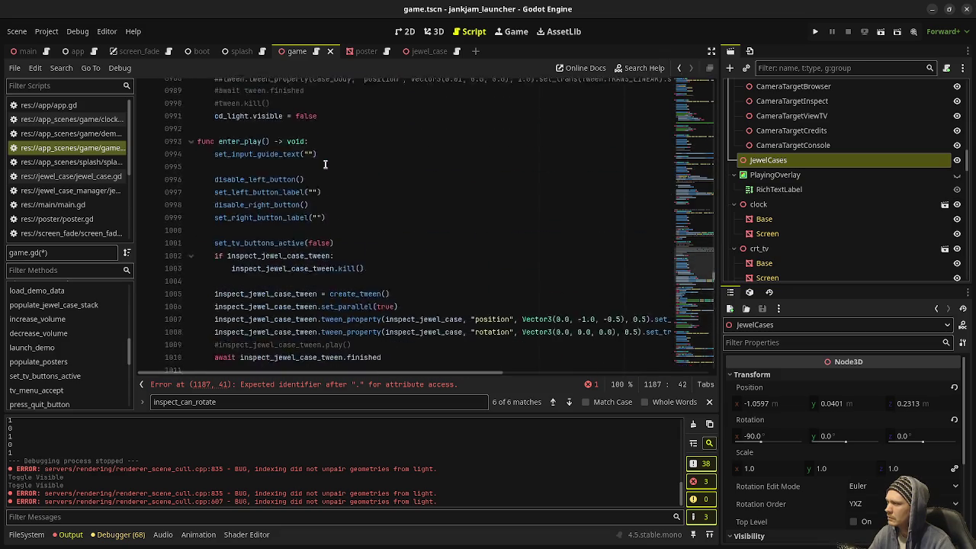
pyautogui.scroll(15, 326, 162)
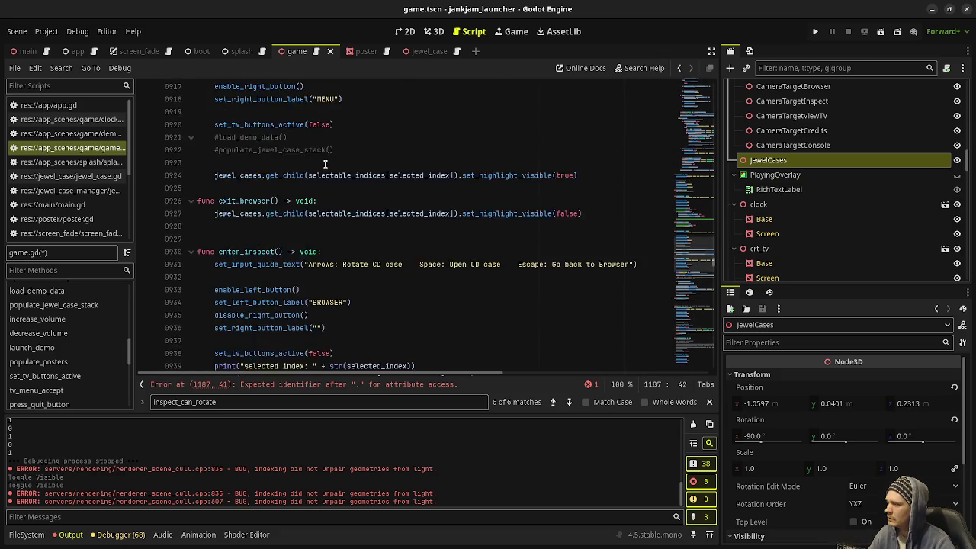
pyautogui.scroll(18, 325, 162)
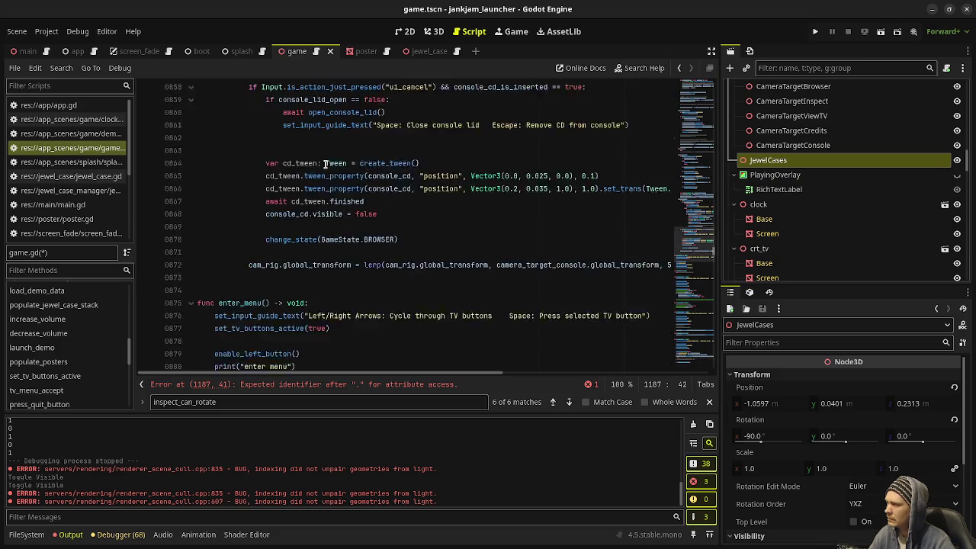
pyautogui.scroll(4, 326, 163)
pyautogui.scroll(20, 326, 164)
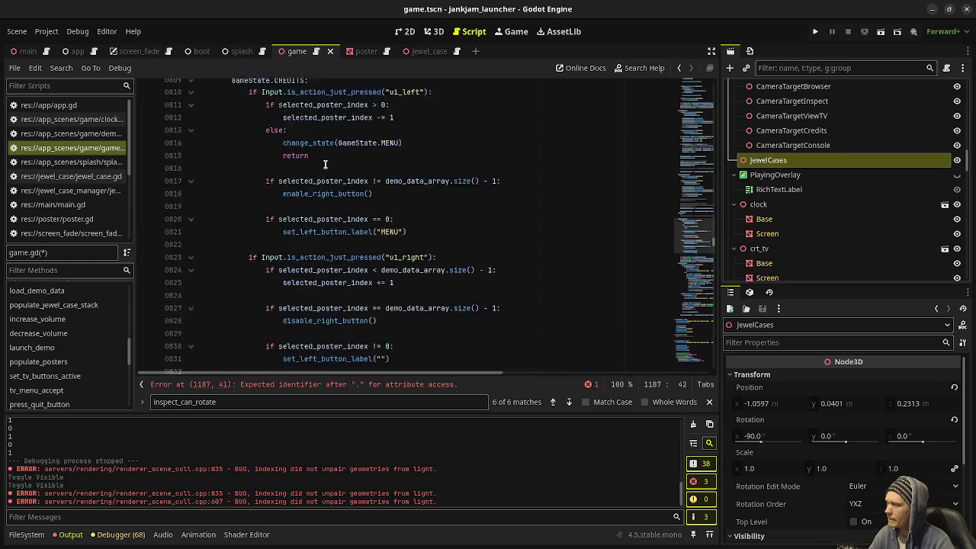
pyautogui.scroll(20, 325, 162)
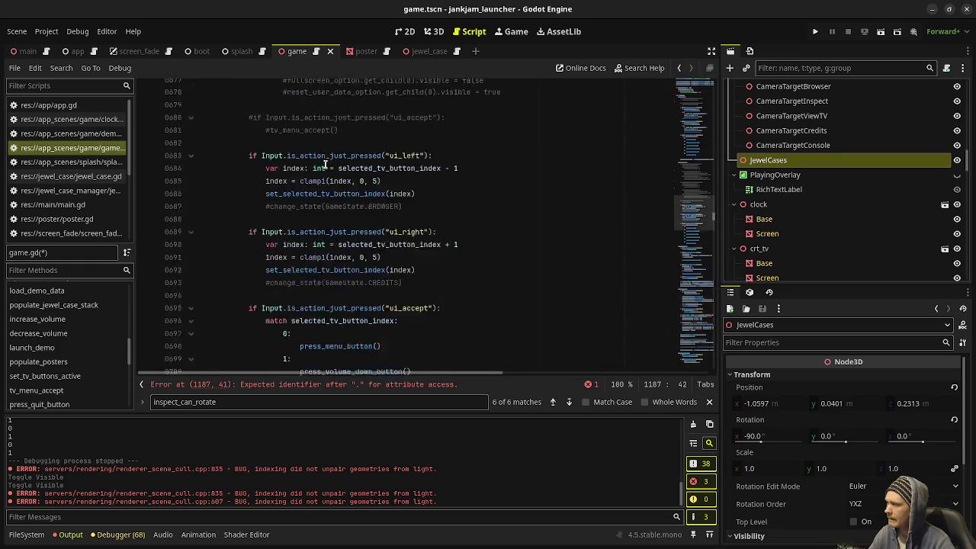
pyautogui.scroll(17, 325, 164)
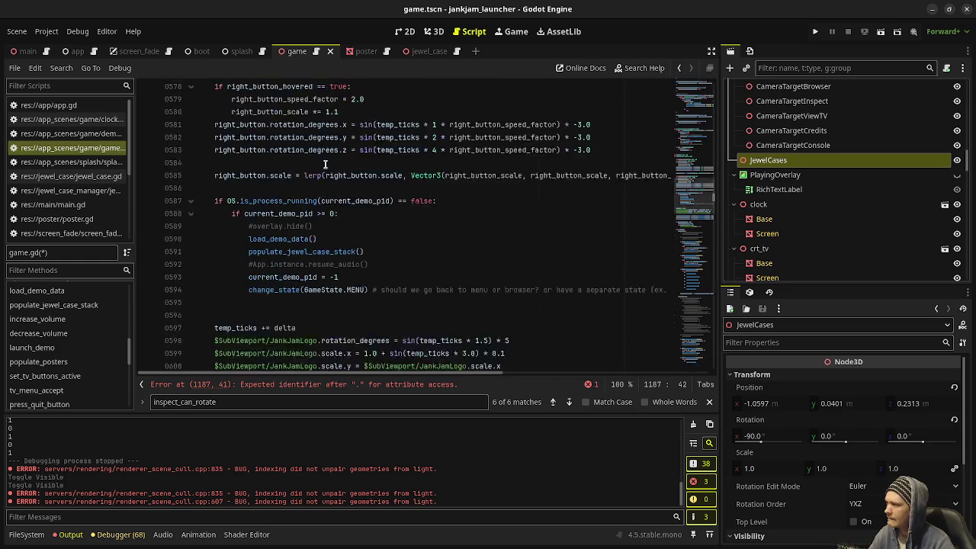
pyautogui.scroll(2, 325, 164)
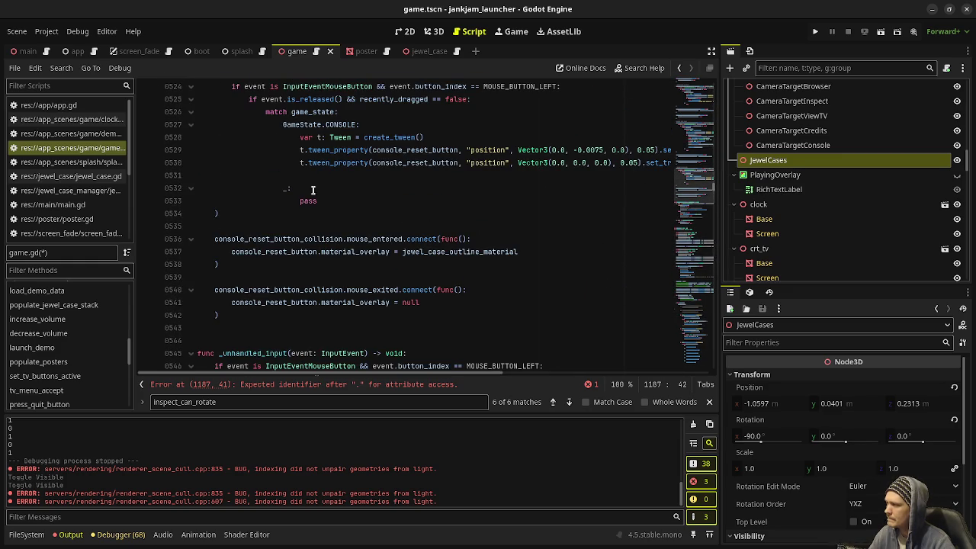
pyautogui.moveTo(228, 319)
pyautogui.mouseDown()
pyautogui.moveTo(217, 290)
pyautogui.moveTo(215, 312)
pyautogui.moveTo(213, 150)
pyautogui.mouseUp()
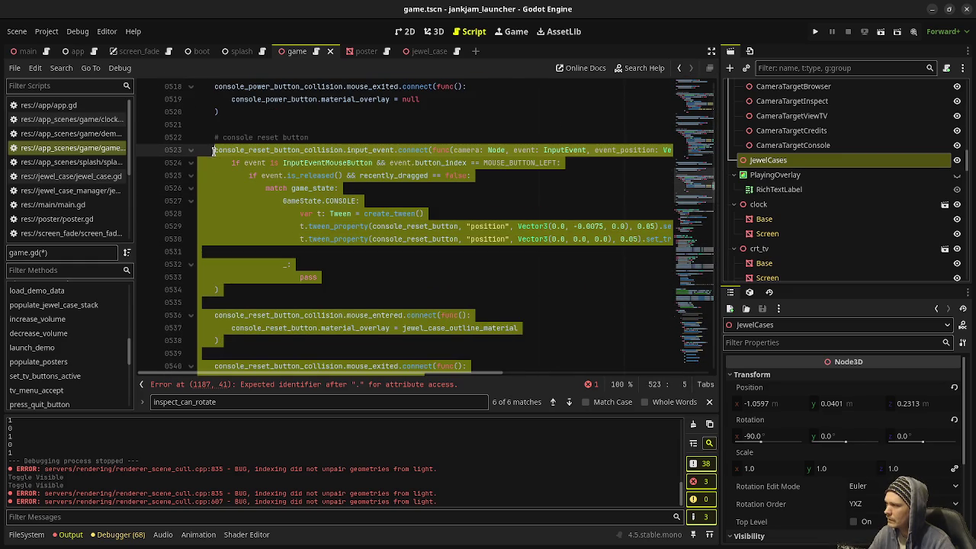
# Paste the copied console reset button signal code after the get_child(3) line 1187
pyautogui.moveTo(688, 193); pyautogui.dragTo(709, 319)
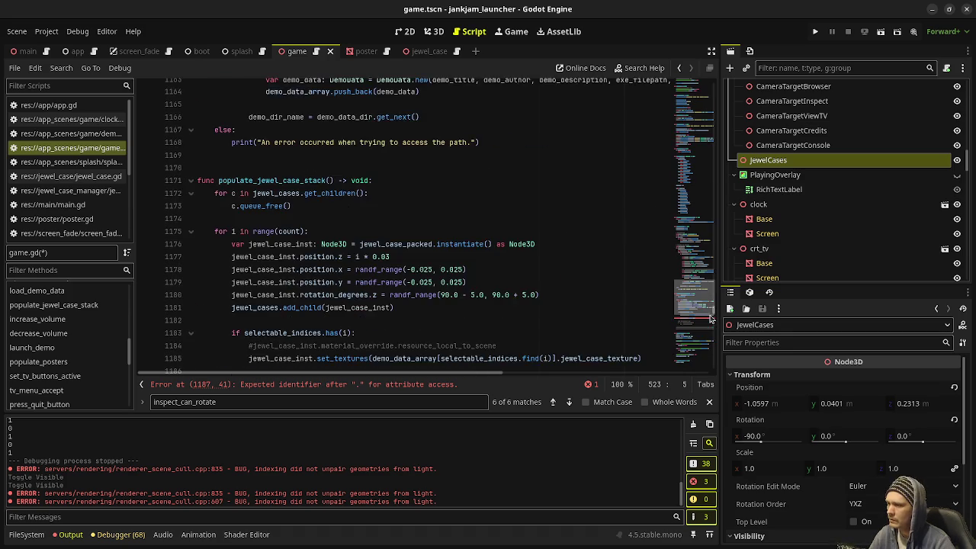
pyautogui.scroll(-4, 464, 266)
pyautogui.click(442, 231)
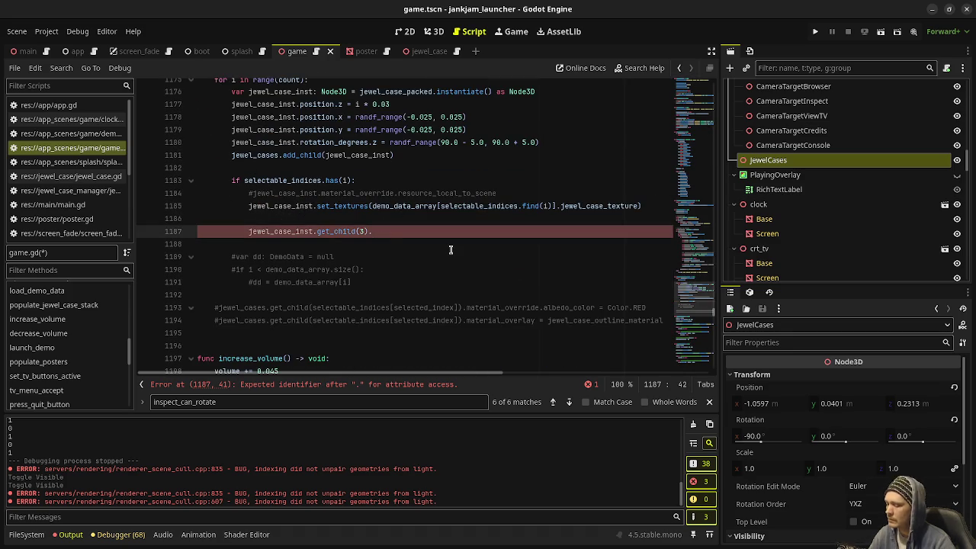
pyautogui.hotkey('ctrl', 'v')
# Indent the pasted handler lines 1189–1203 two levels deeper under the jewel case code
pyautogui.moveTo(226, 366)
pyautogui.mouseDown()
pyautogui.moveTo(202, 226)
pyautogui.moveTo(202, 137)
pyautogui.mouseUp()
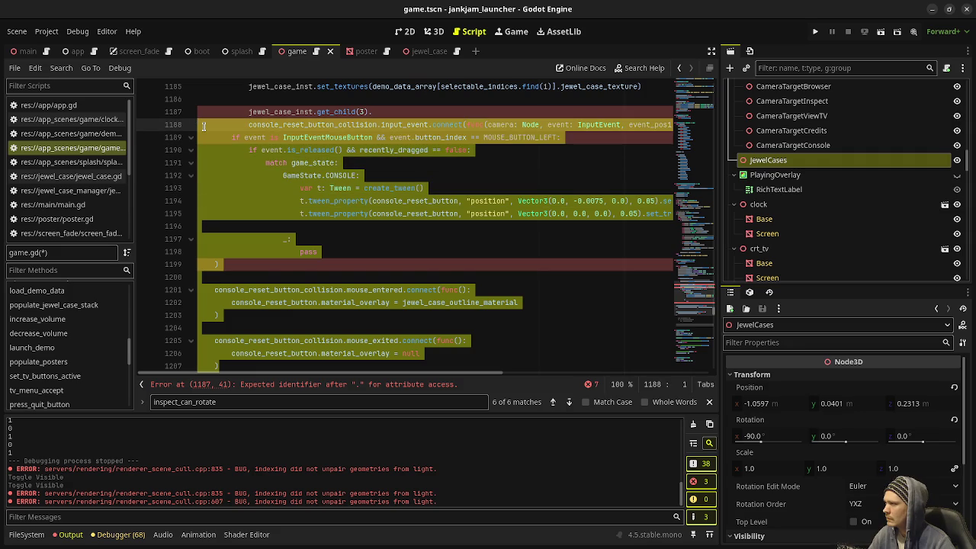
pyautogui.moveTo(203, 126)
pyautogui.mouseDown()
pyautogui.moveTo(207, 152)
pyautogui.moveTo(248, 164)
pyautogui.moveTo(223, 175)
pyautogui.mouseUp()
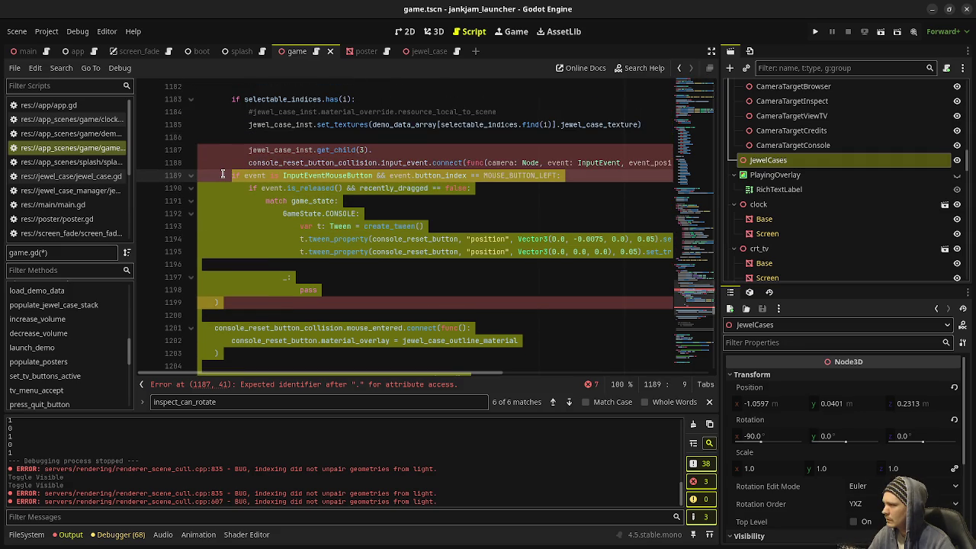
pyautogui.press('Tab')
pyautogui.press('Tab')
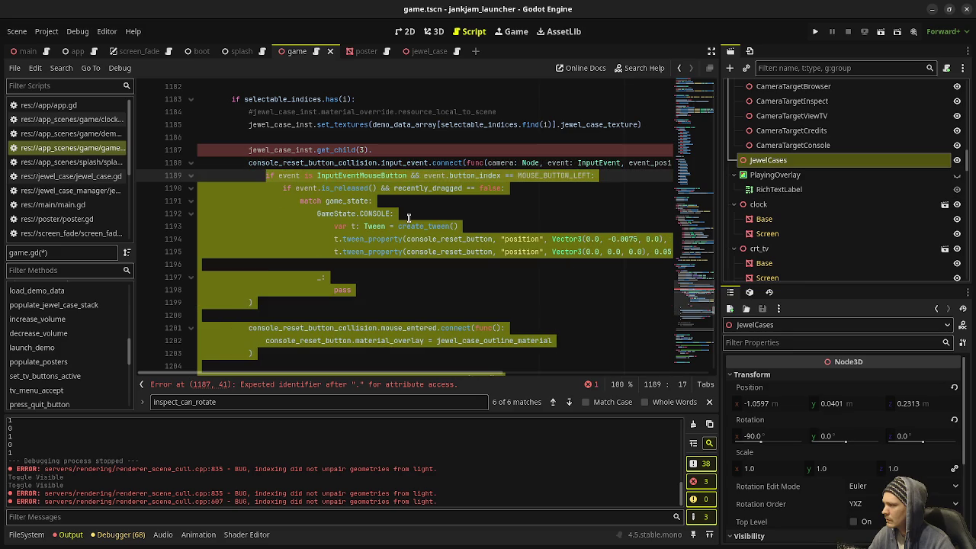
pyautogui.click(332, 240)
pyautogui.scroll(-3, 326, 286)
pyautogui.scroll(3, 301, 294)
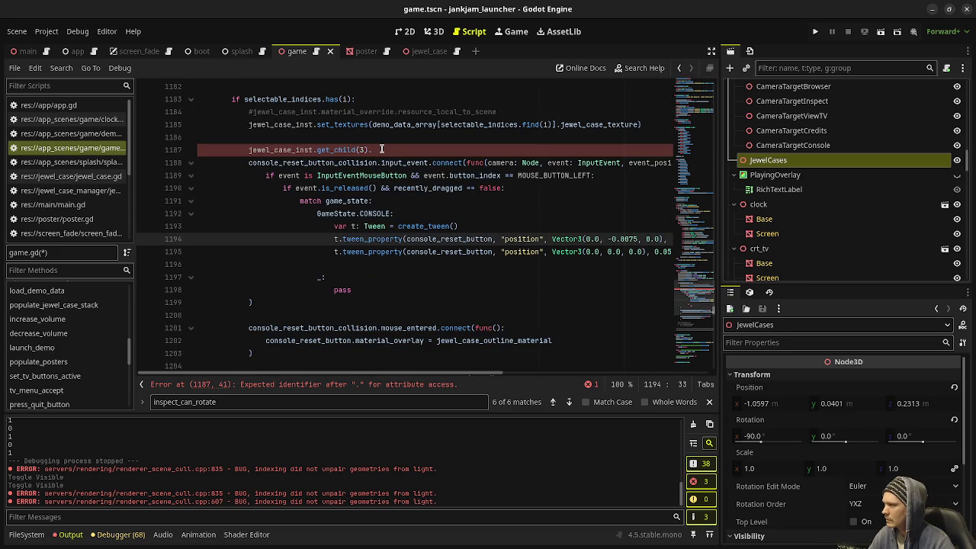
pyautogui.click(249, 150)
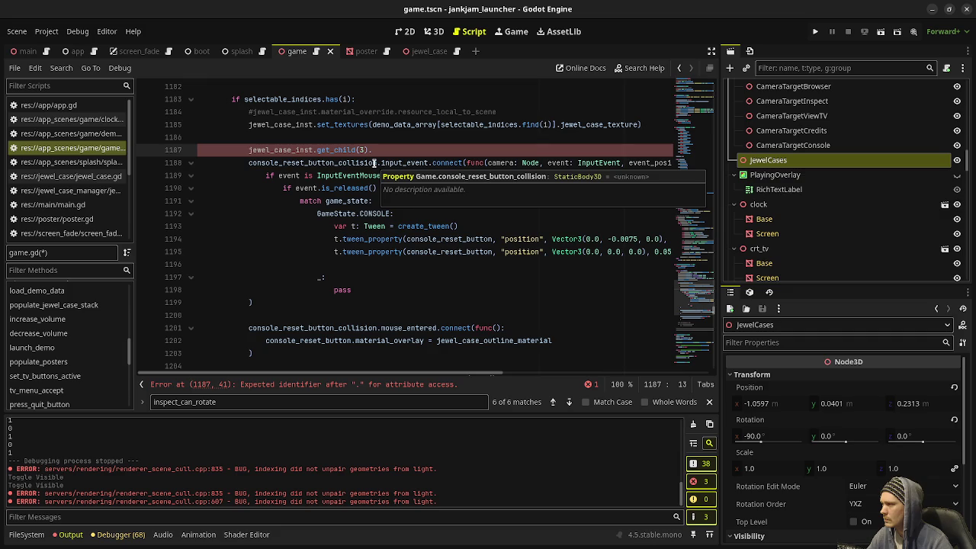
# Point the input_event connection at jewel_case_inst.get_child(3) and delete the leftover line 1187
pyautogui.moveTo(249, 149); pyautogui.dragTo(370, 149)
pyautogui.hotkey('ctrl', 'c')
pyautogui.doubleClick(267, 162)
pyautogui.hotkey('ctrl', 'v')
pyautogui.moveTo(372, 151); pyautogui.dragTo(394, 143)
pyautogui.press('BackSpace')
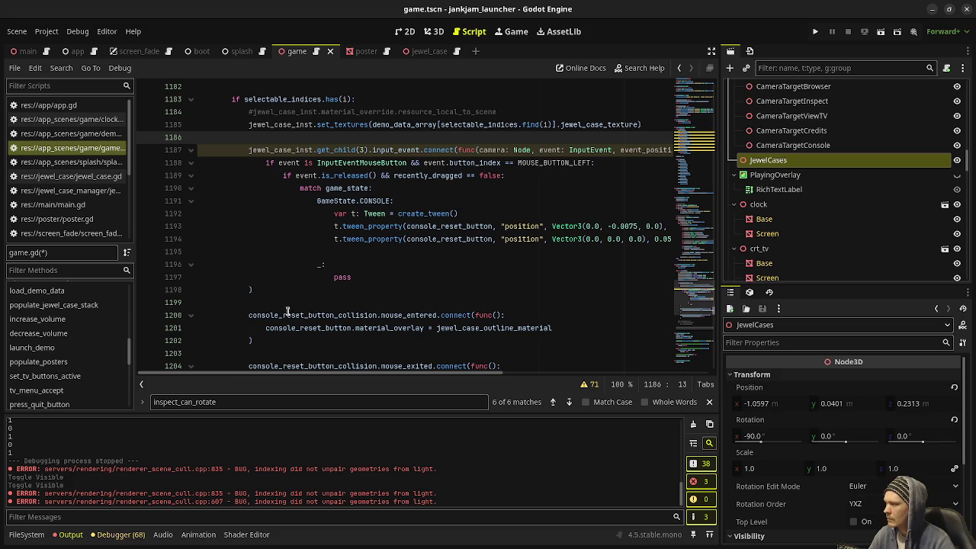
# Retarget the mouse_entered and mouse_exited connections to jewel_case_inst.get_child(3)
pyautogui.doubleClick(287, 315)
pyautogui.hotkey('ctrl', 'v')
pyautogui.scroll(-1, 286, 337)
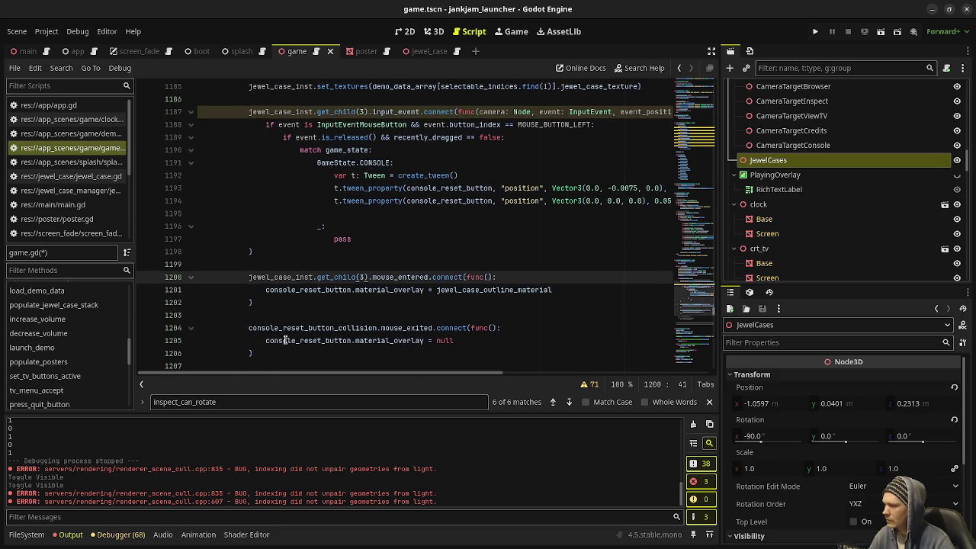
pyautogui.doubleClick(289, 328)
pyautogui.hotkey('ctrl', 'v')
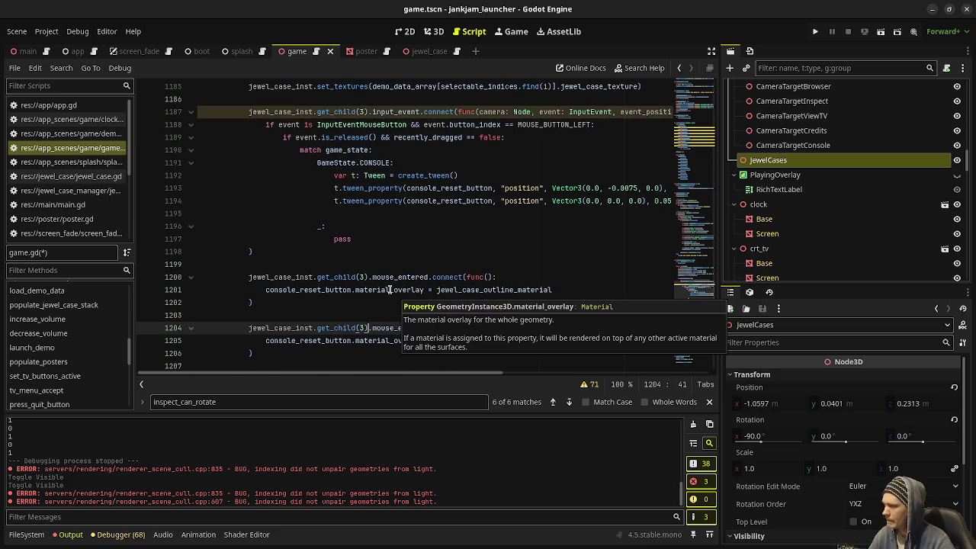
pyautogui.scroll(1, 393, 294)
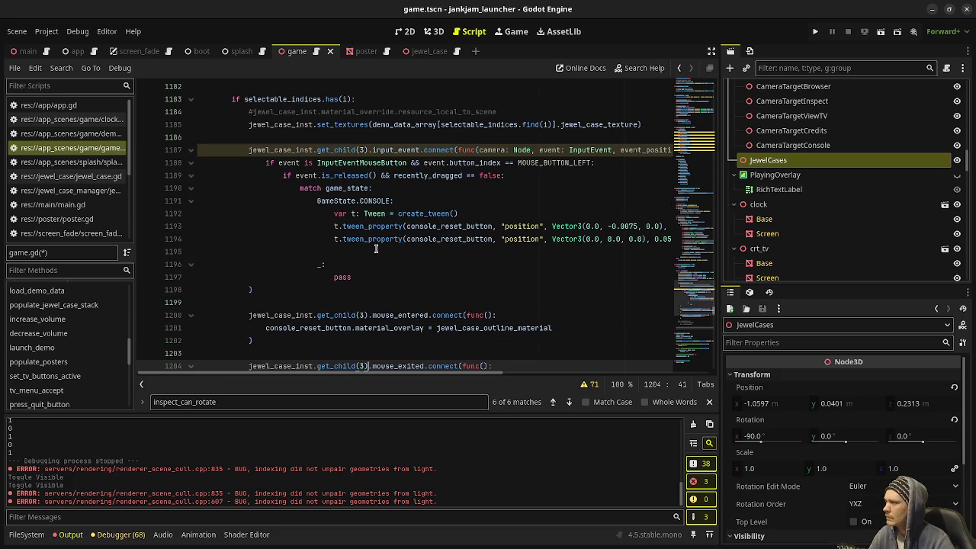
pyautogui.doubleClick(296, 125)
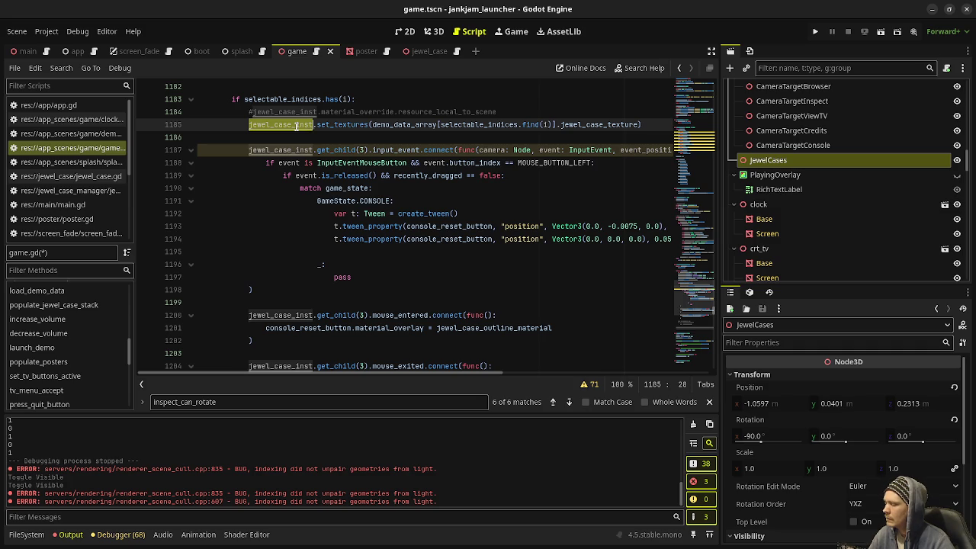
# Make the mouse_entered handler set the outline overlay on jewel_case_inst.get_child(0)
pyautogui.click(299, 328)
pyautogui.doubleClick(300, 327)
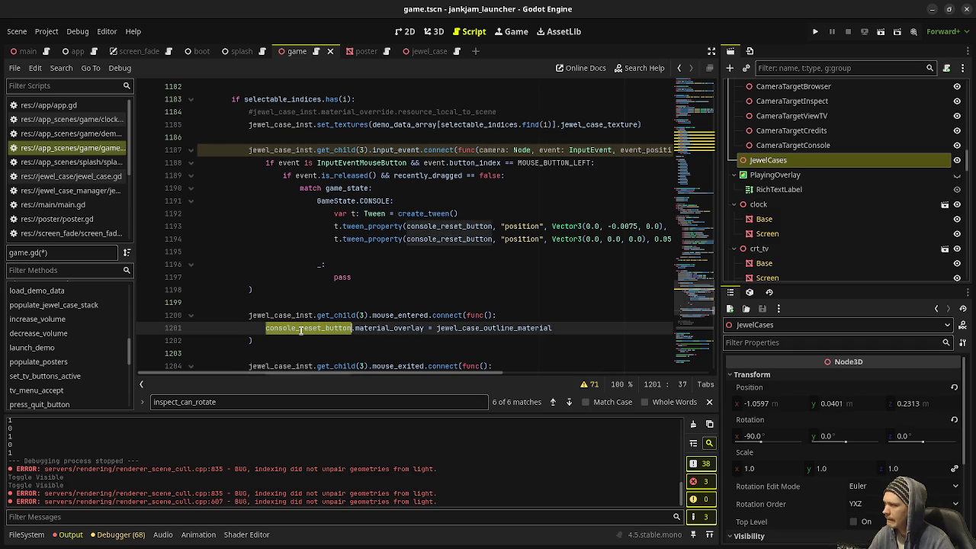
pyautogui.hotkey('ctrl', 'v')
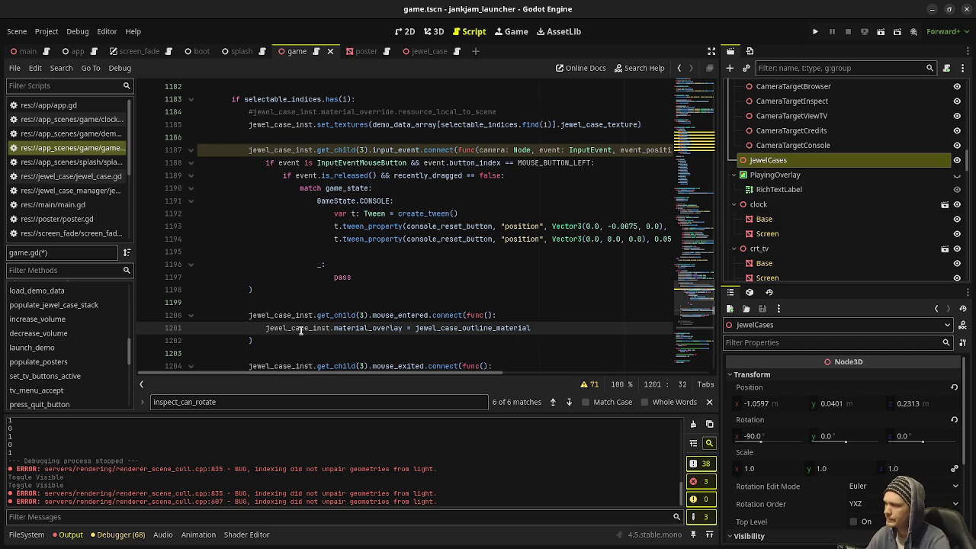
pyautogui.write('get_child')
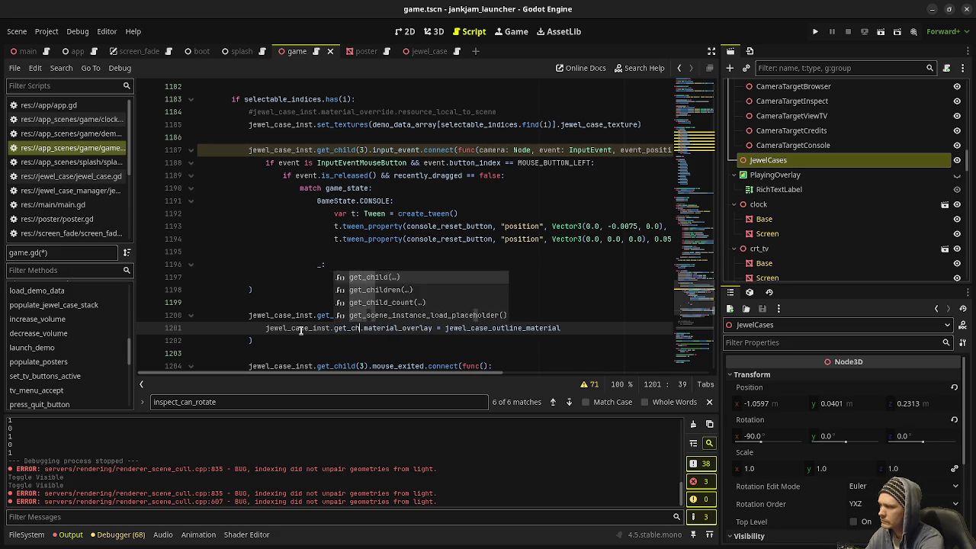
pyautogui.write('(0)')
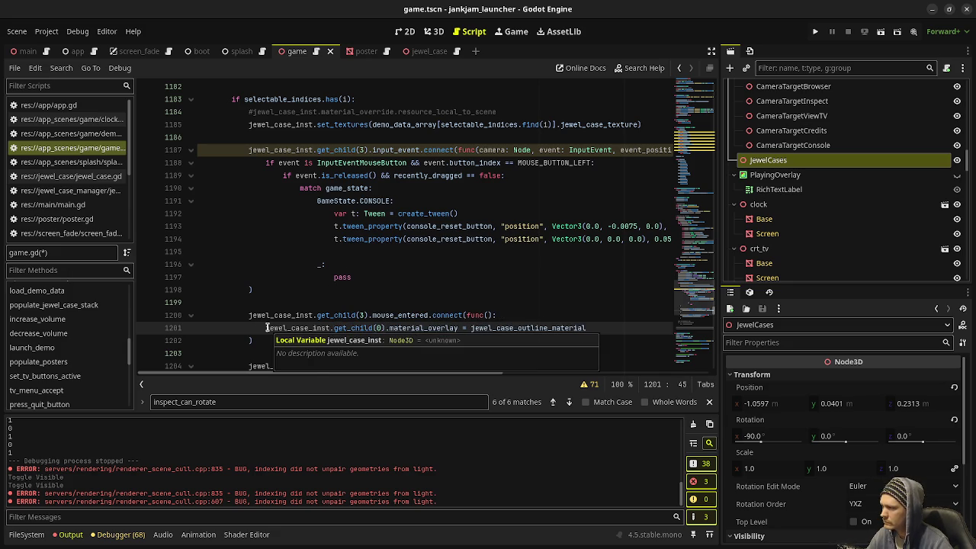
# Make the mouse_exited handler clear the overlay on jewel_case_inst.get_child(1)
pyautogui.moveTo(266, 327)
pyautogui.mouseDown()
pyautogui.moveTo(396, 328)
pyautogui.moveTo(387, 328)
pyautogui.mouseUp()
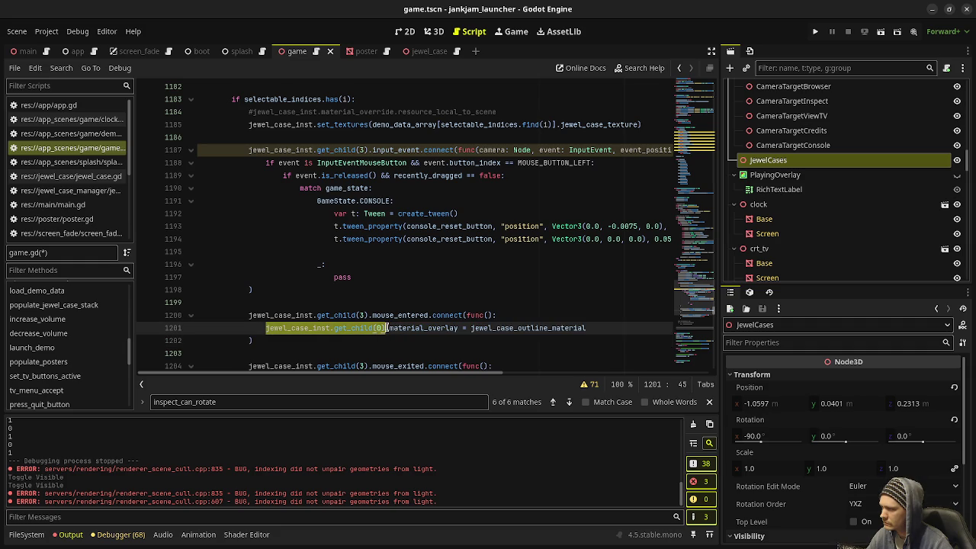
pyautogui.scroll(-2, 386, 328)
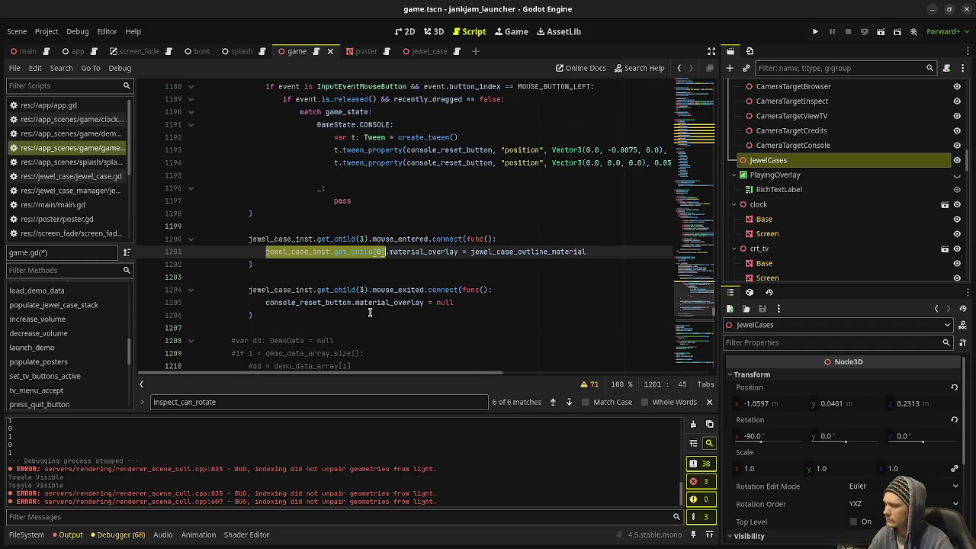
pyautogui.moveTo(263, 302); pyautogui.dragTo(352, 302)
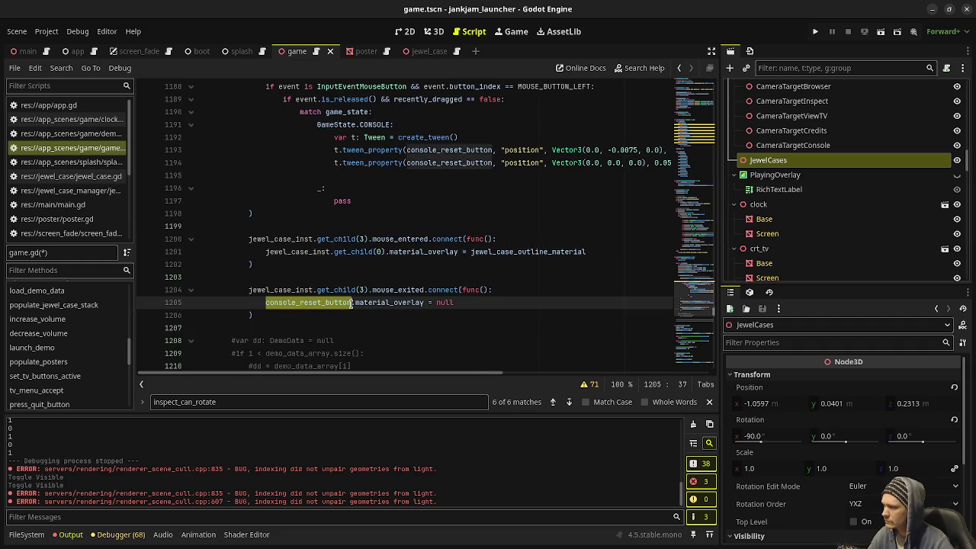
pyautogui.hotkey('ctrl', 'v')
pyautogui.press('BackSpace')
pyautogui.write('0)')
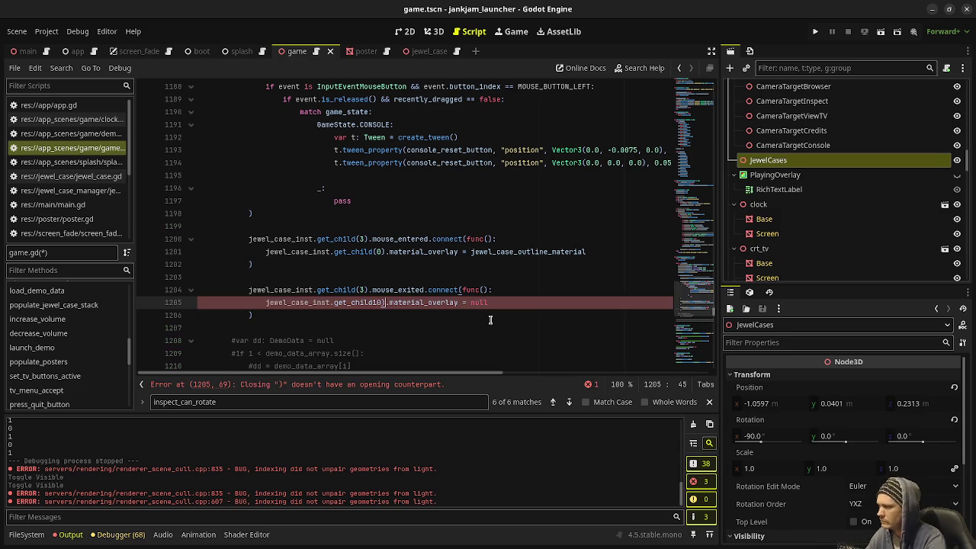
pyautogui.press('BackSpace')
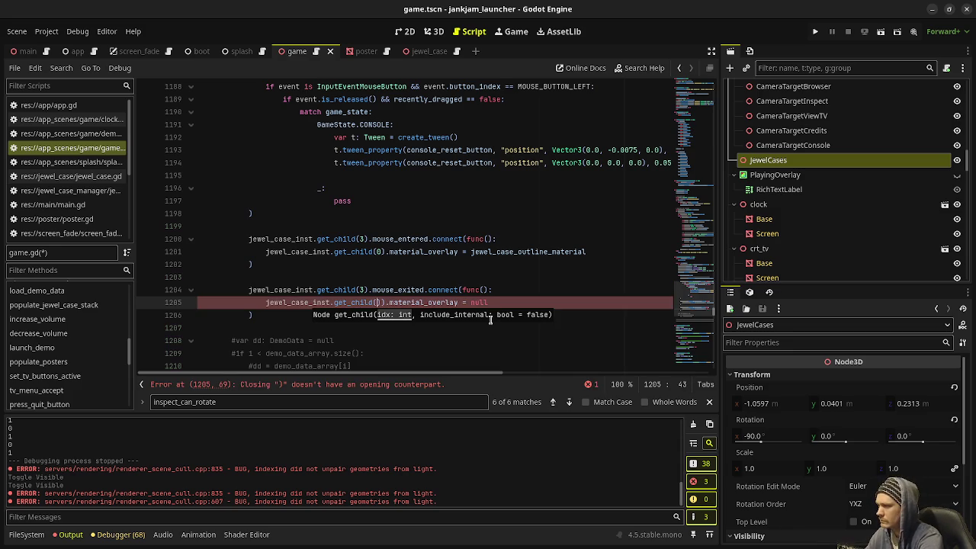
pyautogui.write('1')
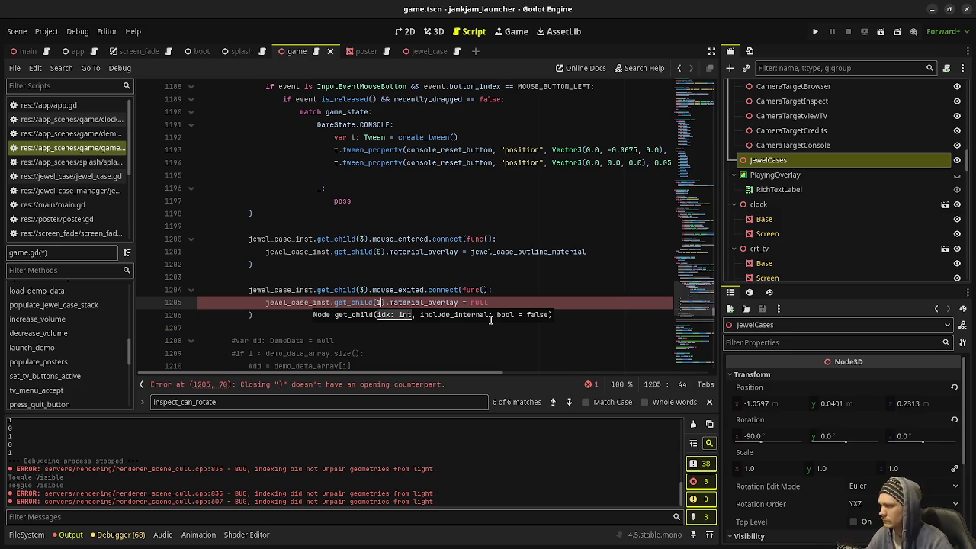
pyautogui.click(452, 263)
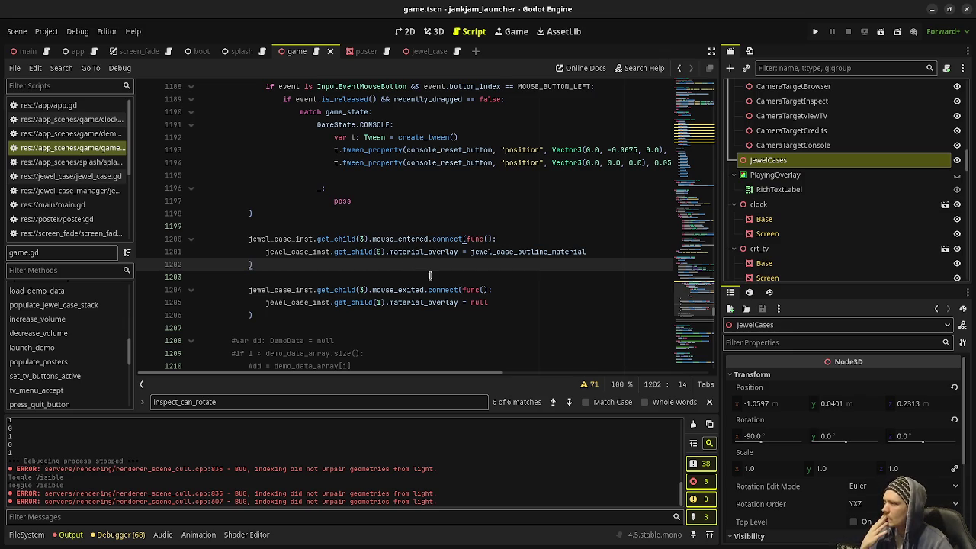
pyautogui.scroll(3, 430, 276)
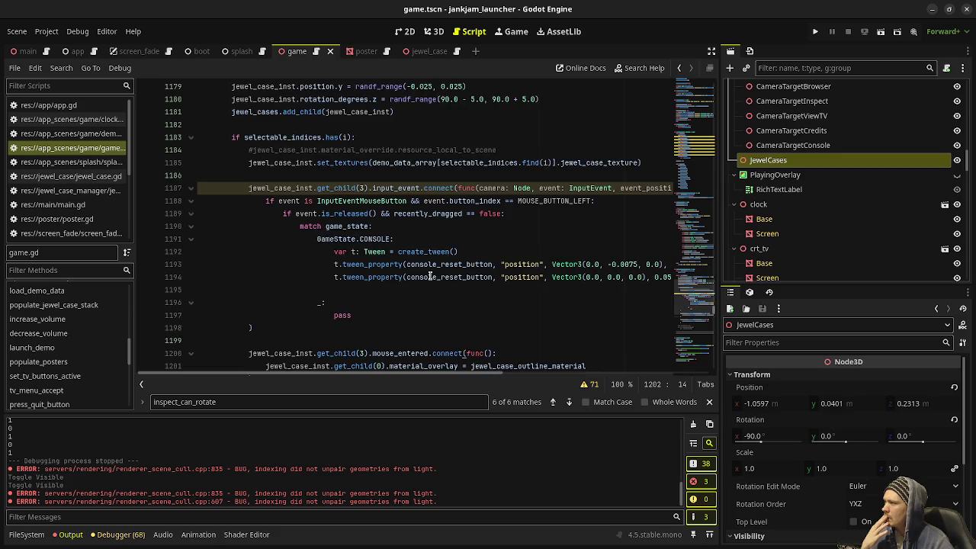
# Open a blank line 1202 below the get_child(0) outline overlay assignment
pyautogui.scroll(-1, 430, 276)
pyautogui.click(608, 329)
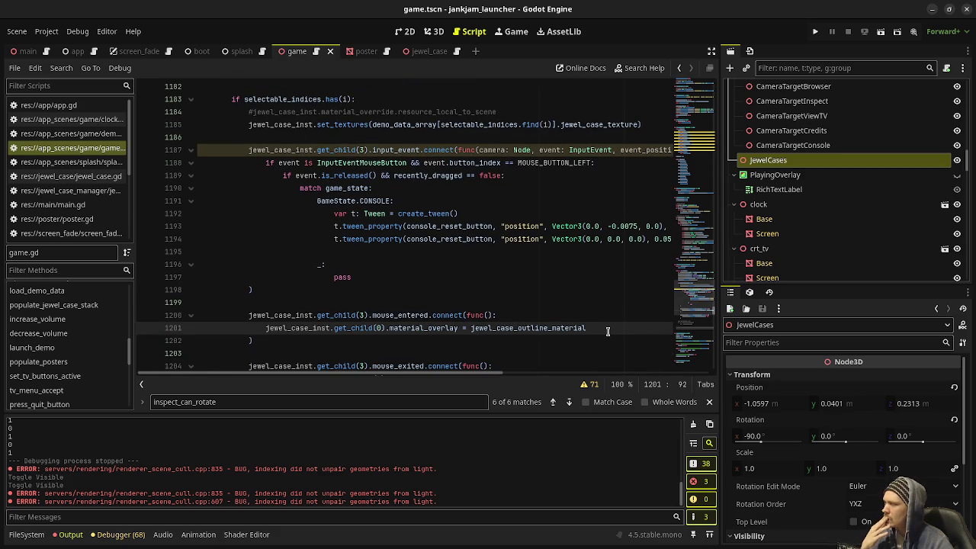
pyautogui.press('Return')
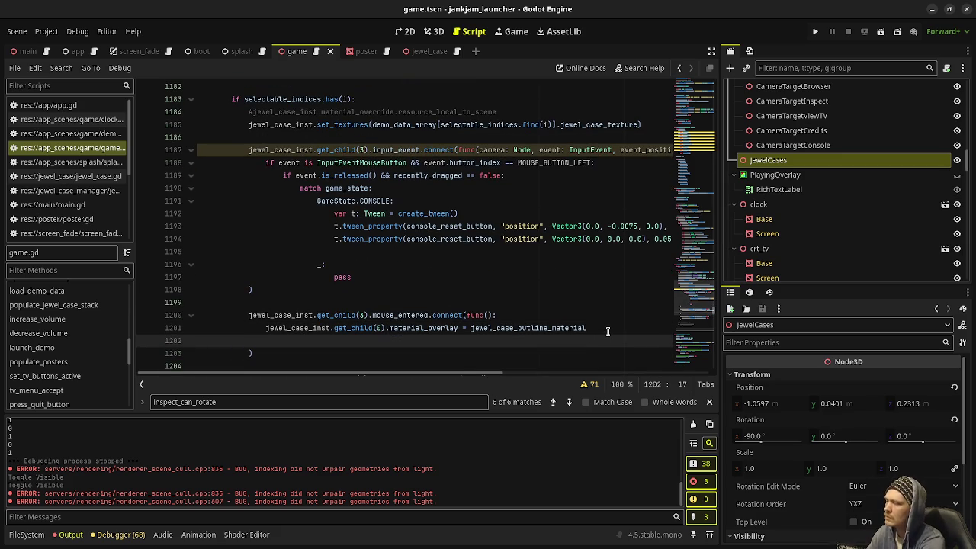
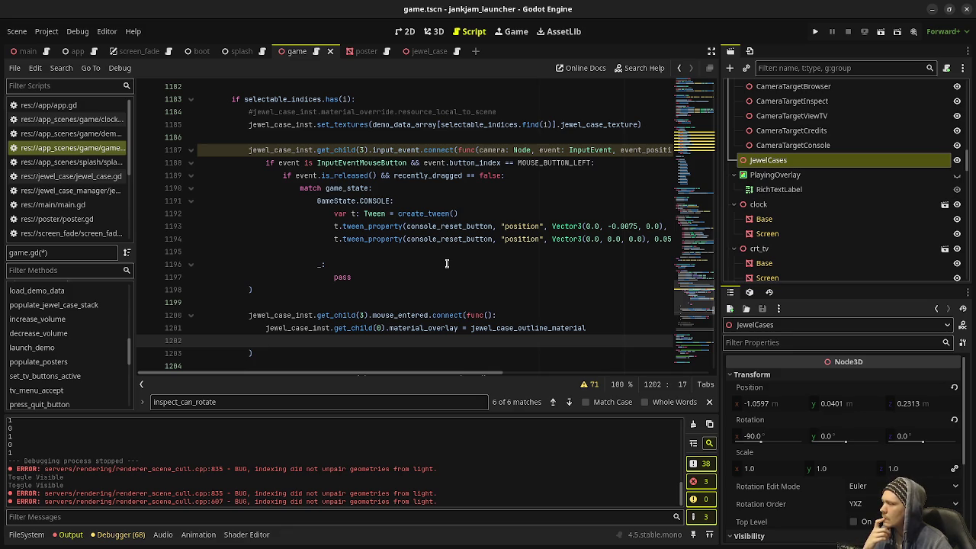
# Add get_child(1).material_overlay = jewel_case_outline_material to the jewel case hover-enter handler
pyautogui.press('BackSpace')
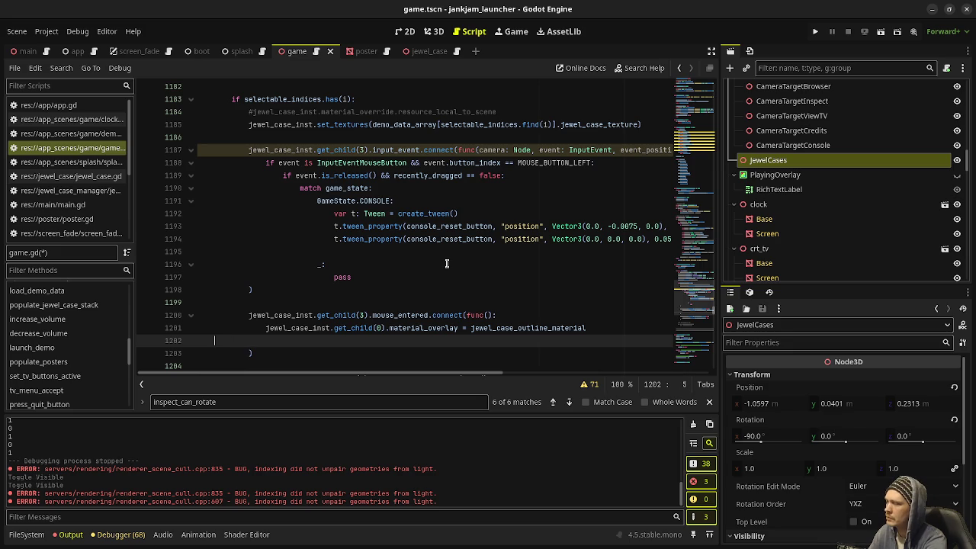
pyautogui.press('BackSpace')
pyautogui.scroll(-1, 447, 263)
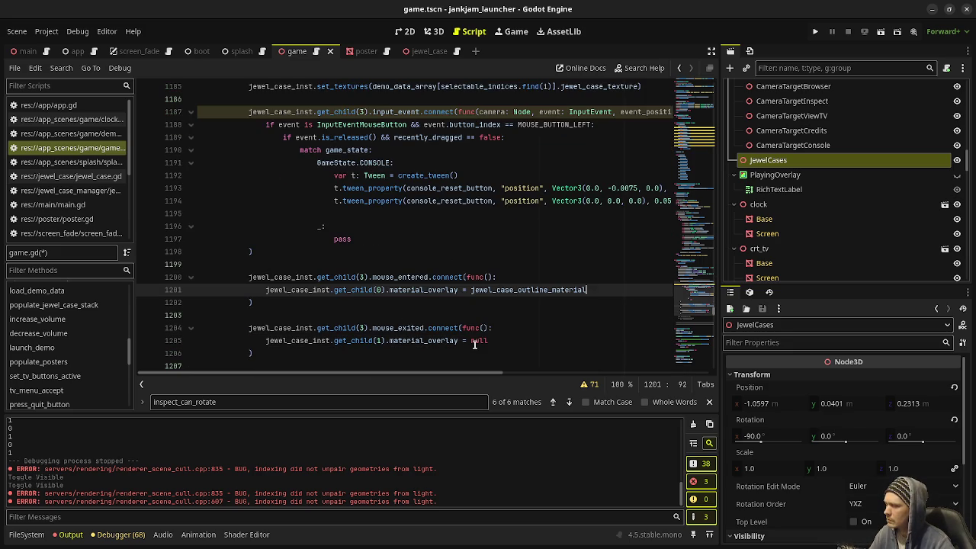
pyautogui.moveTo(266, 344); pyautogui.dragTo(386, 343)
pyautogui.hotkey('ctrl', 'c')
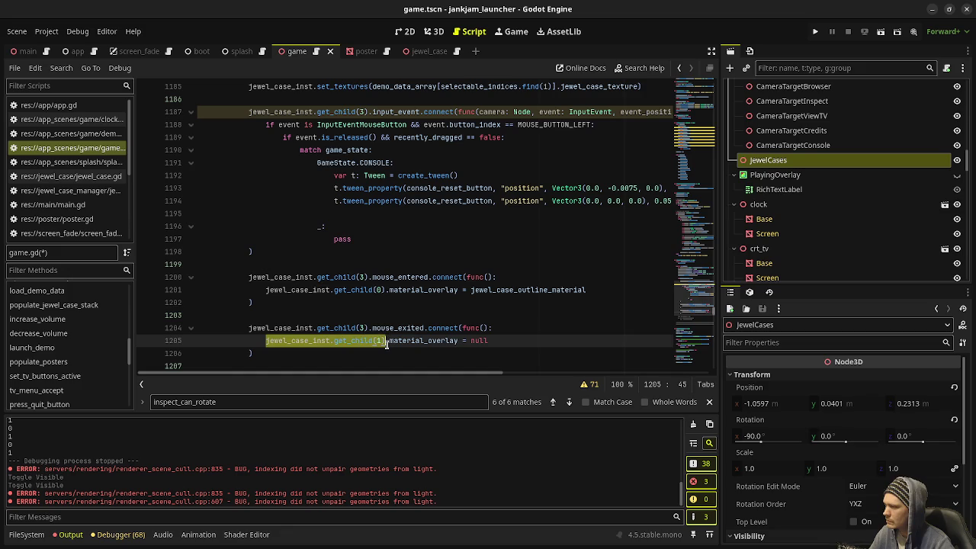
pyautogui.click(603, 291)
pyautogui.press('Return')
pyautogui.hotkey('ctrl', 'v')
pyautogui.write('.')
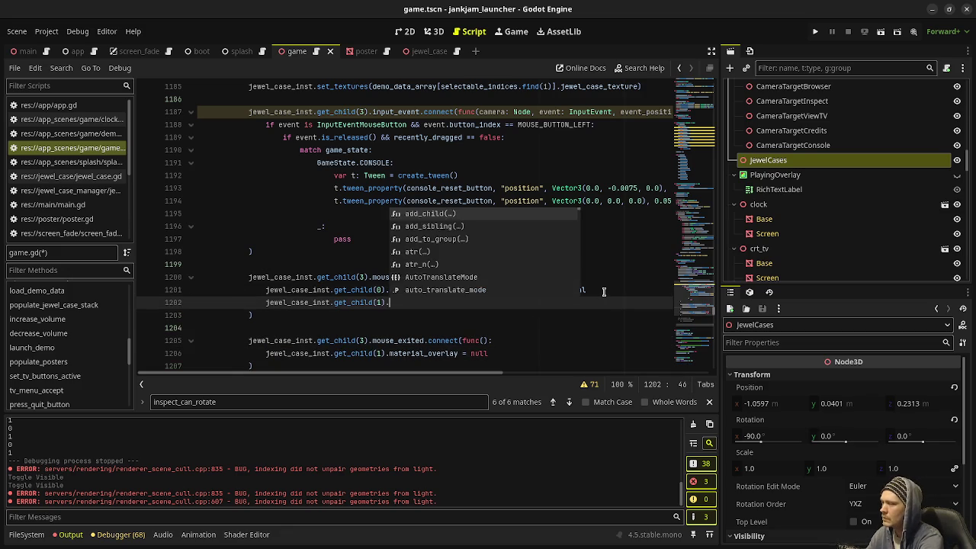
pyautogui.write('material_over')
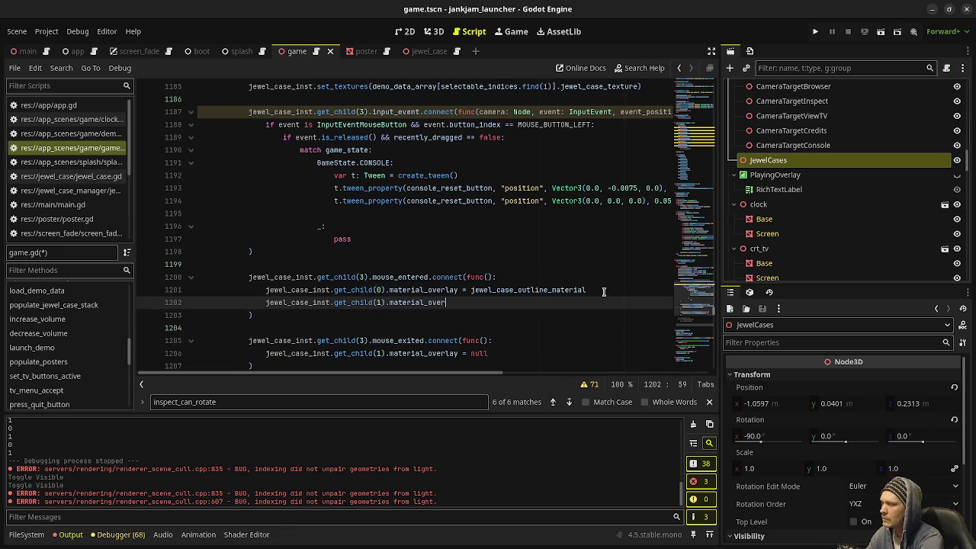
pyautogui.write('lay = jewel_case_m')
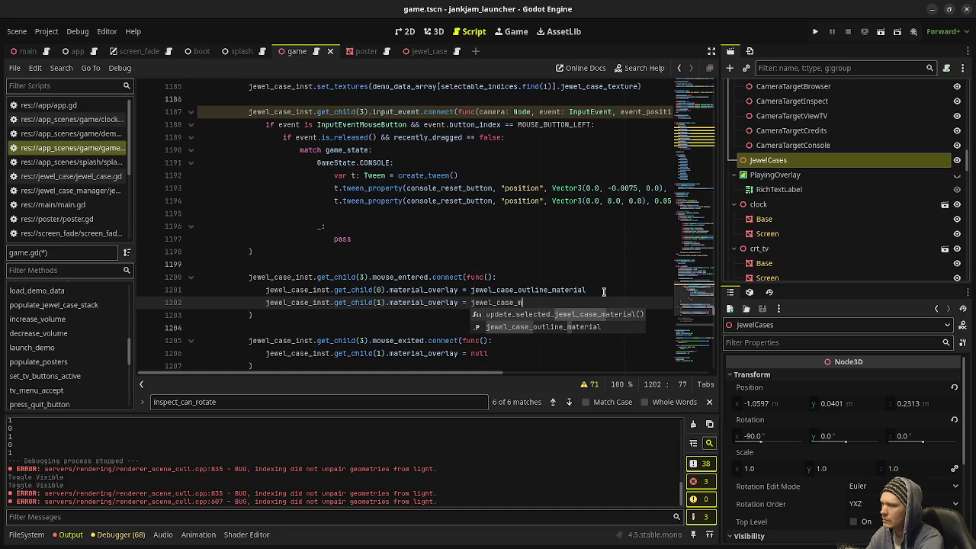
pyautogui.press('BackSpace')
pyautogui.write('outline_material')
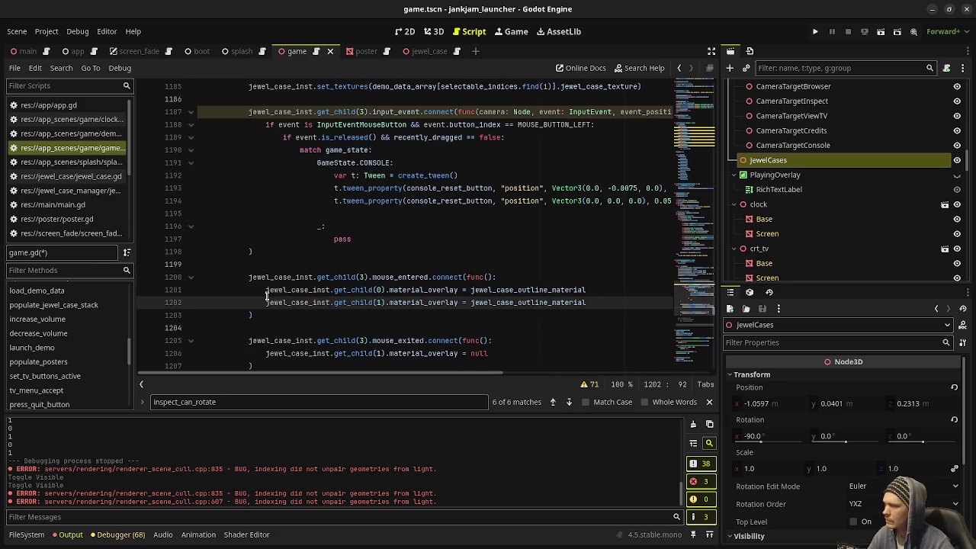
# Set get_child(0).material_overlay to null in the hover-exit handler and save game.gd
pyautogui.click(266, 291)
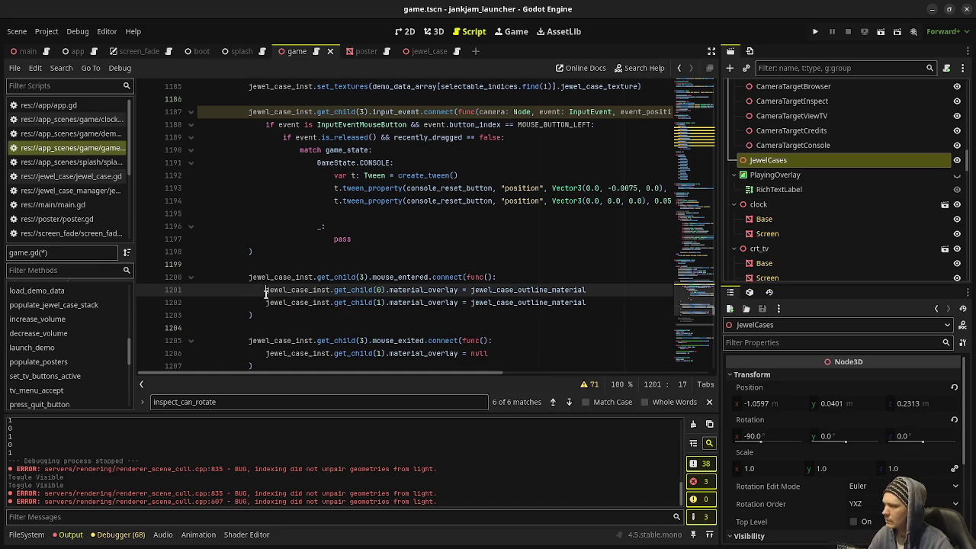
pyautogui.moveTo(265, 293)
pyautogui.mouseDown()
pyautogui.moveTo(382, 304)
pyautogui.moveTo(456, 287)
pyautogui.mouseUp()
pyautogui.hotkey('ctrl', 'c')
pyautogui.click(501, 340)
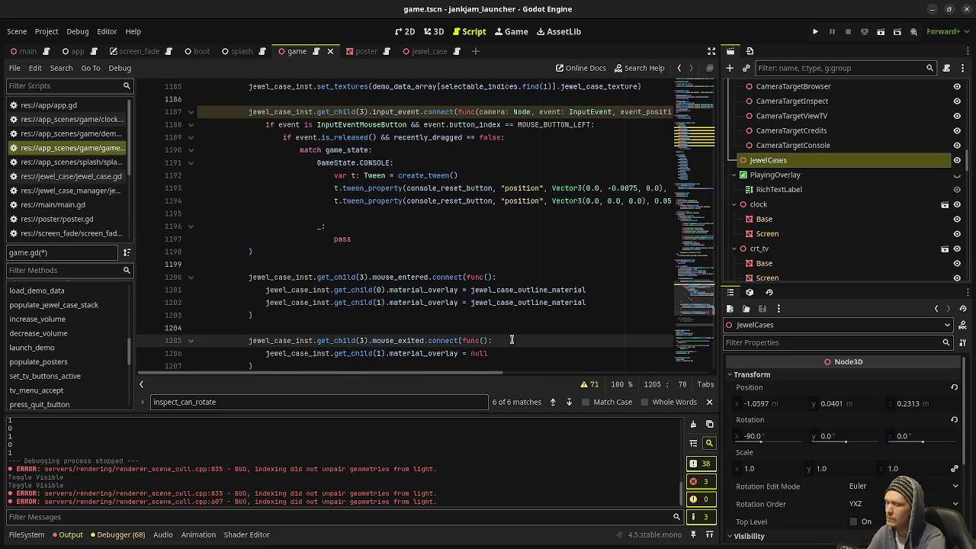
pyautogui.press('Return')
pyautogui.hotkey('ctrl', 'v')
pyautogui.write('null')
pyautogui.hotkey('ctrl', 's')
pyautogui.click(467, 302)
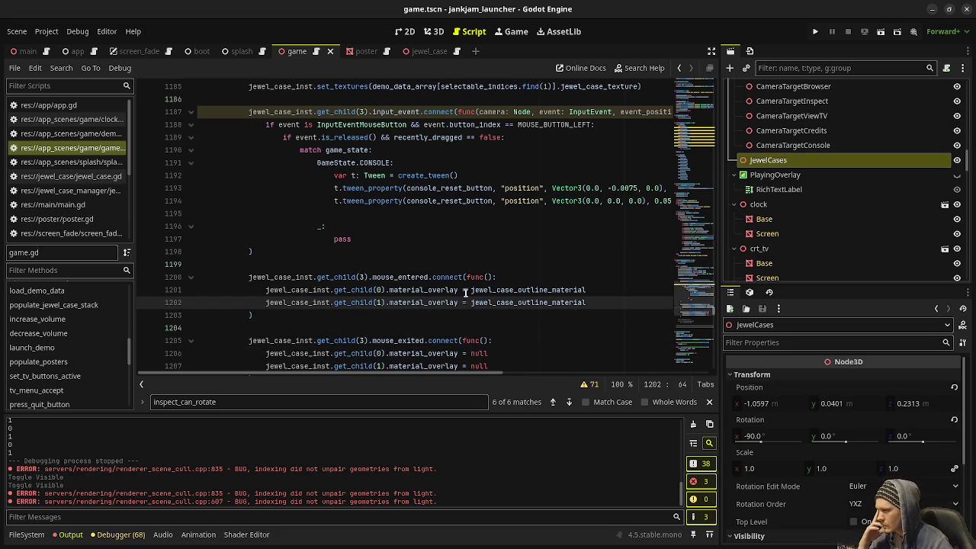
pyautogui.scroll(2, 467, 297)
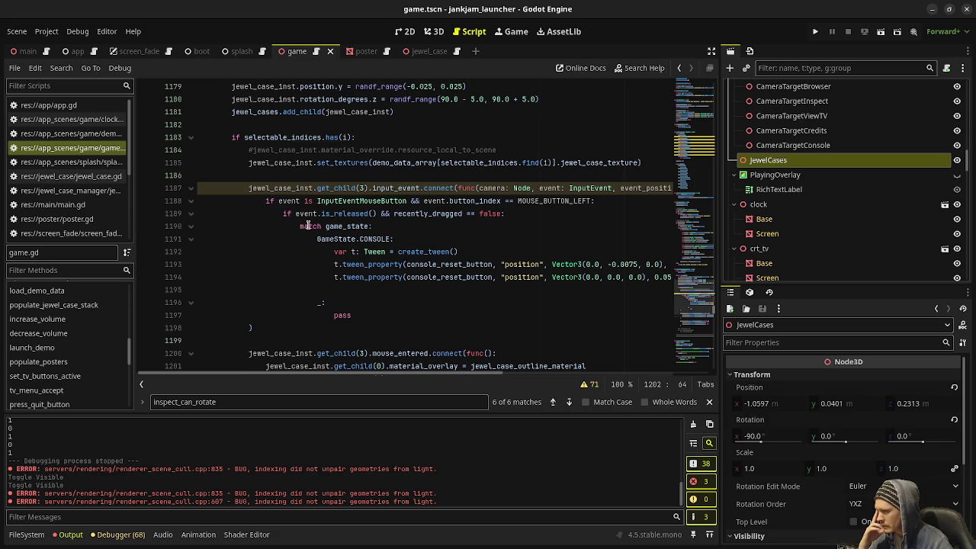
# Change the click condition from is_released() && recently_dragged to is_pressed()
pyautogui.moveTo(378, 214); pyautogui.dragTo(508, 214)
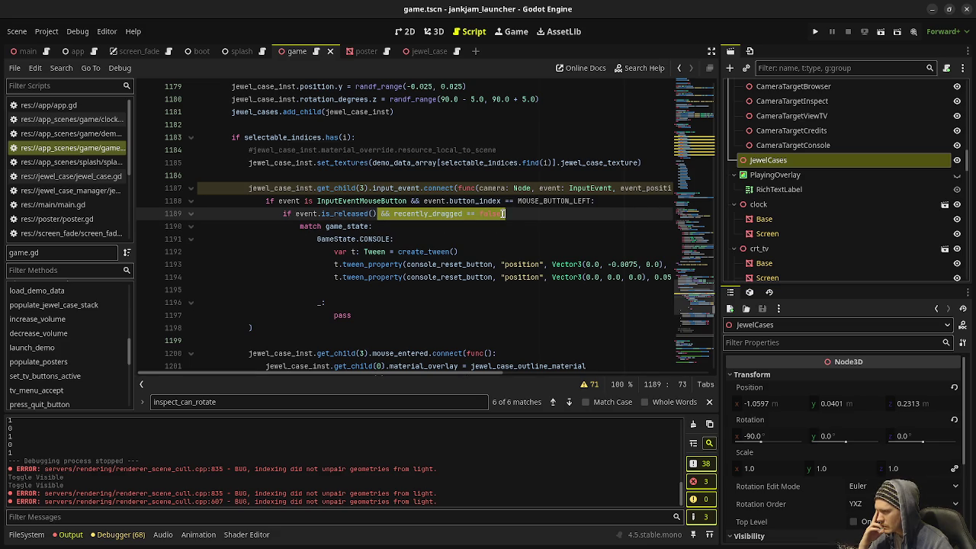
pyautogui.press('BackSpace')
pyautogui.press('BackSpace')
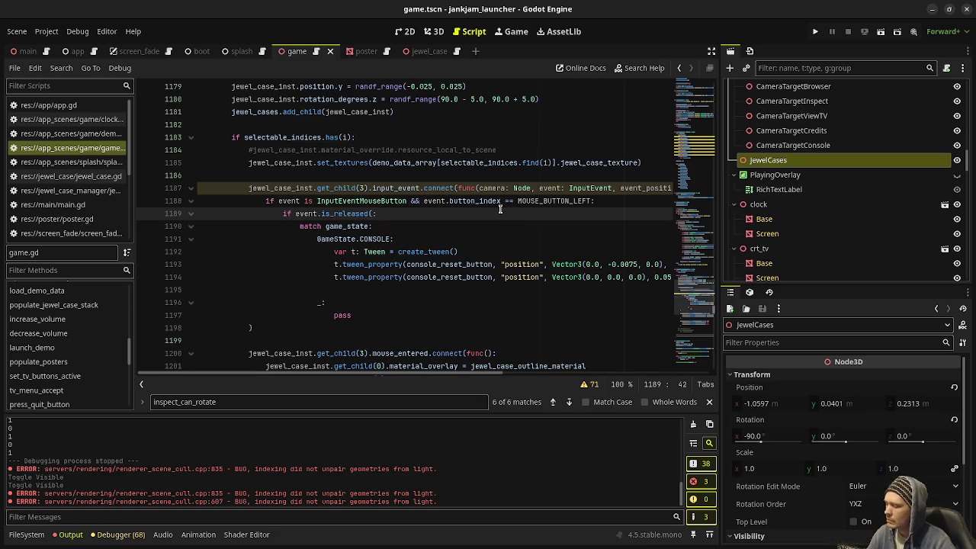
pyautogui.hotkey('ctrl', 'z')
pyautogui.press('BackSpace')
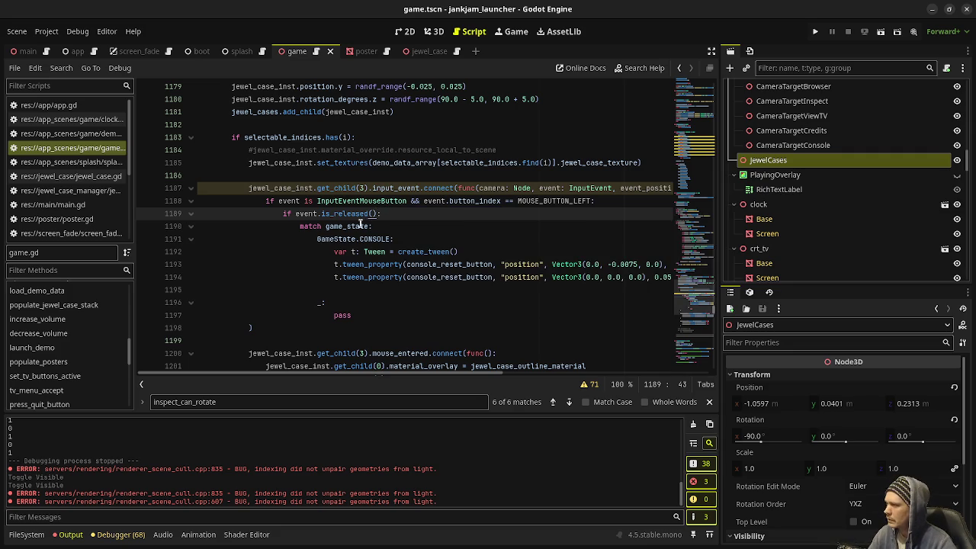
pyautogui.moveTo(333, 214); pyautogui.dragTo(368, 214)
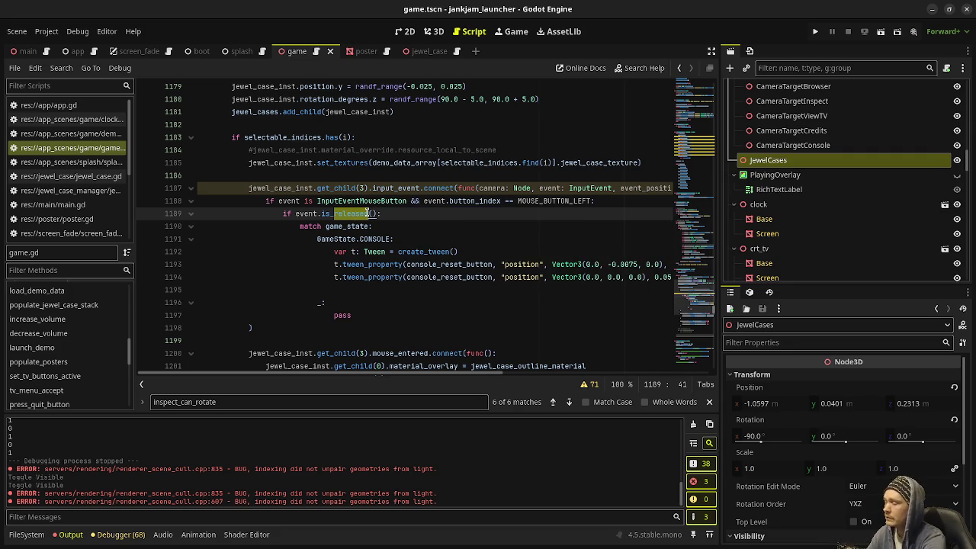
pyautogui.write('pressed')
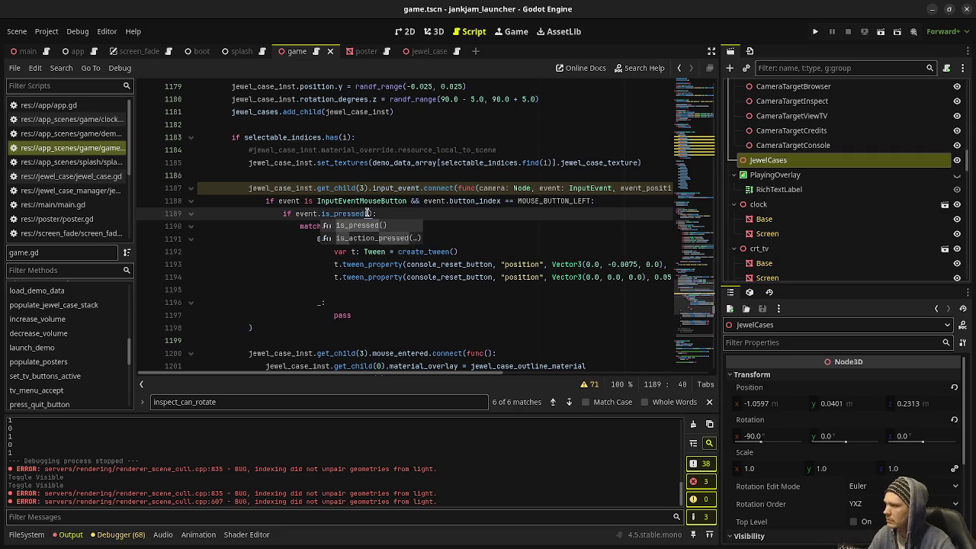
pyautogui.press('Right')
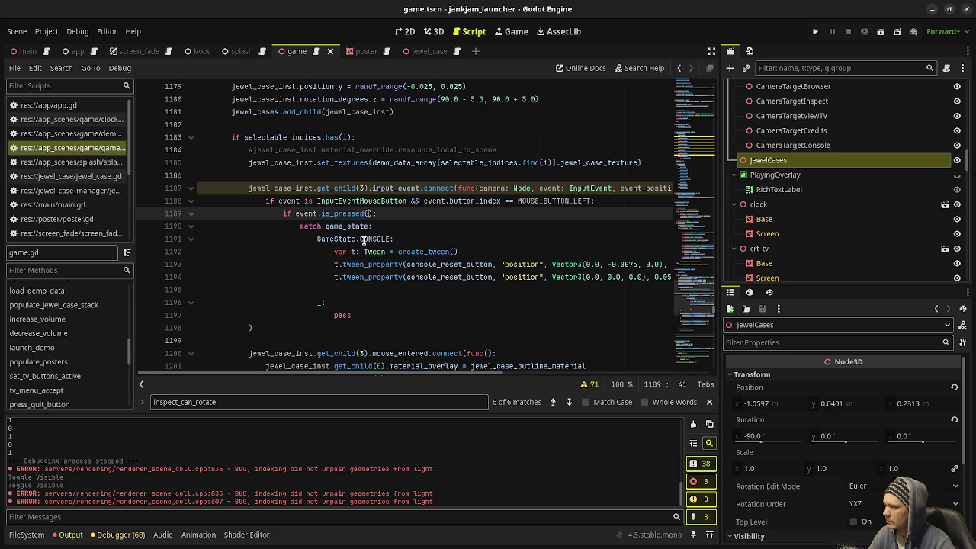
# Switch the CONSOLE case to BROWSER, replace its tween code with pass, and save
pyautogui.click(373, 239)
pyautogui.doubleClick(373, 238)
pyautogui.write('BROWSER')
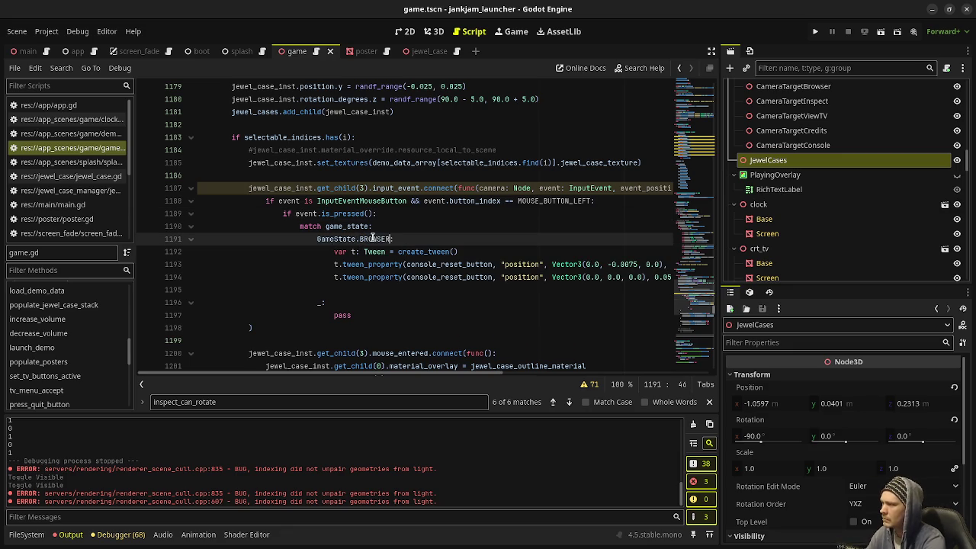
pyautogui.click(427, 238)
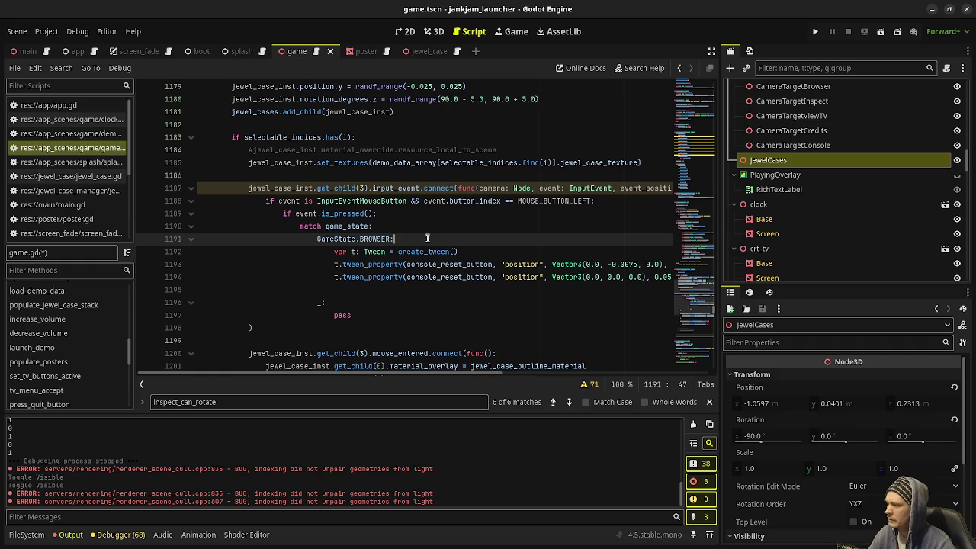
pyautogui.moveTo(334, 251)
pyautogui.mouseDown()
pyautogui.moveTo(372, 276)
pyautogui.moveTo(680, 278)
pyautogui.mouseUp()
pyautogui.press('BackSpace')
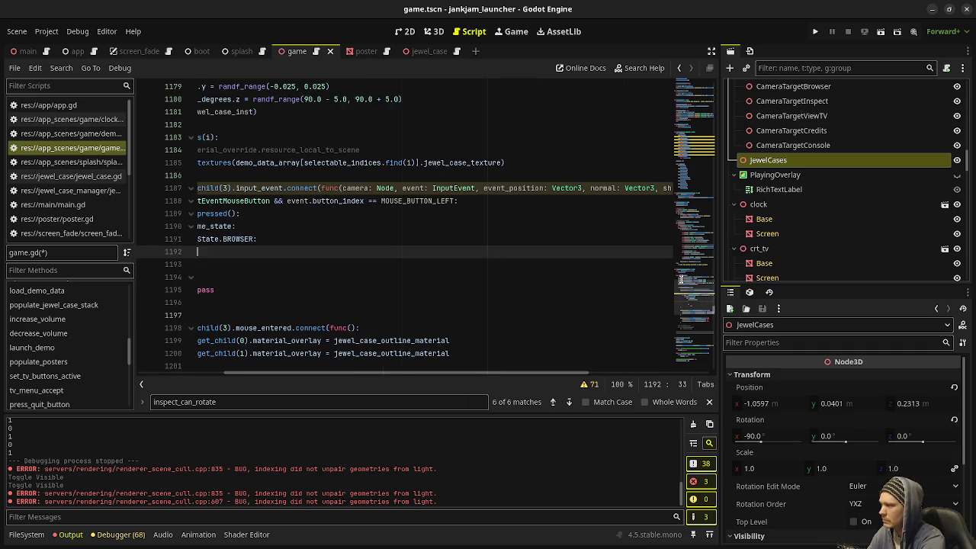
pyautogui.write('pass')
pyautogui.hotkey('ctrl', 's')
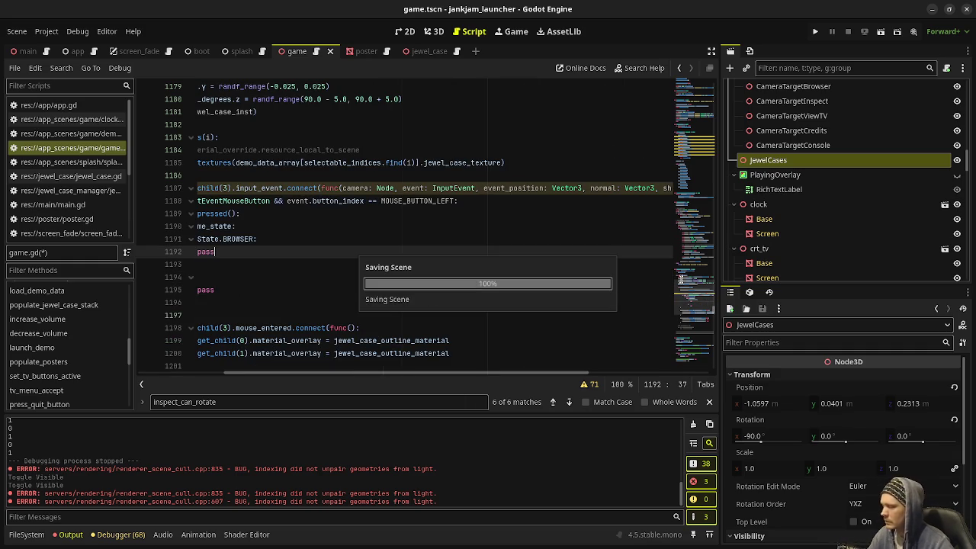
# Replace pass with print("whooop") and save game.gd
pyautogui.hscroll(-1, 320, 373)
pyautogui.hscroll(-3, 320, 373)
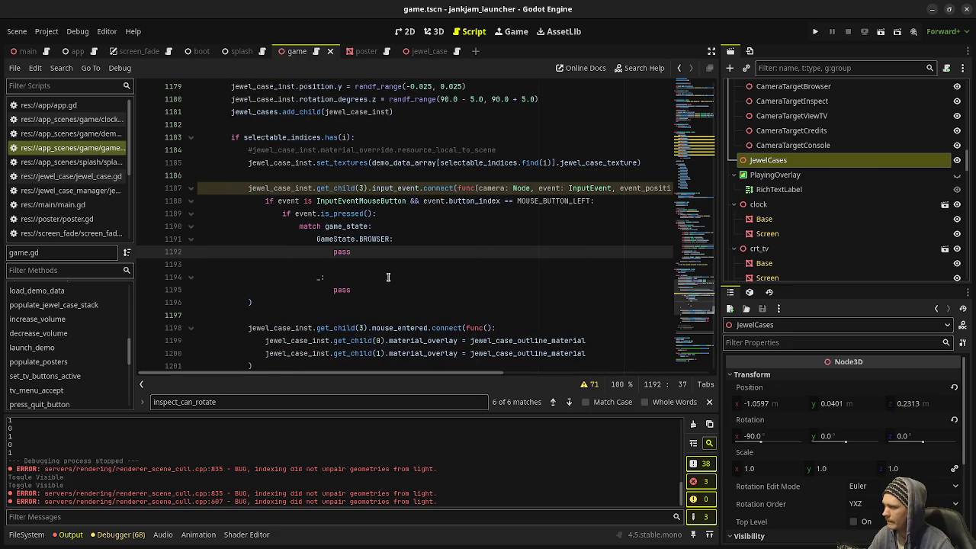
pyautogui.scroll(-2, 389, 301)
pyautogui.scroll(2, 388, 301)
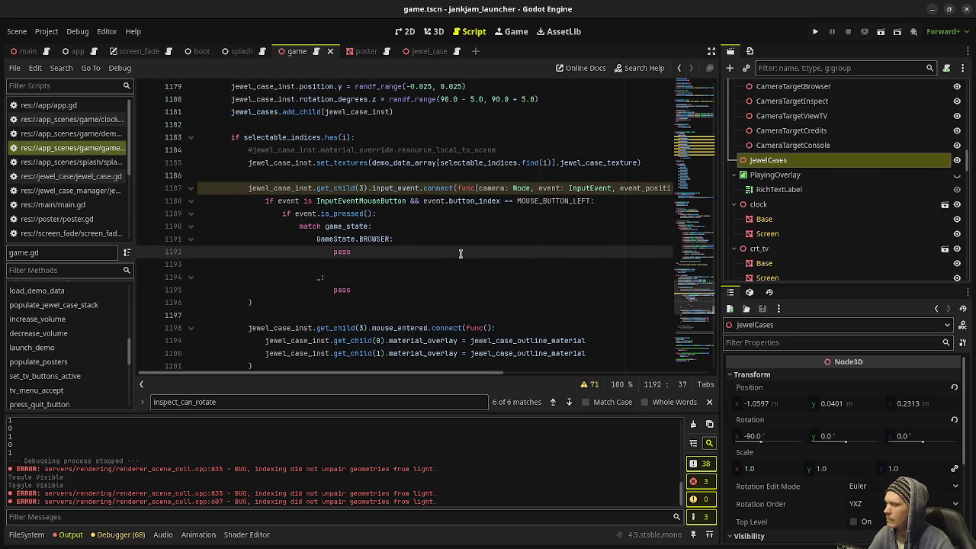
pyautogui.press('BackSpace')
pyautogui.press('BackSpace')
pyautogui.press('BackSpace')
pyautogui.write('print("')
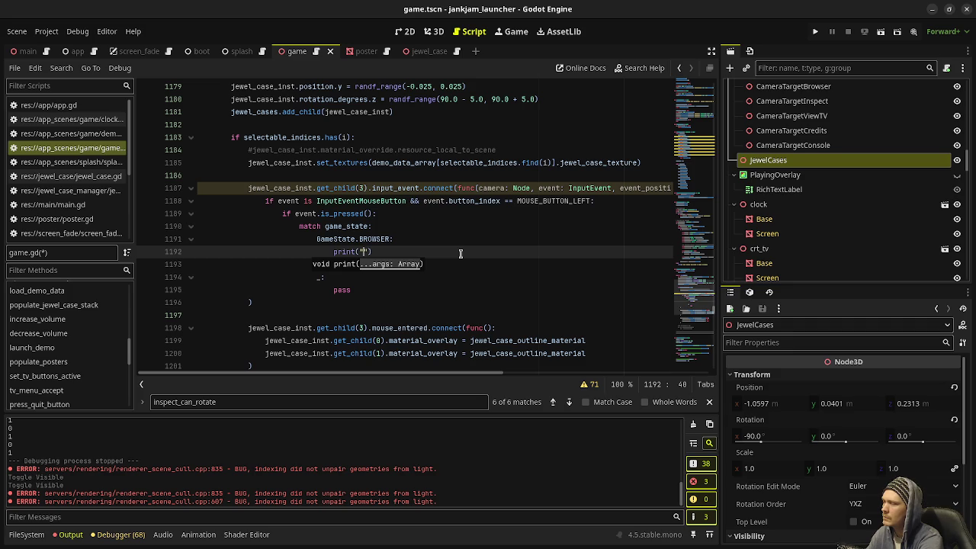
pyautogui.write('ooop')
pyautogui.hotkey('ctrl', 's')
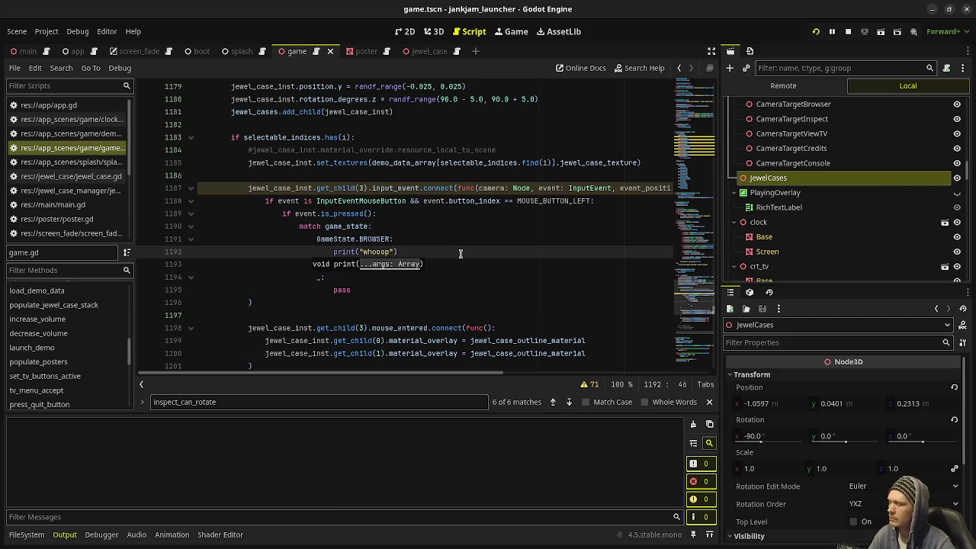
# Run the launcher, click a CD case in the browser to print "whooop", then stop it
pyautogui.press('F5')
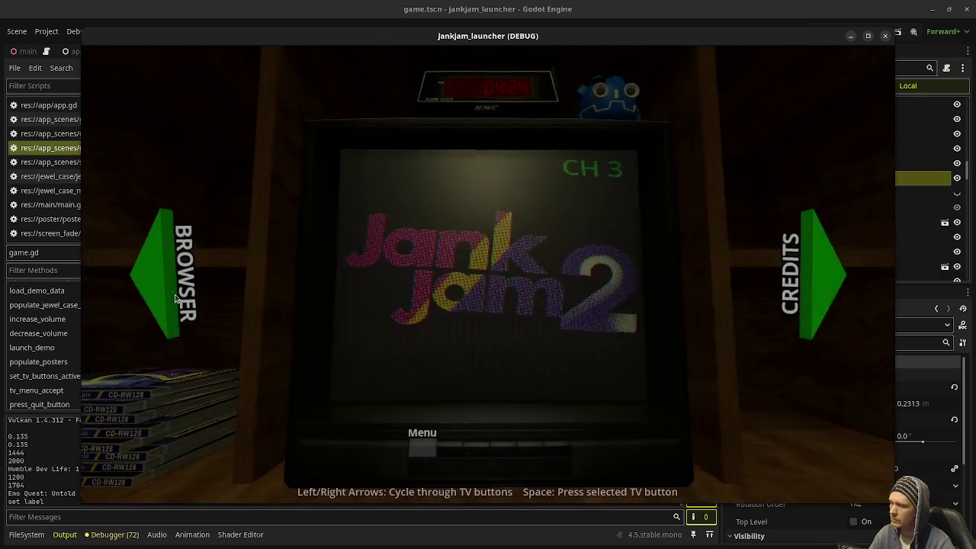
pyautogui.click(157, 277)
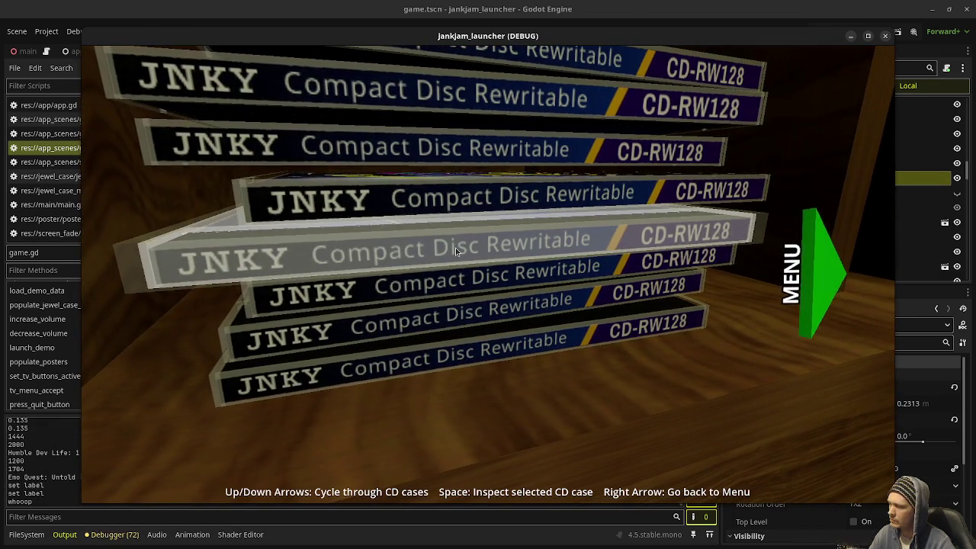
pyautogui.click(430, 152)
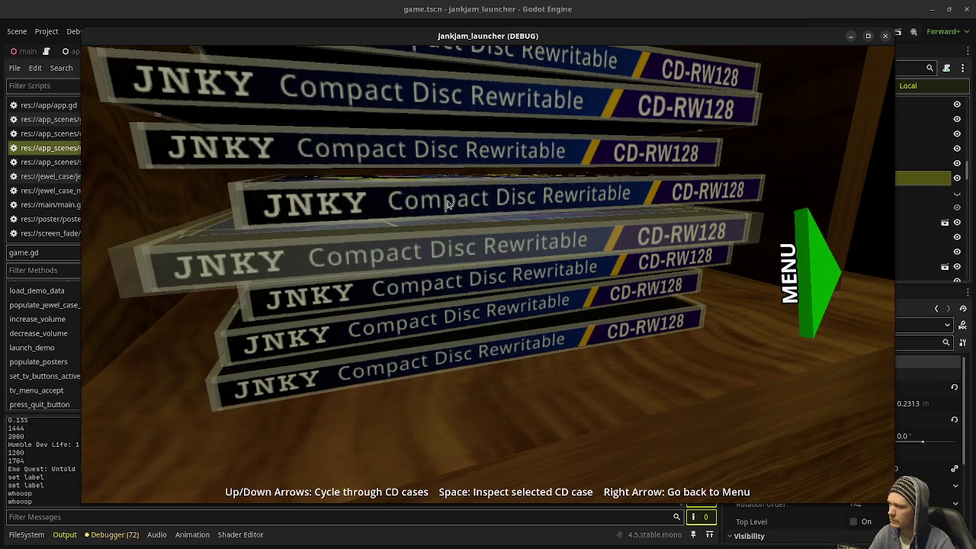
pyautogui.click(886, 36)
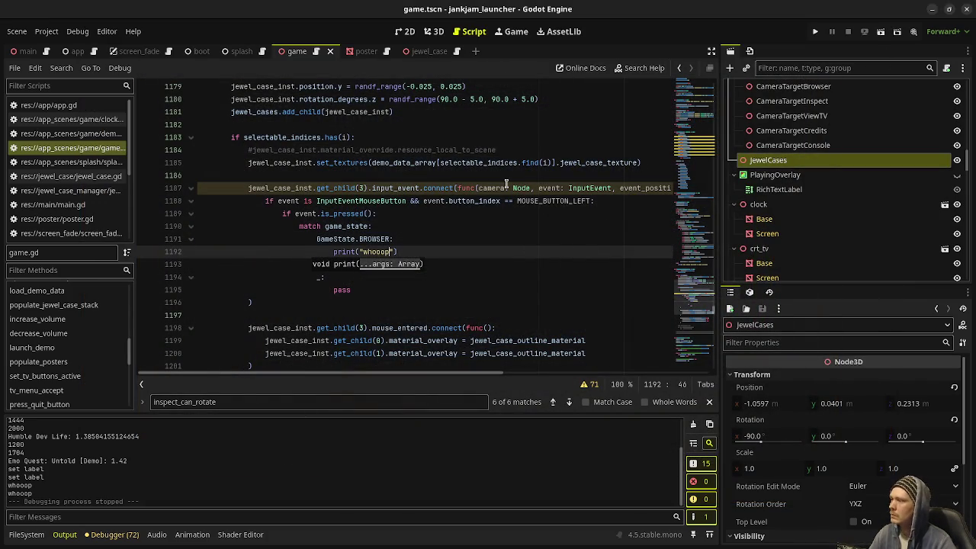
pyautogui.moveTo(696, 300); pyautogui.dragTo(707, 238)
pyautogui.scroll(15, 416, 238)
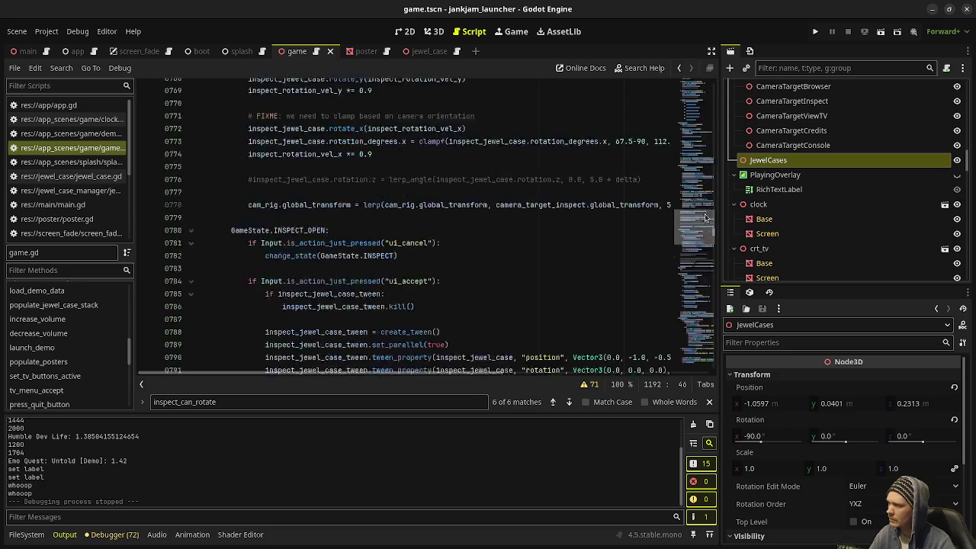
pyautogui.scroll(5, 416, 239)
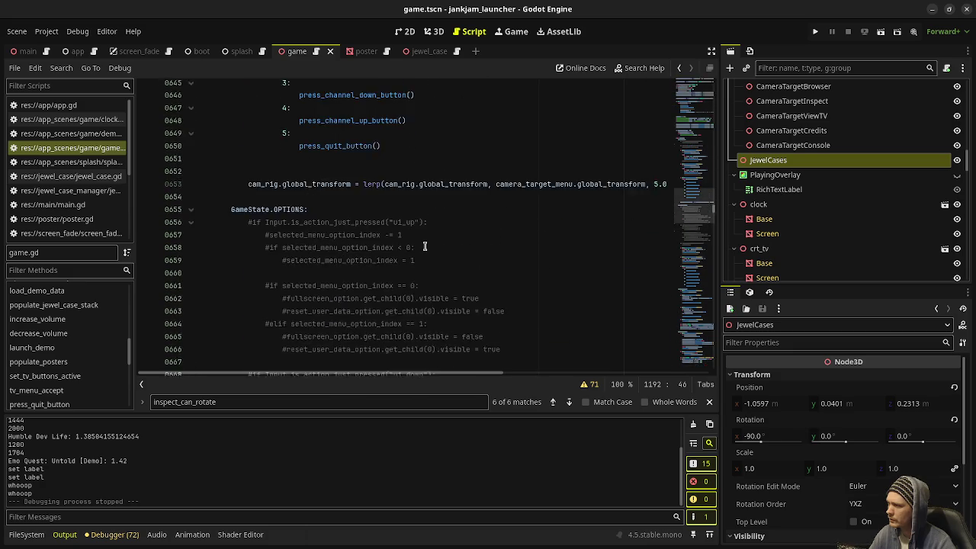
pyautogui.scroll(5, 428, 247)
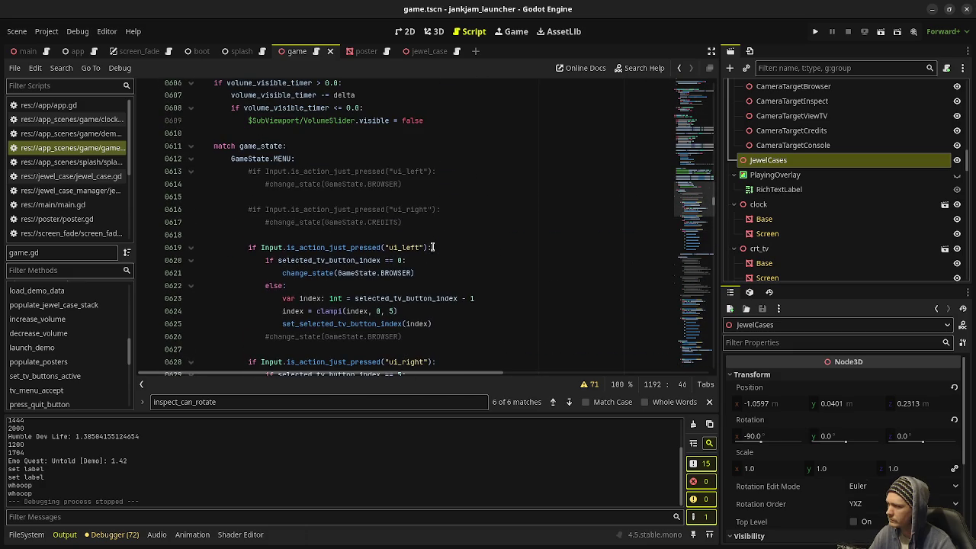
pyautogui.scroll(-15, 431, 242)
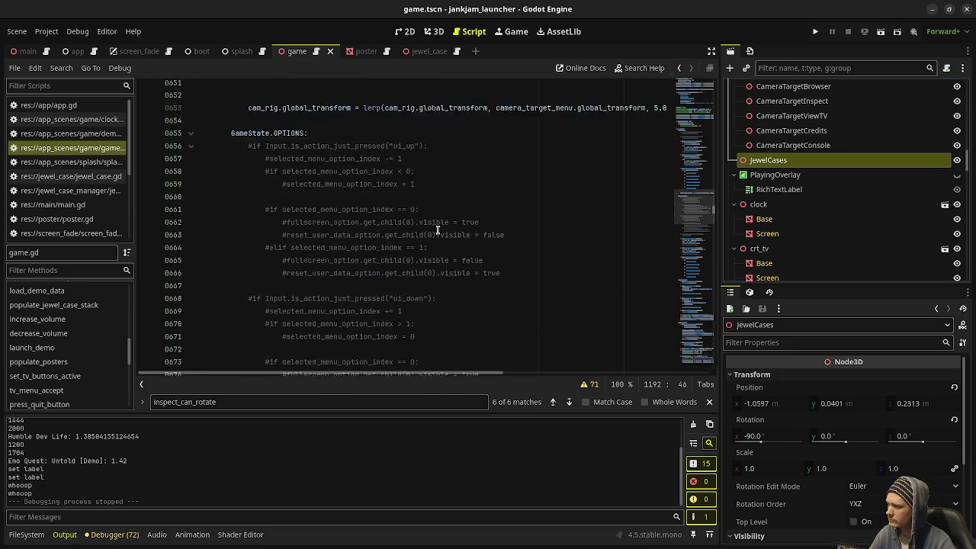
pyautogui.scroll(-3, 431, 235)
pyautogui.scroll(2, 431, 231)
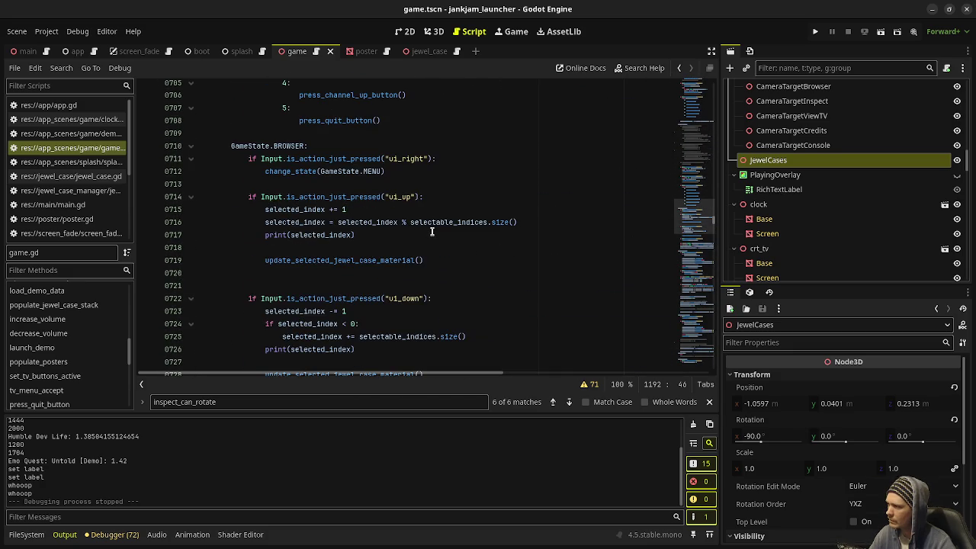
pyautogui.scroll(-3, 425, 272)
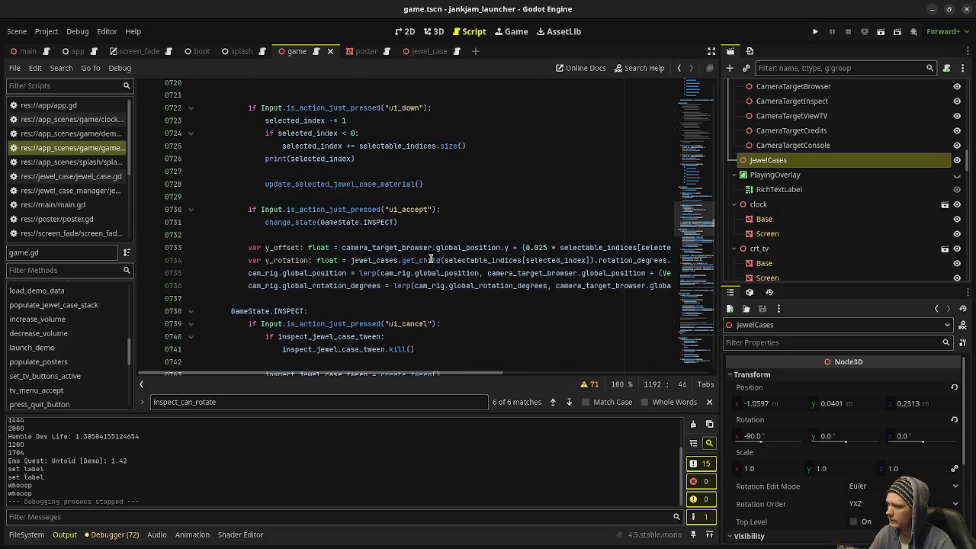
pyautogui.moveTo(409, 221); pyautogui.dragTo(264, 221)
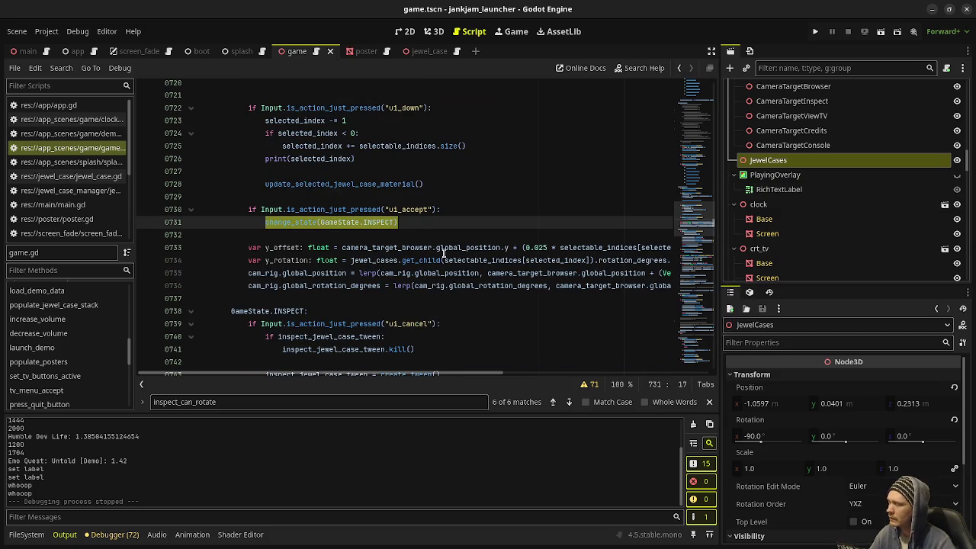
pyautogui.moveTo(693, 218)
pyautogui.mouseDown()
pyautogui.moveTo(696, 308)
pyautogui.moveTo(706, 280)
pyautogui.moveTo(690, 306)
pyautogui.moveTo(670, 238)
pyautogui.mouseUp()
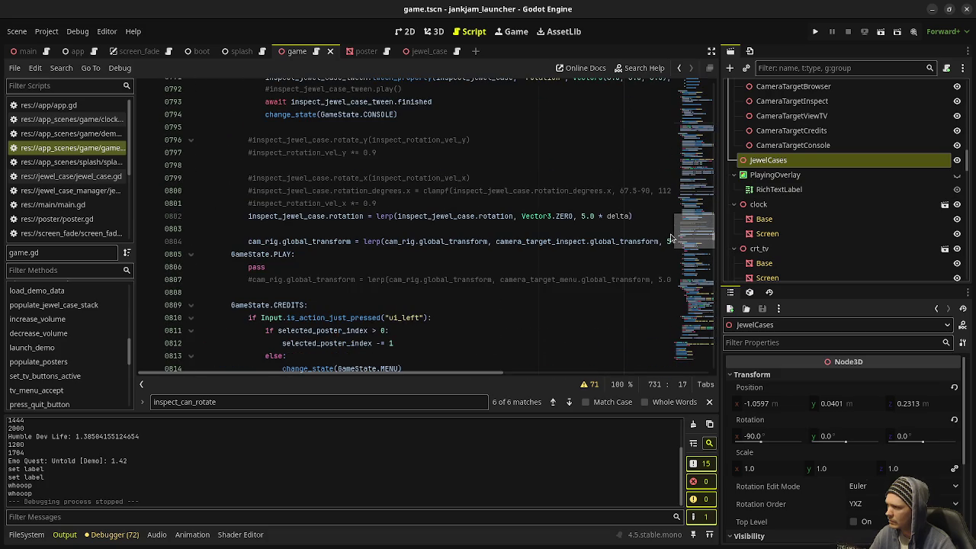
pyautogui.scroll(12, 548, 264)
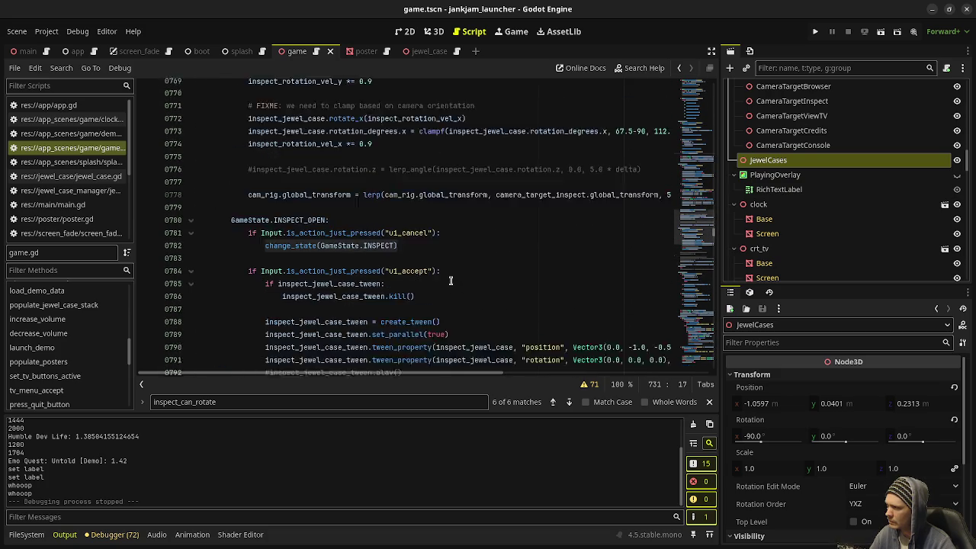
pyautogui.scroll(6, 450, 280)
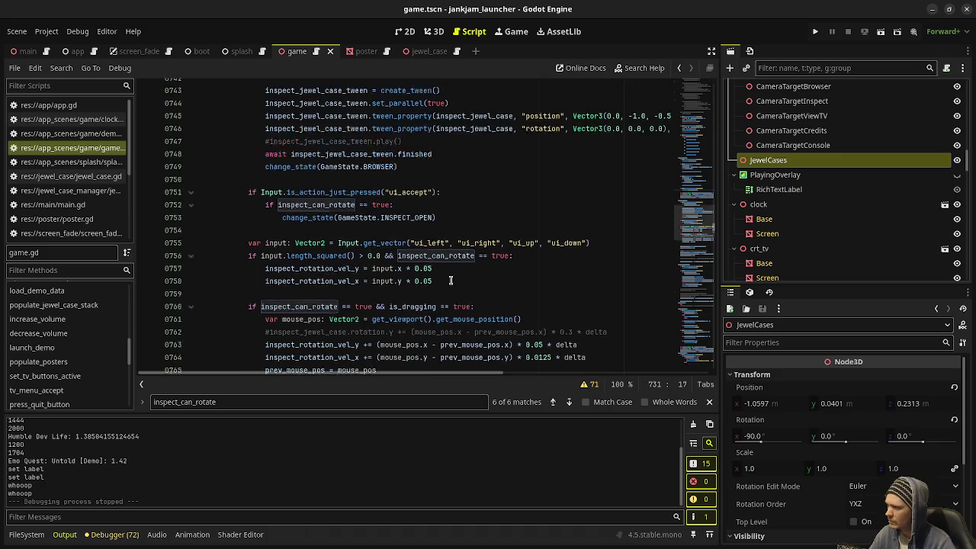
pyautogui.scroll(4, 451, 279)
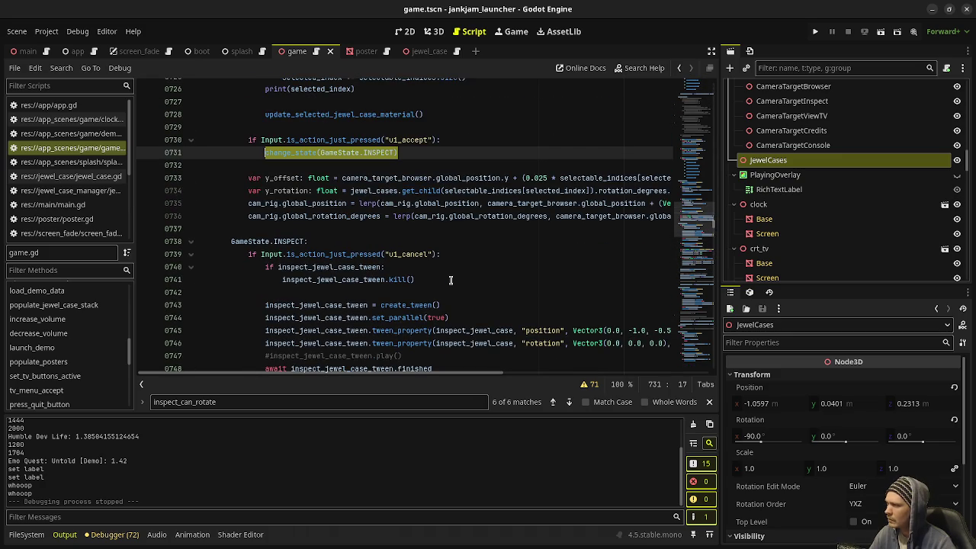
pyautogui.scroll(5, 450, 280)
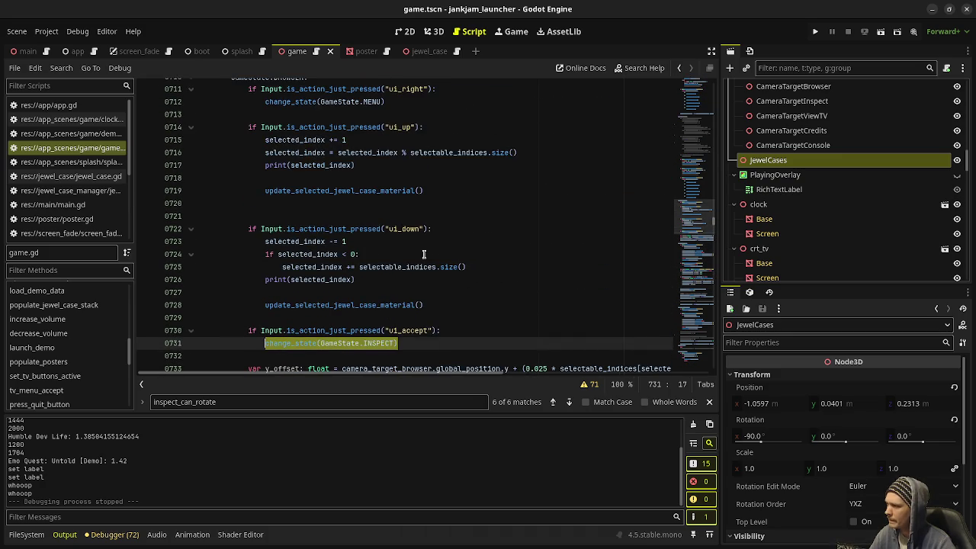
pyautogui.scroll(1, 402, 180)
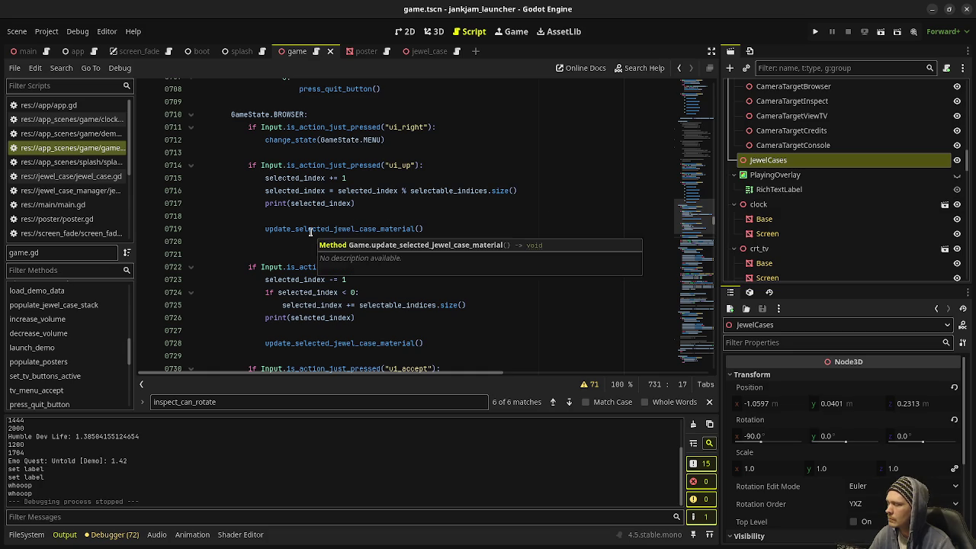
pyautogui.click(264, 229)
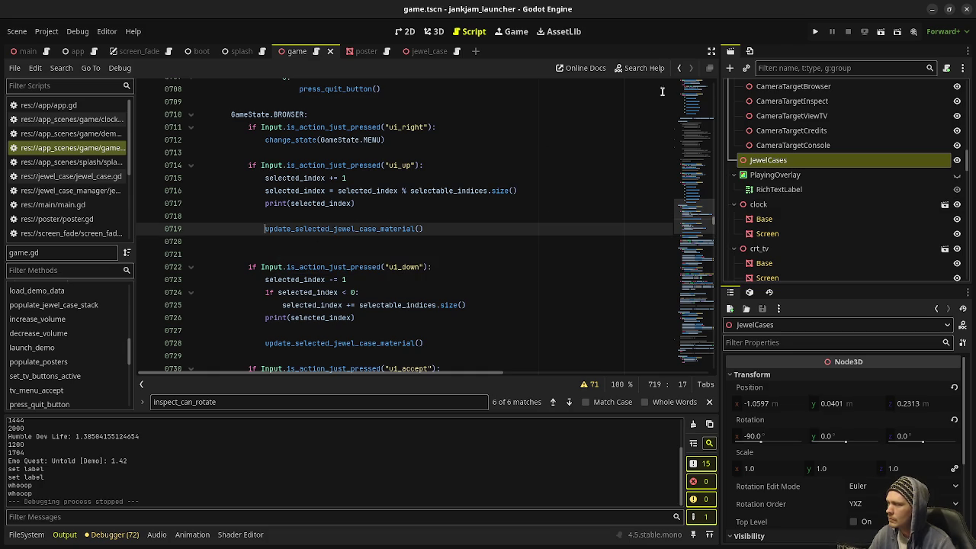
pyautogui.click(810, 34)
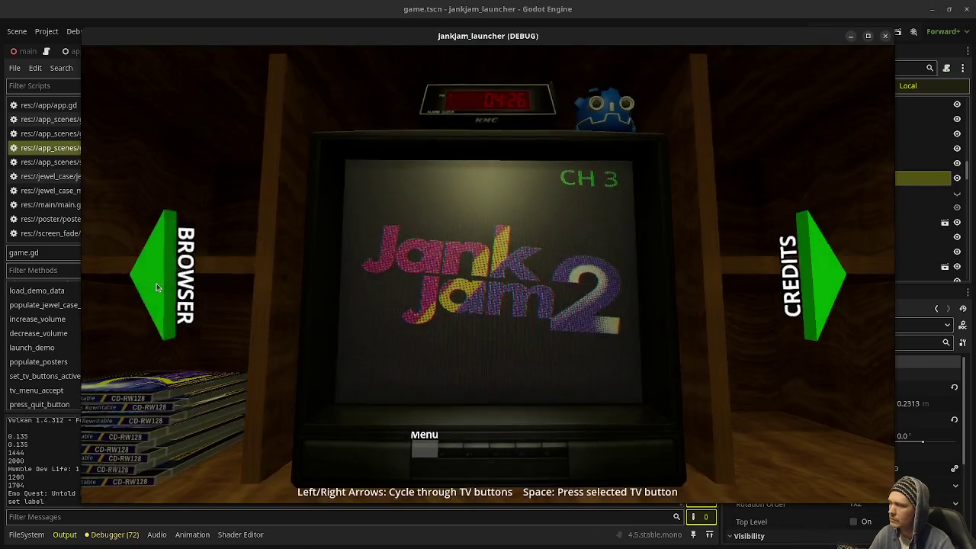
pyautogui.click(156, 283)
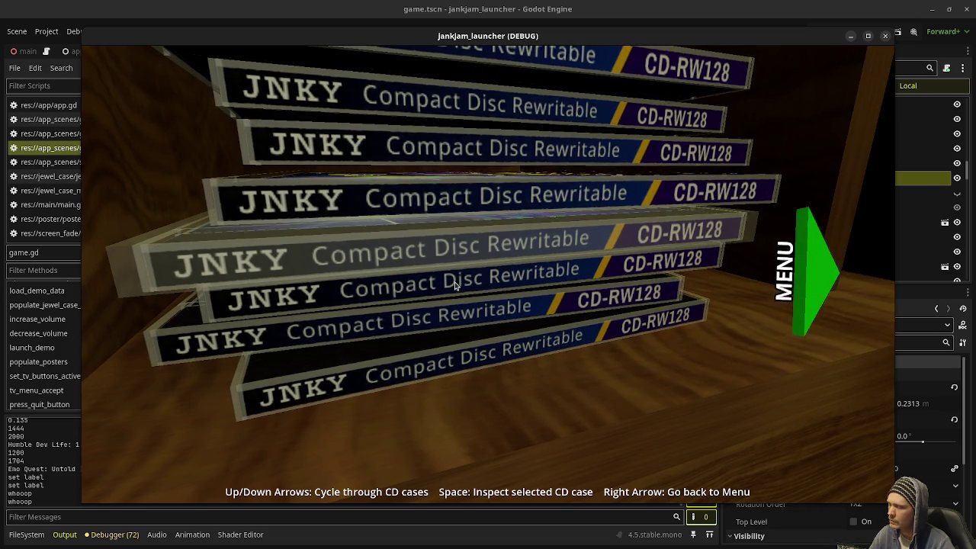
pyautogui.click(884, 36)
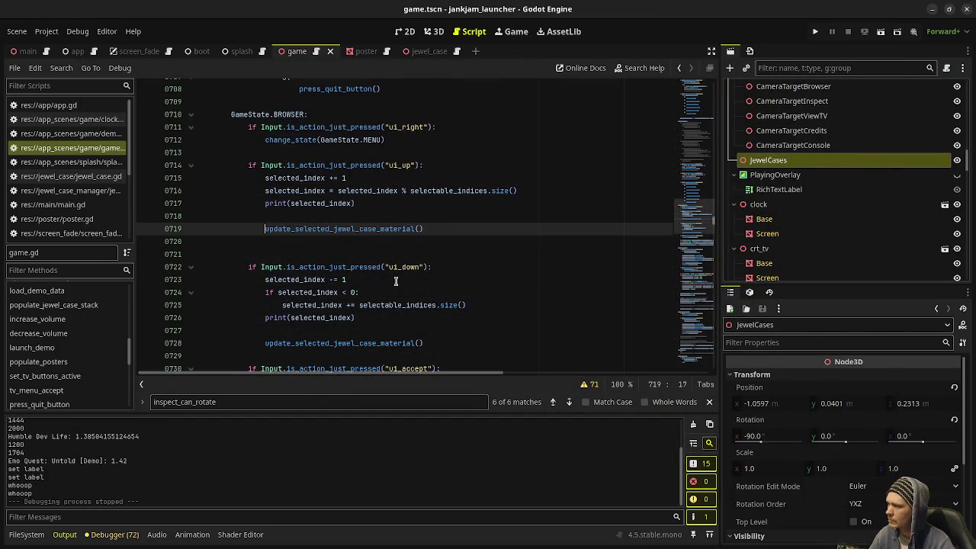
# Copy the change_state(GameState.INSPECT) call from the up/down browsing code
pyautogui.tripleClick(374, 229)
pyautogui.press('Home')
pyautogui.scroll(-2, 408, 297)
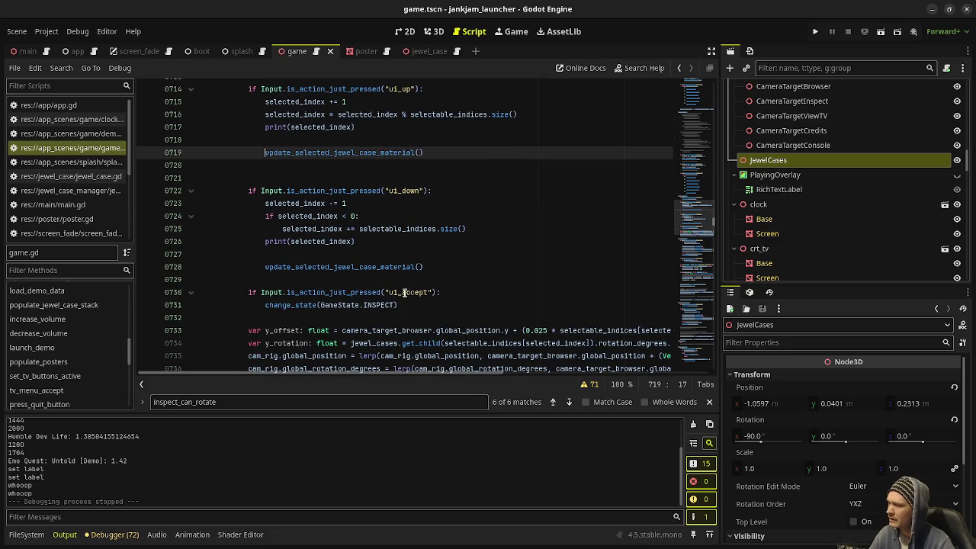
pyautogui.moveTo(410, 305); pyautogui.dragTo(261, 305)
pyautogui.hotkey('ctrl', 'c')
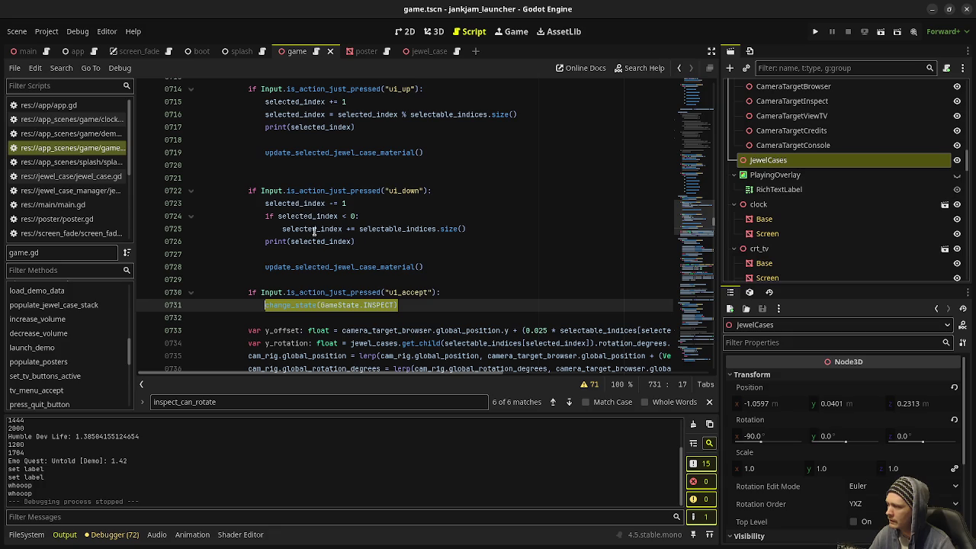
pyautogui.moveTo(689, 203); pyautogui.dragTo(693, 299)
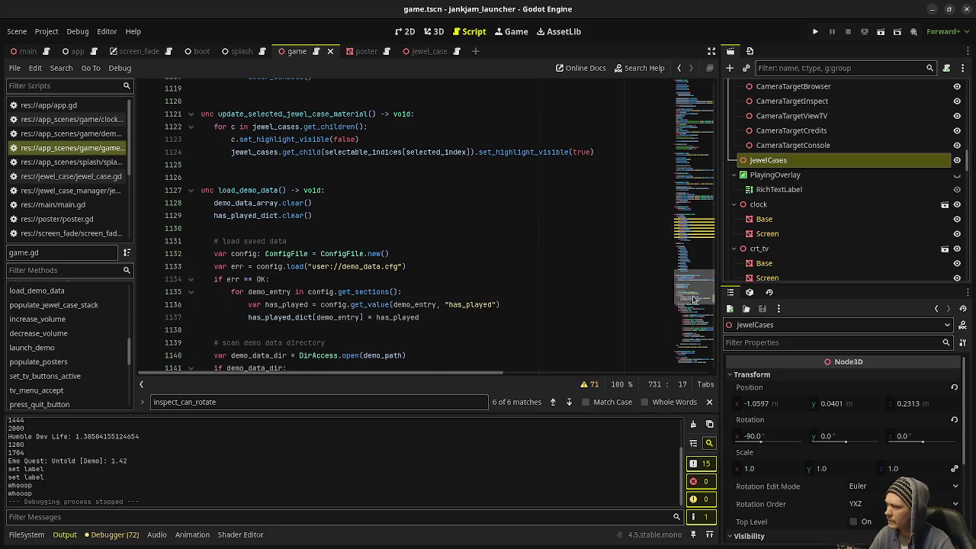
# Jump to populate_jewel_case_stack and select the print("whooop") line in the BROWSER branch
pyautogui.scroll(6, 549, 272)
pyautogui.scroll(-3, 572, 278)
pyautogui.scroll(-13, 557, 284)
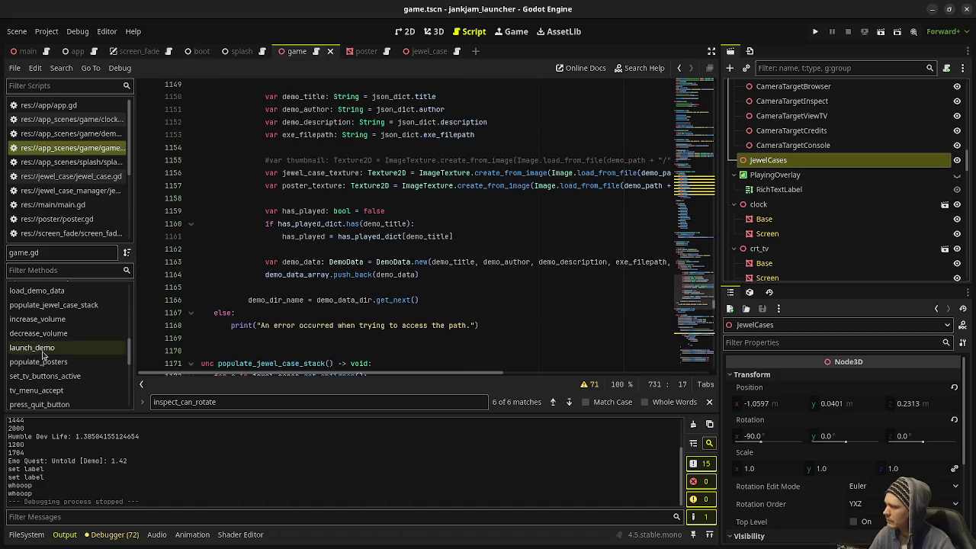
pyautogui.click(55, 305)
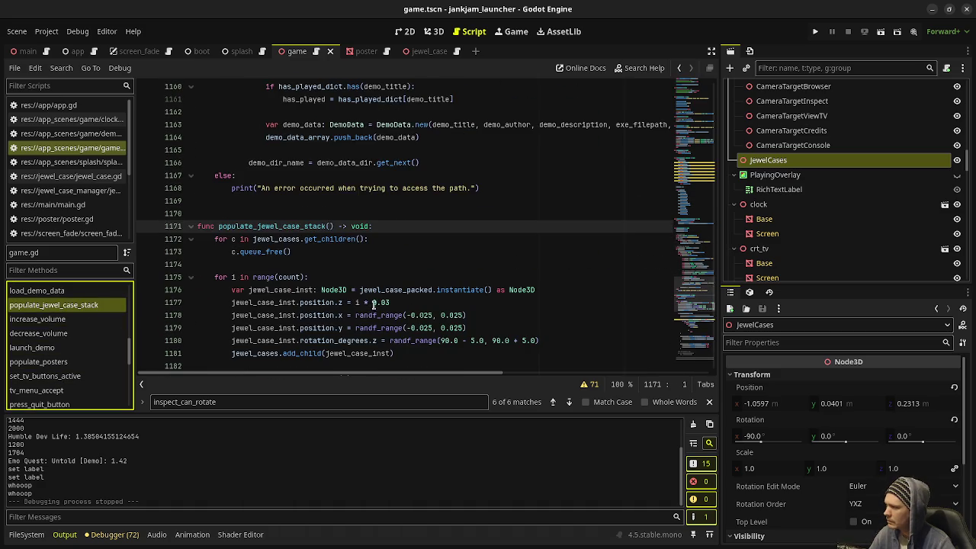
pyautogui.scroll(-3, 374, 304)
pyautogui.scroll(-6, 374, 304)
pyautogui.scroll(4, 378, 303)
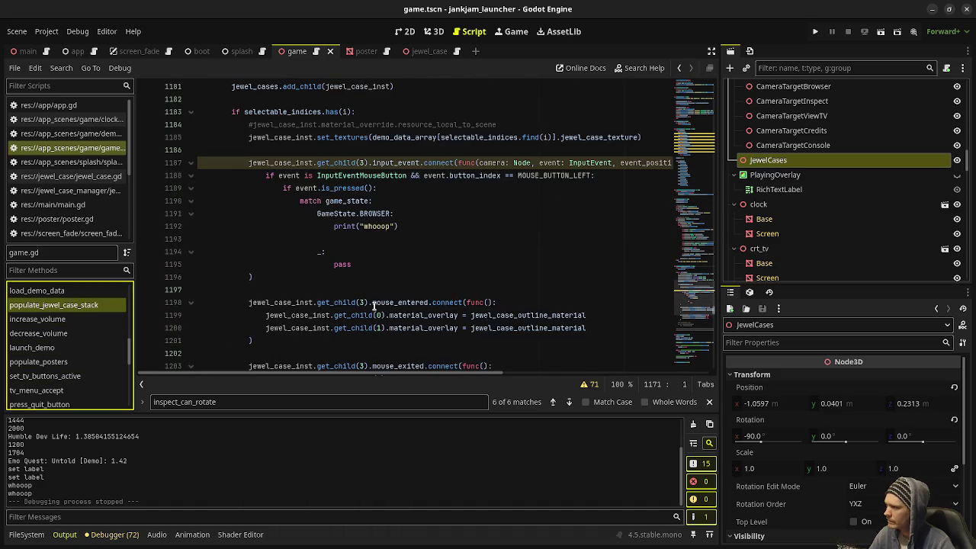
pyautogui.click(413, 264)
pyautogui.hotkey('shift', 'Home')
# Swap print for change_state(GameState.INSPECT), add selected_index = selectable_indices.find(i), save and run
pyautogui.hotkey('ctrl', 'v')
pyautogui.click(430, 248)
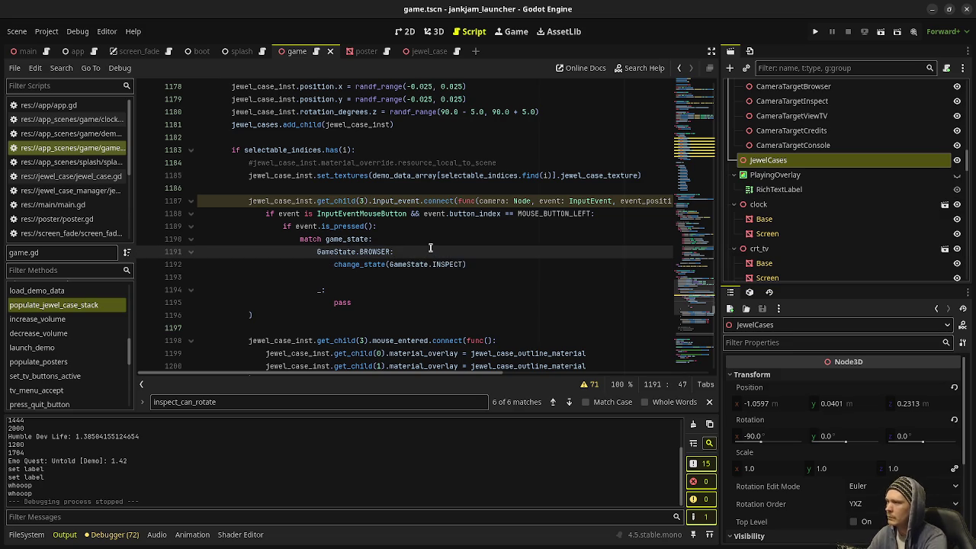
pyautogui.press('Return')
pyautogui.write('selec')
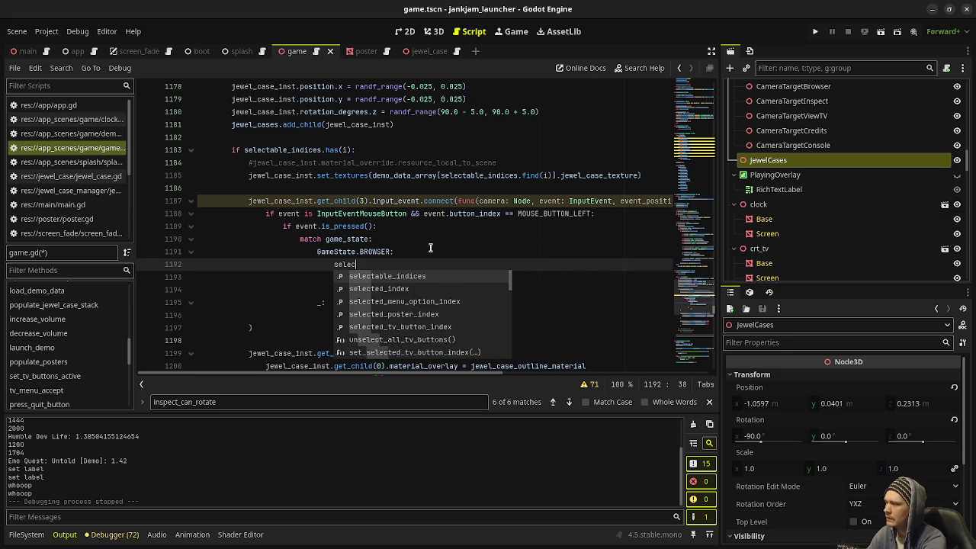
pyautogui.write('ted_index =')
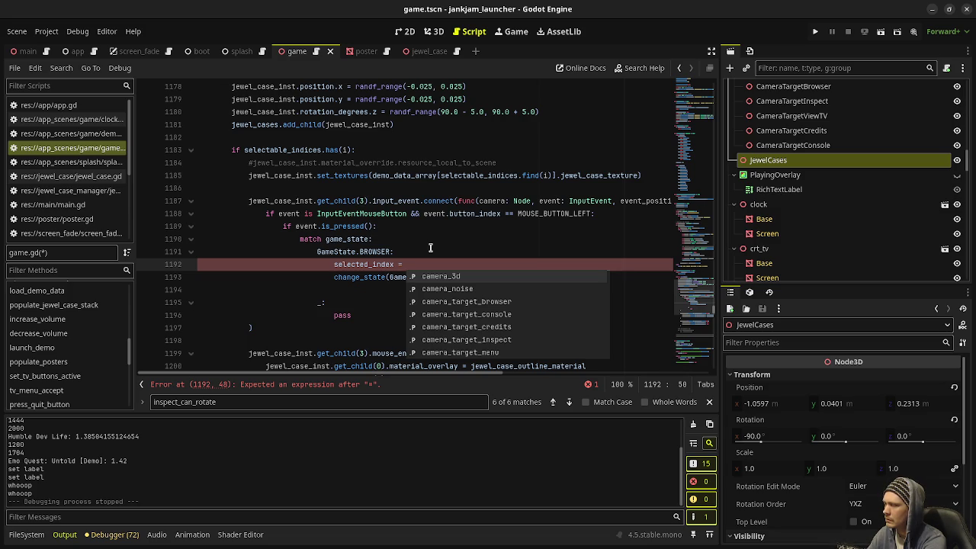
pyautogui.write('selectable_')
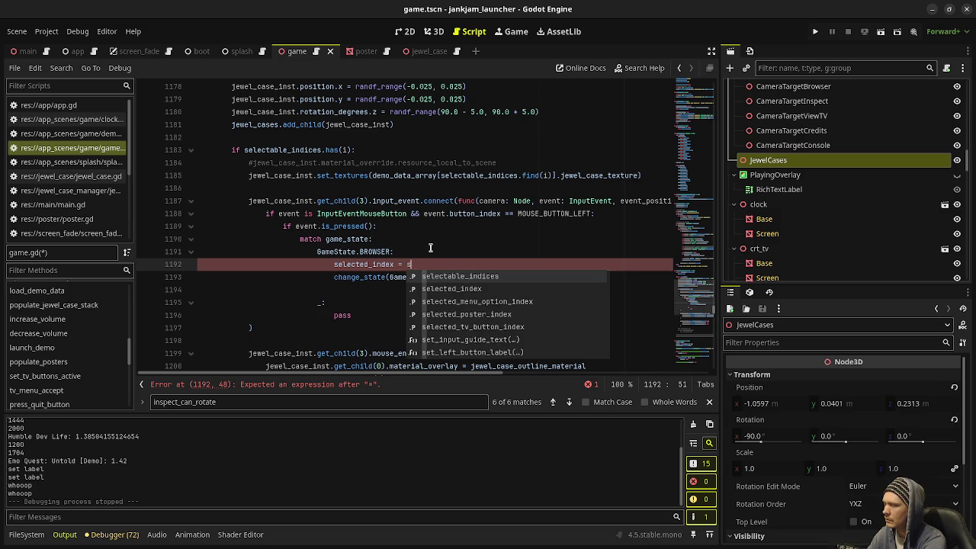
pyautogui.press('Return')
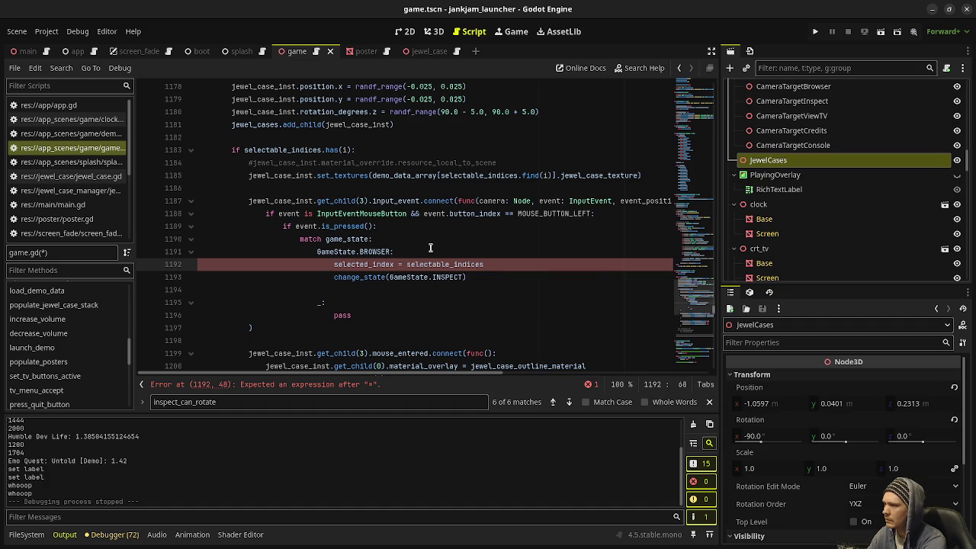
pyautogui.write('.find(i)')
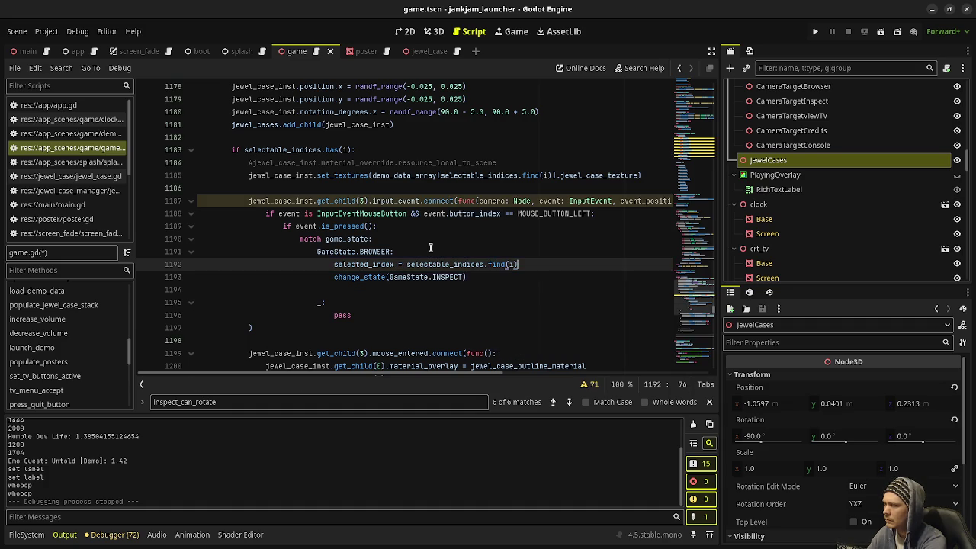
pyautogui.hotkey('ctrl', 's')
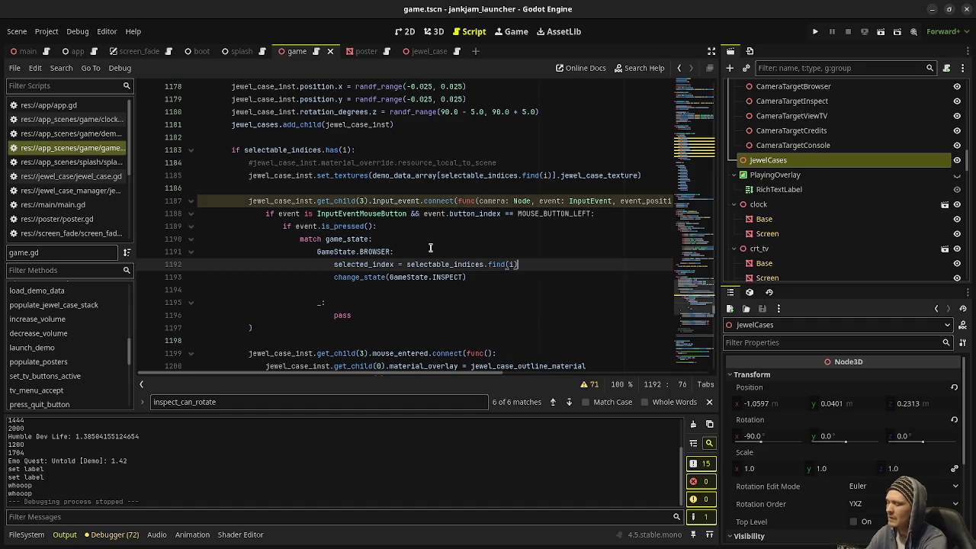
pyautogui.press('F5')
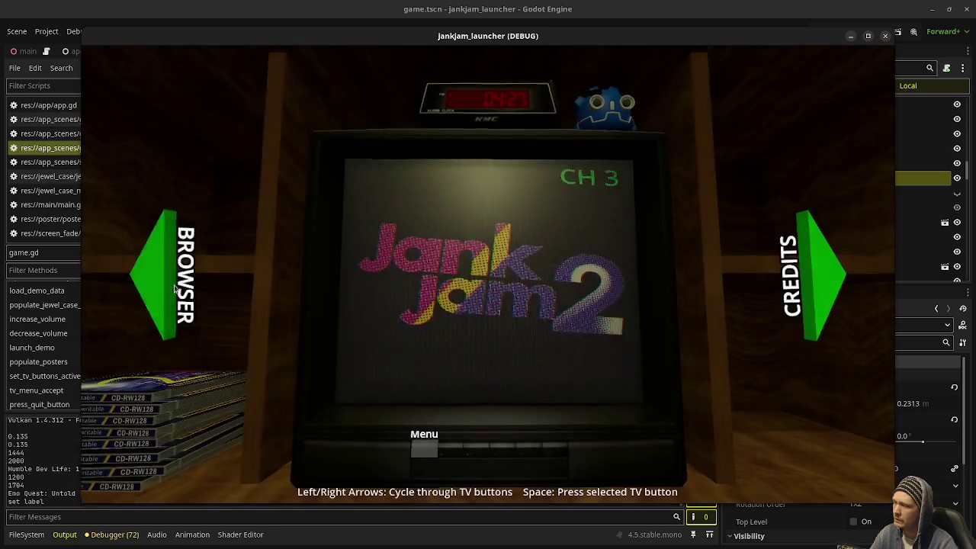
# Open the CD browser, cycle cases with Up and Down, and inspect the highlighted case
pyautogui.press('Left')
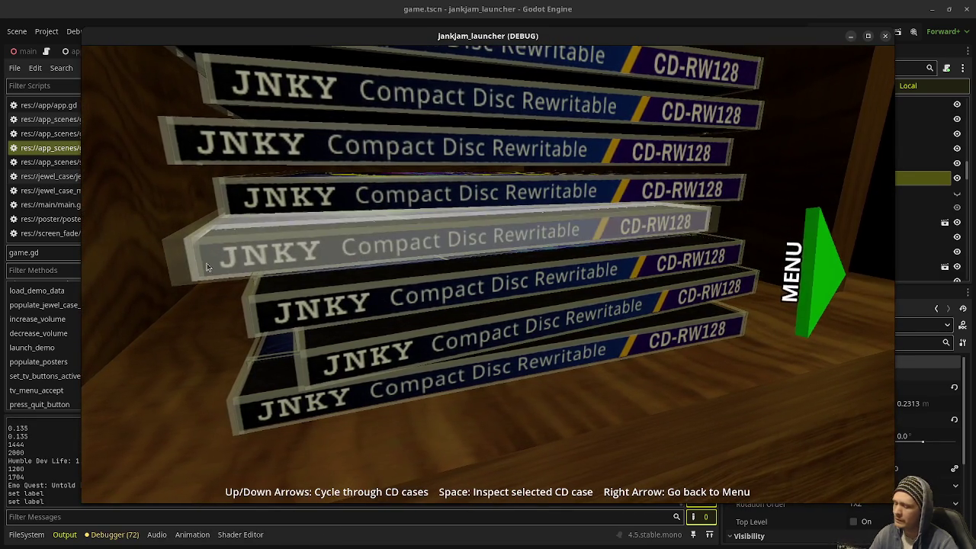
pyautogui.press('Up')
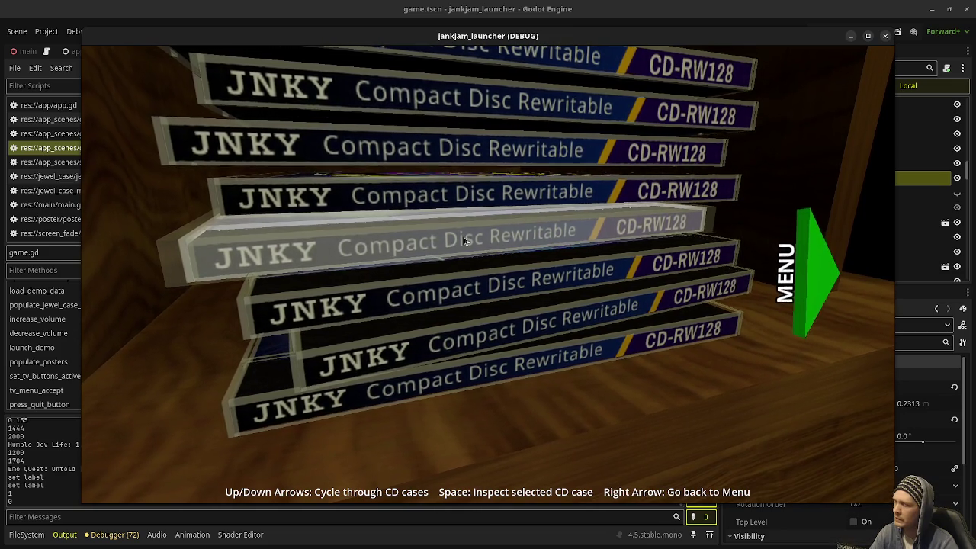
pyautogui.press('Up')
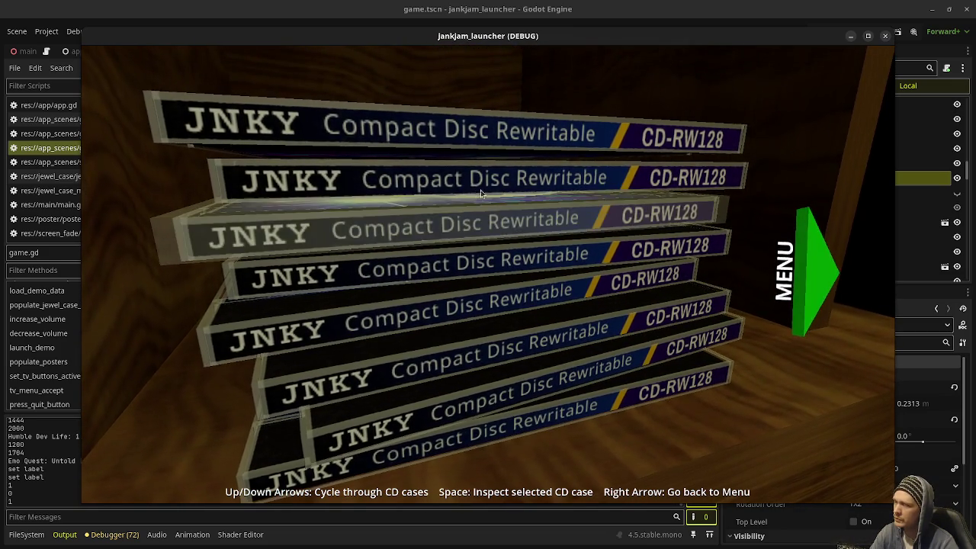
pyautogui.press('Down')
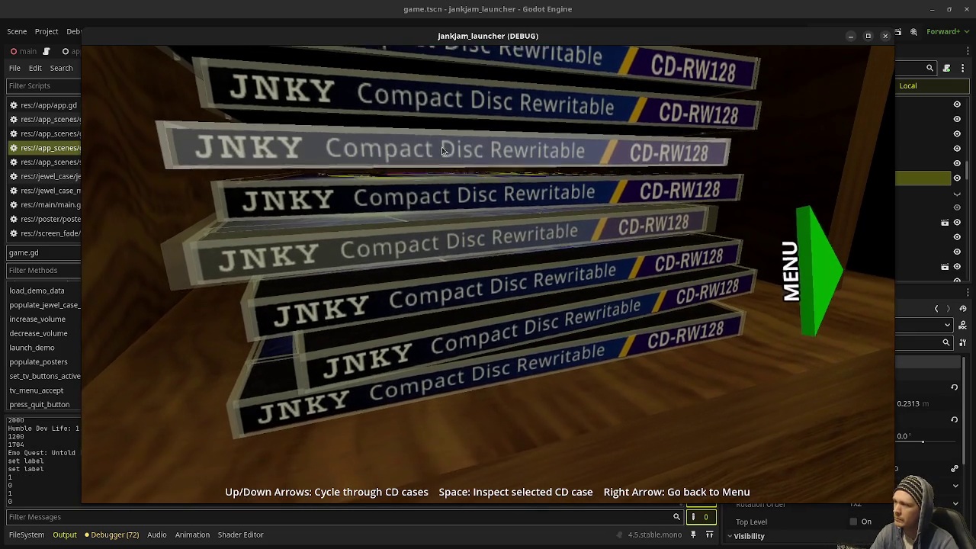
pyautogui.press('Up')
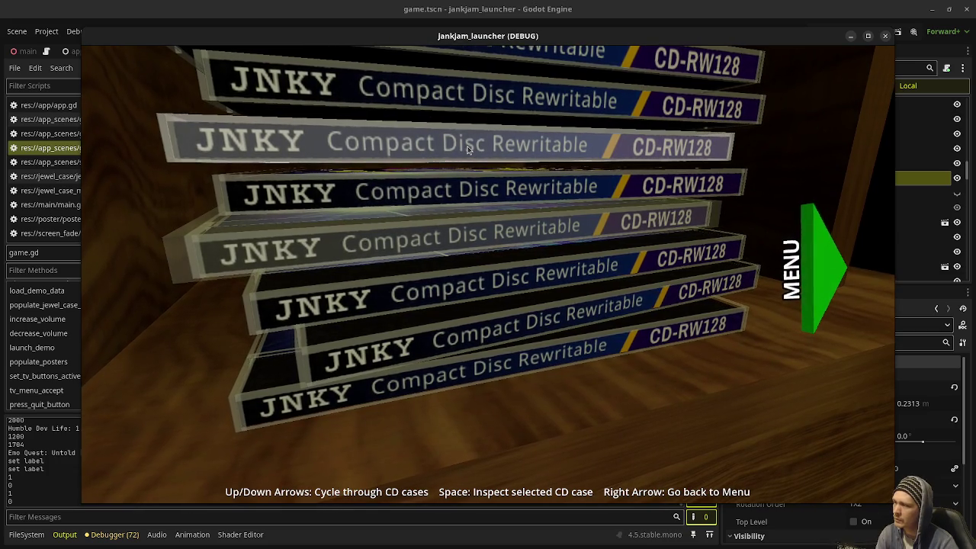
pyautogui.press('Right')
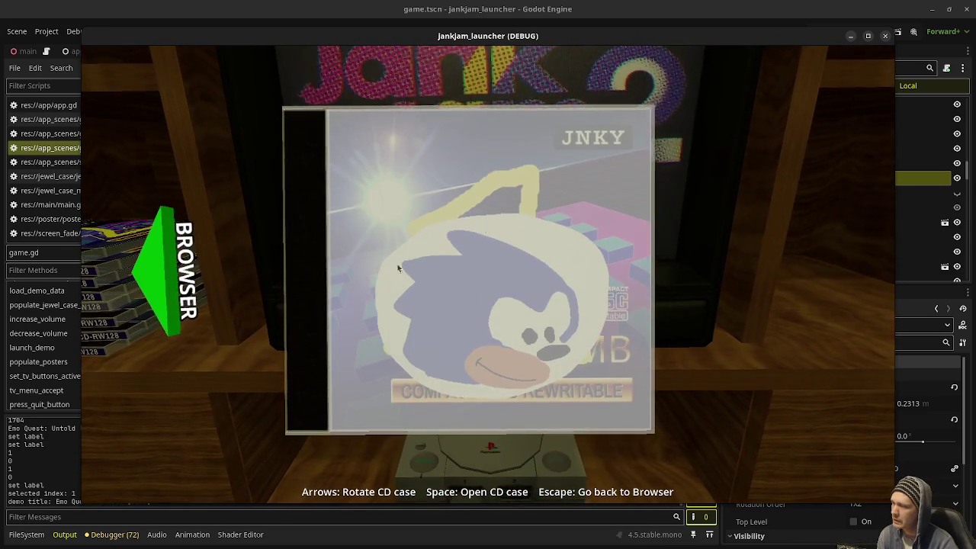
# Put the case back, click another case to inspect it, and stop the game
pyautogui.click(196, 285)
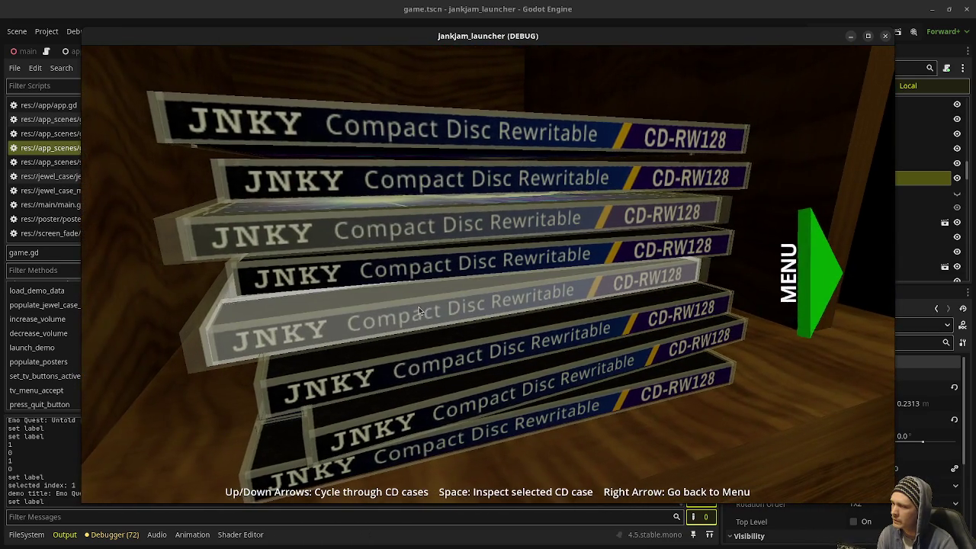
pyautogui.click(419, 310)
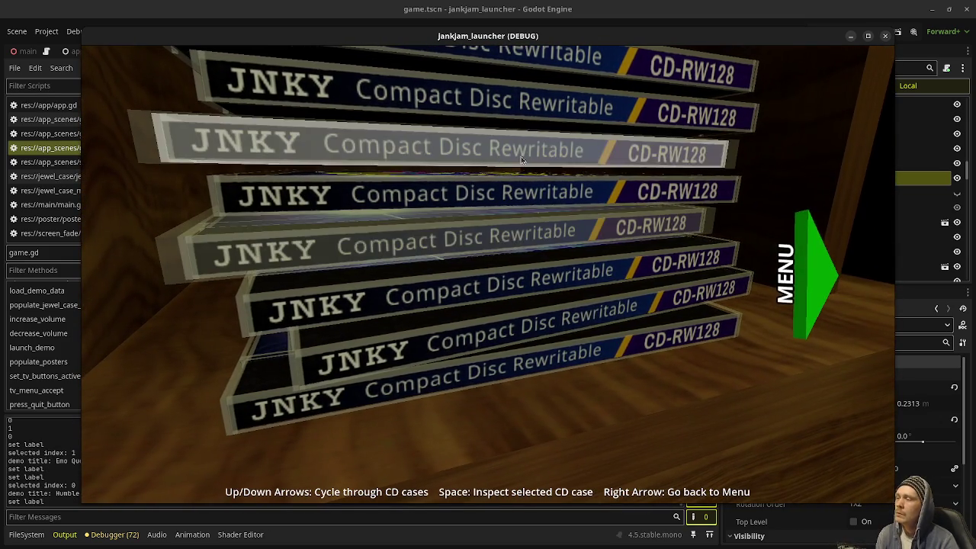
pyautogui.click(885, 37)
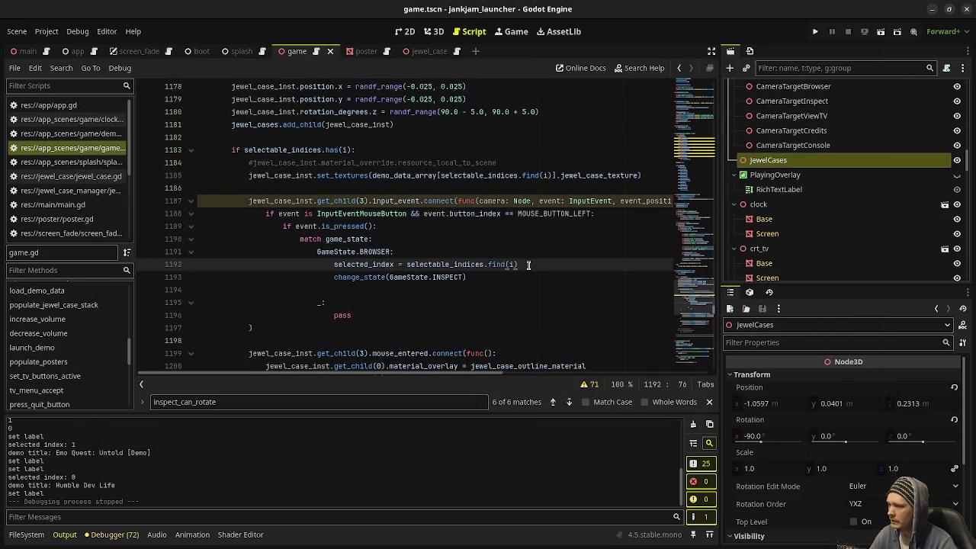
# Add selected_index = selectable_indices.find(i) to both the mouse_entered and mouse_exited handlers
pyautogui.scroll(-3, 375, 277)
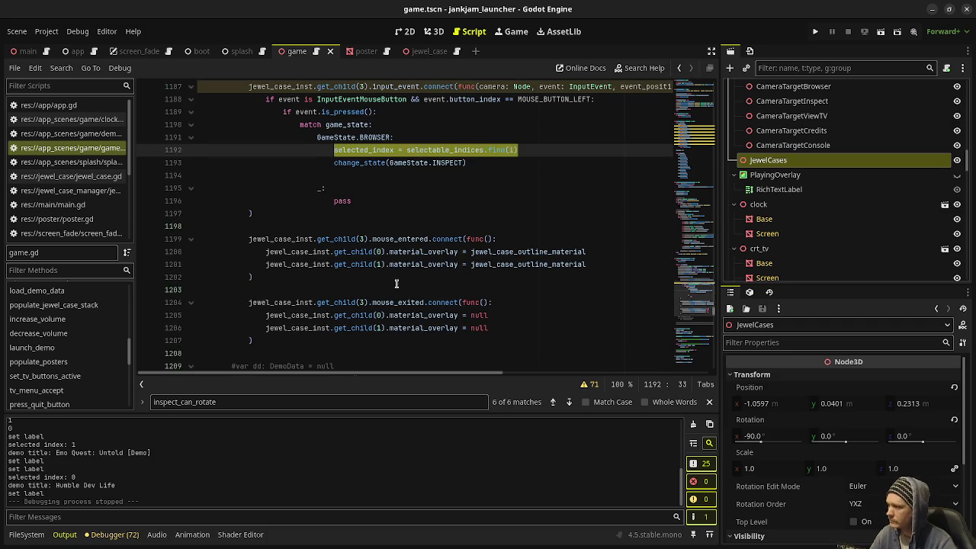
pyautogui.click(610, 262)
pyautogui.press('Return')
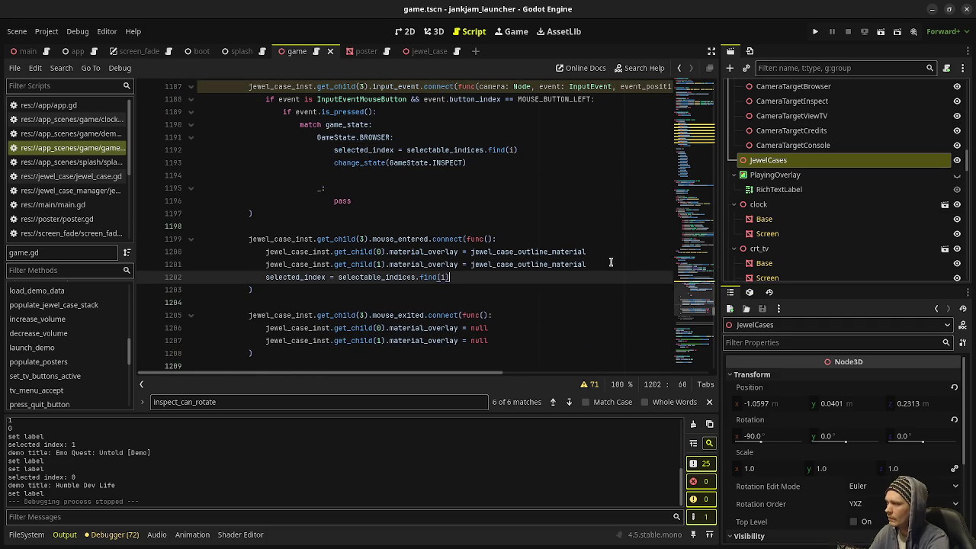
pyautogui.click(495, 341)
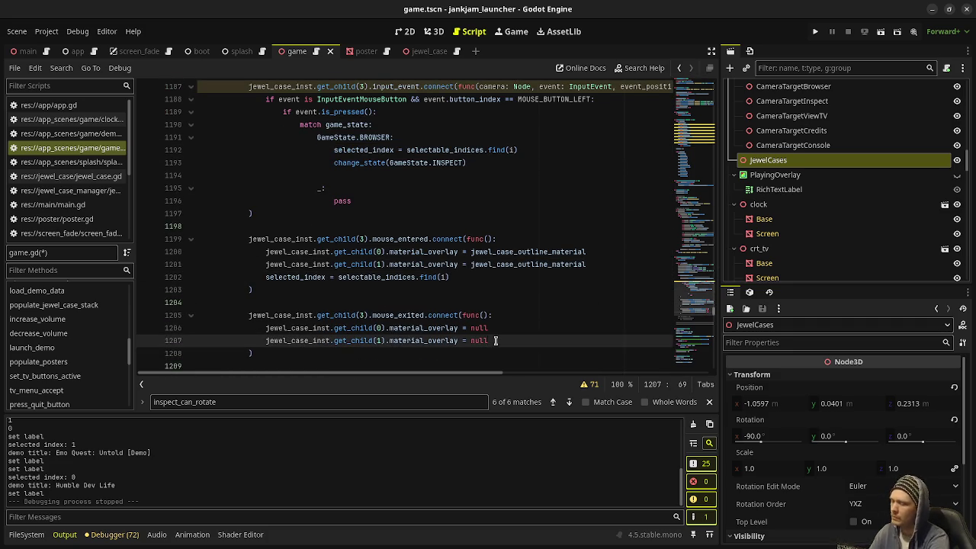
pyautogui.press('Return')
pyautogui.write('selected_index = selectable_indices.find(i)')
pyautogui.scroll(3, 439, 260)
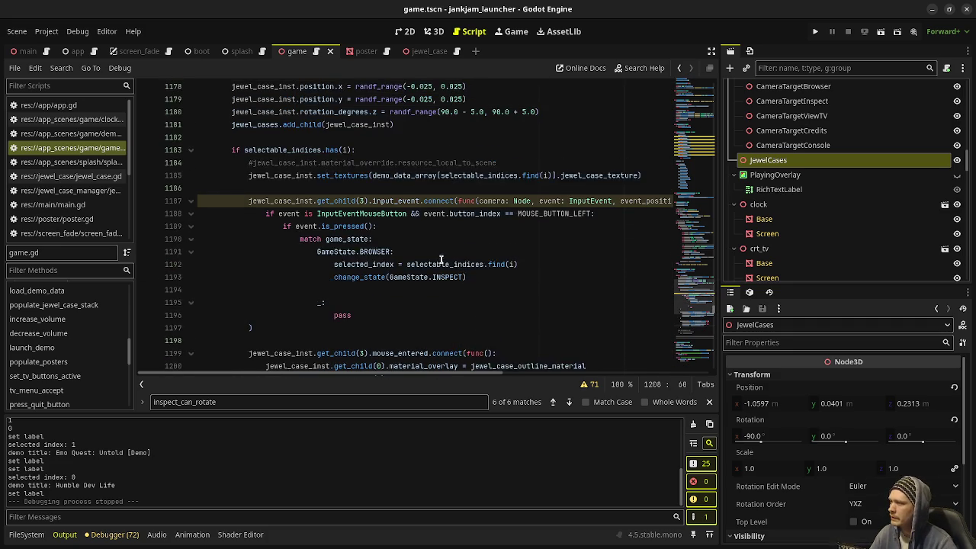
pyautogui.scroll(-2, 431, 308)
pyautogui.click(450, 315)
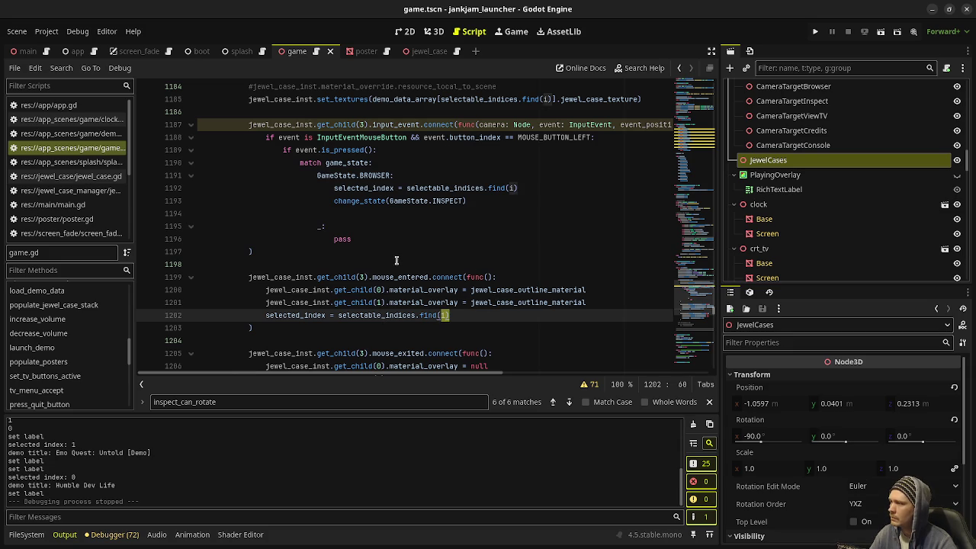
# Scroll through game.gd and jump to the update_selected_jewel_case_material function
pyautogui.scroll(1, 478, 227)
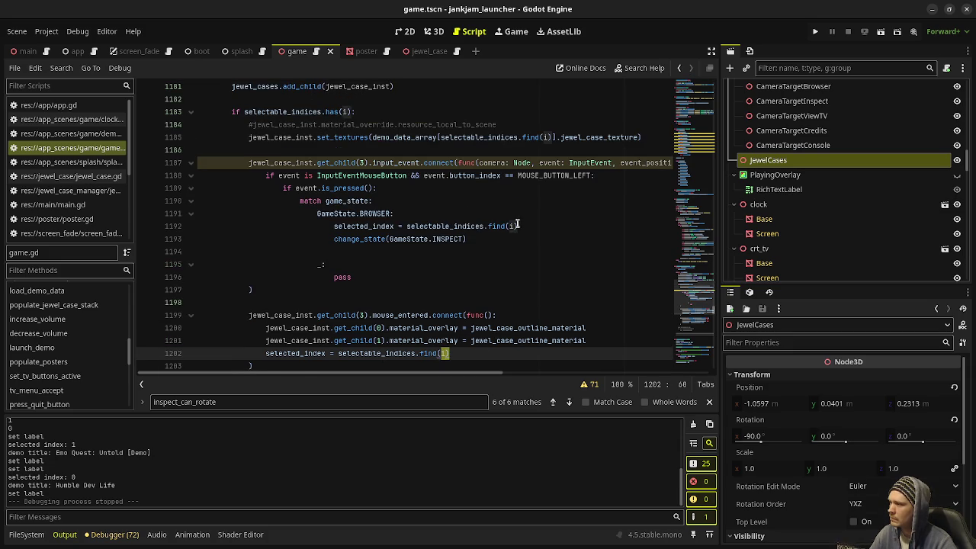
pyautogui.scroll(1, 478, 214)
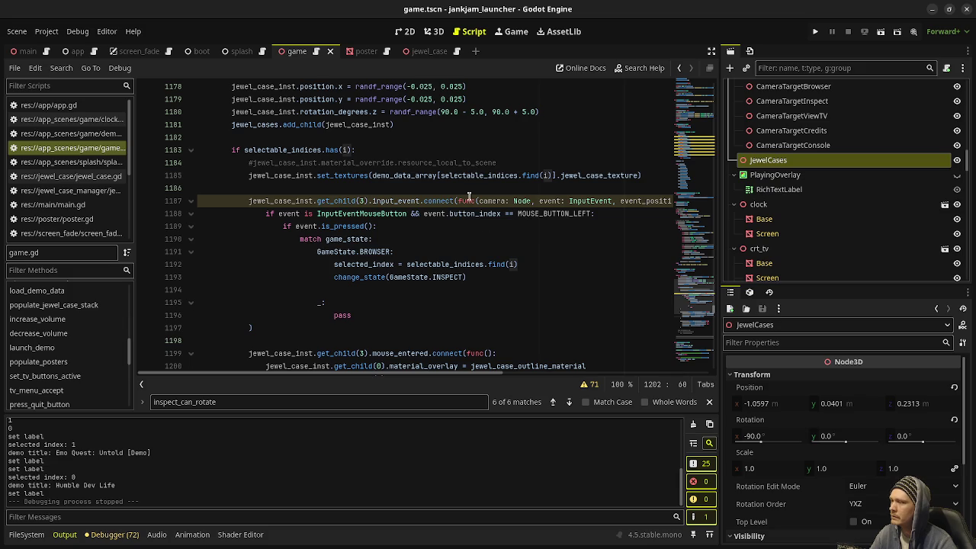
pyautogui.scroll(2, 361, 175)
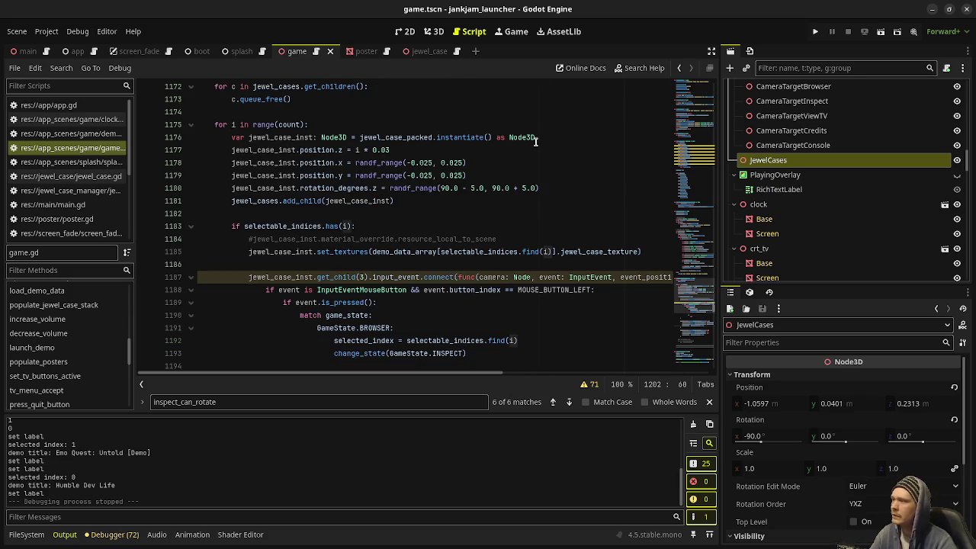
pyautogui.scroll(-2, 541, 302)
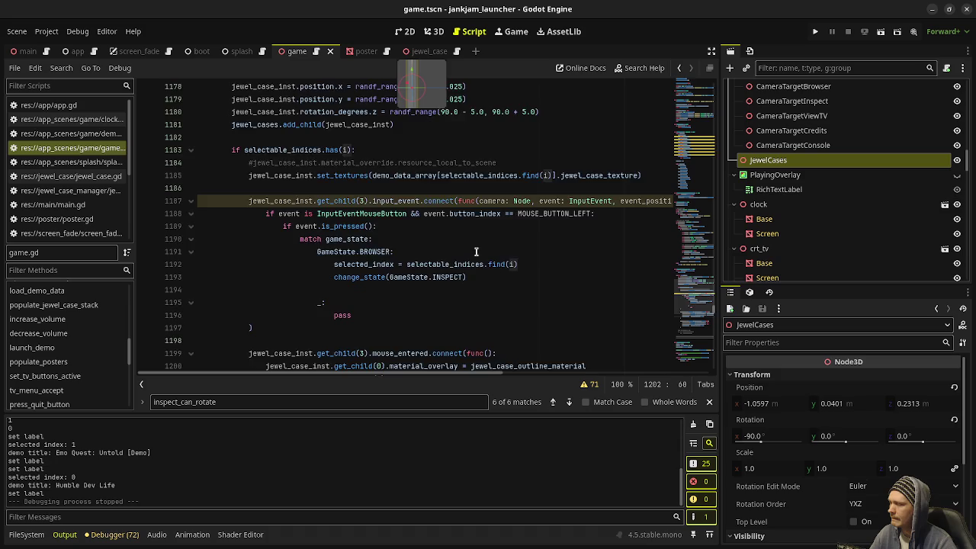
pyautogui.scroll(-4, 477, 251)
pyautogui.scroll(-5, 84, 363)
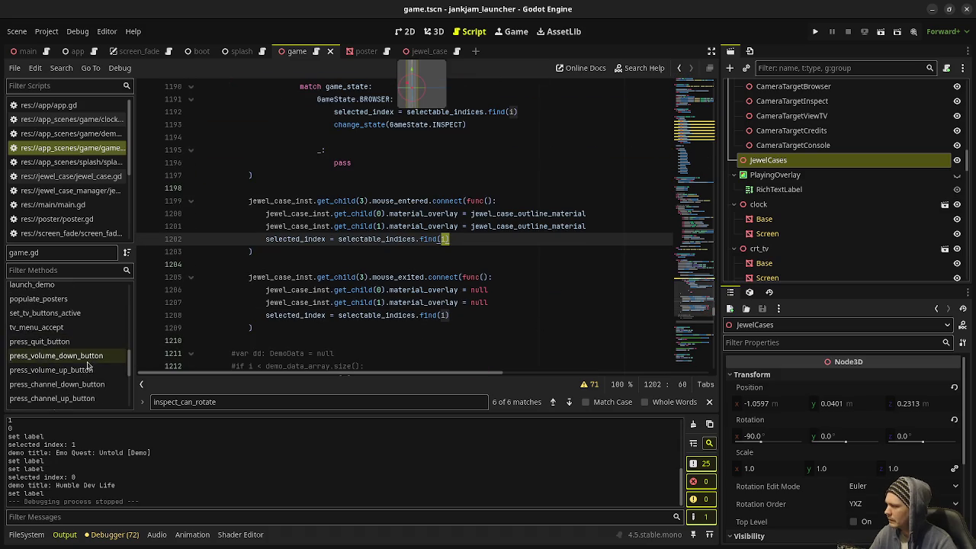
pyautogui.scroll(-2, 83, 363)
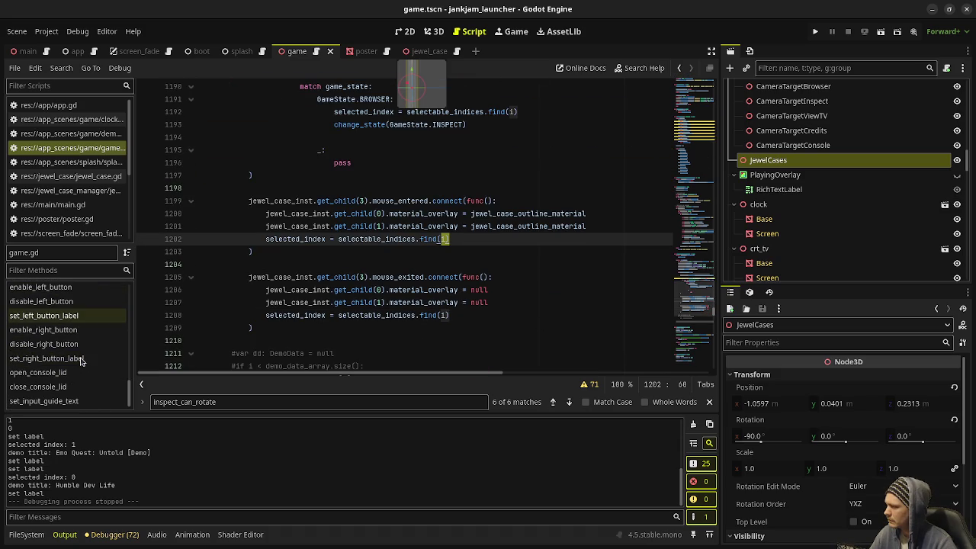
pyautogui.scroll(5, 80, 361)
pyautogui.scroll(2, 80, 362)
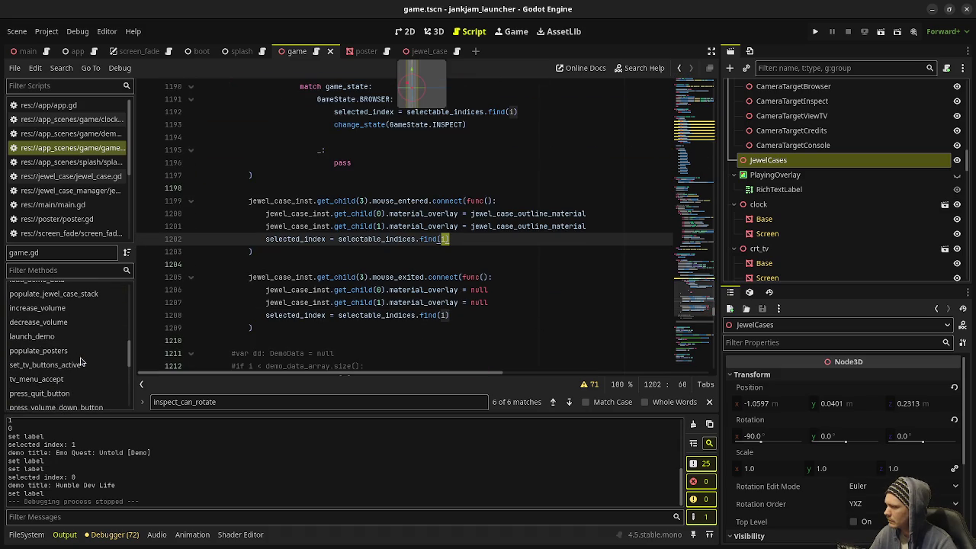
pyautogui.scroll(3, 79, 360)
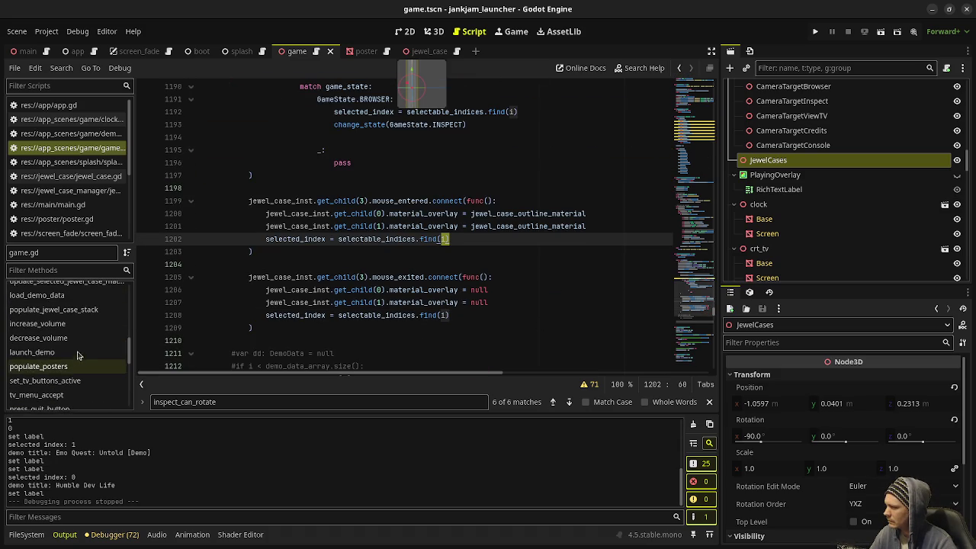
pyautogui.click(65, 312)
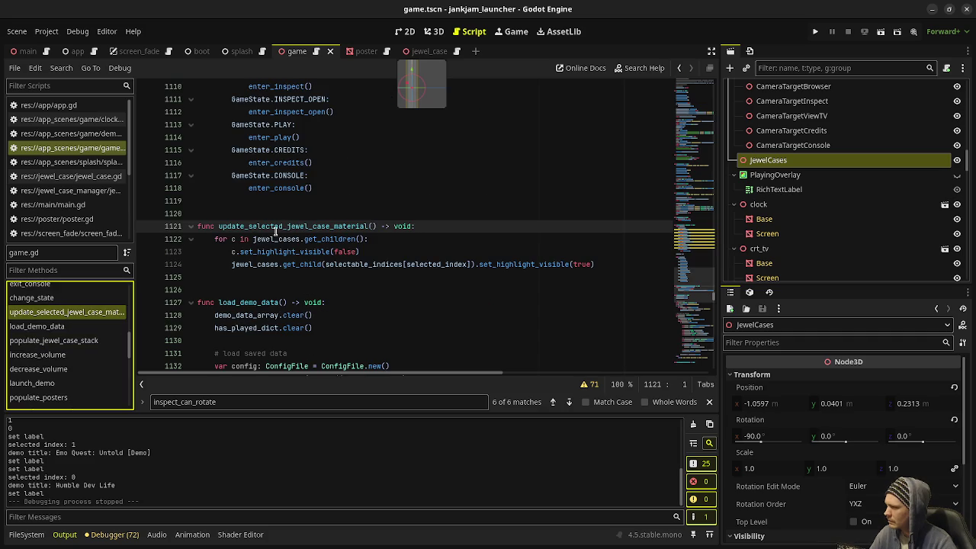
# Comment out the whole update_selected_jewel_case_material function and save
pyautogui.moveTo(284, 264); pyautogui.dragTo(184, 227)
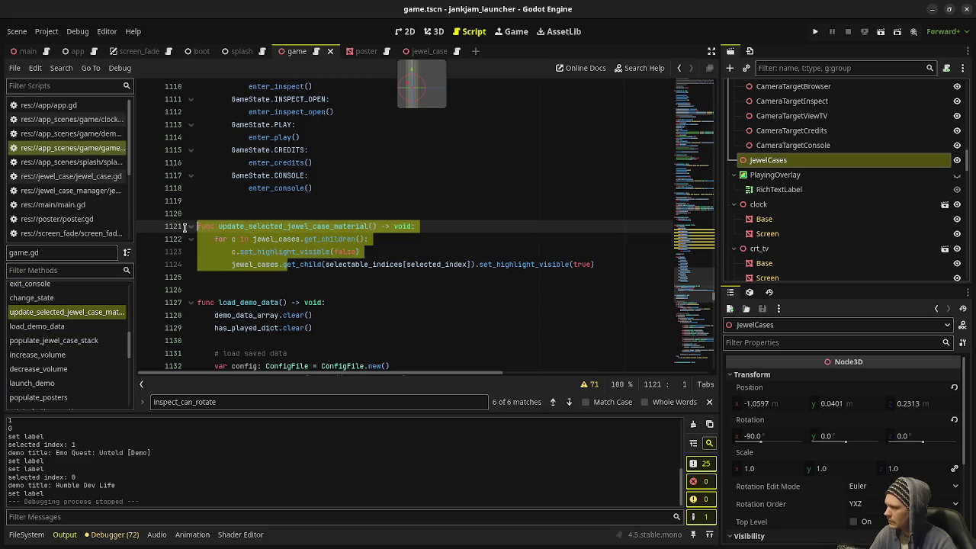
pyautogui.hotkey('ctrl', 'k')
pyautogui.hotkey('ctrl', 's')
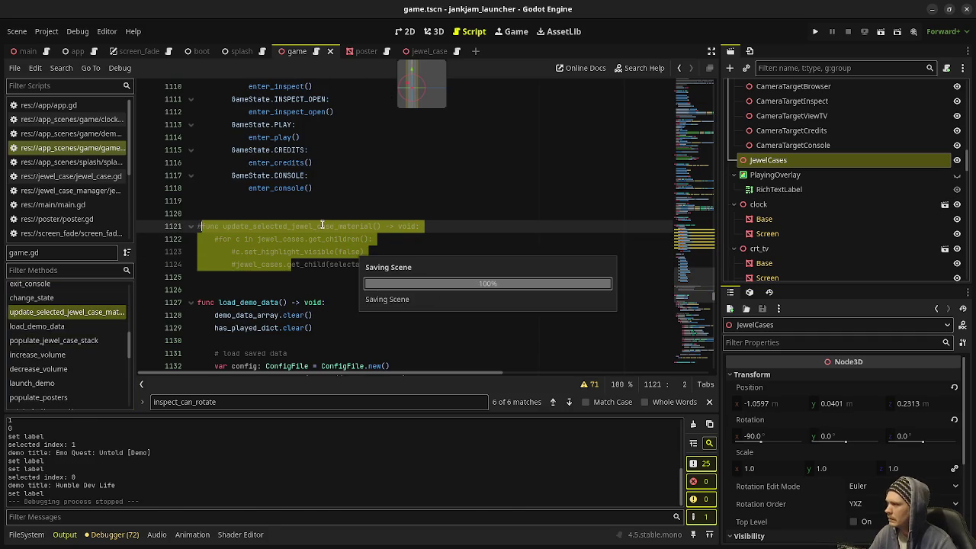
# Comment out its calls on lines 719 and 728, then save and relaunch
pyautogui.moveTo(693, 295); pyautogui.dragTo(694, 223)
pyautogui.scroll(7, 386, 261)
pyautogui.click(266, 226)
pyautogui.write('//')
pyautogui.scroll(2, 282, 231)
pyautogui.click(266, 180)
pyautogui.write('/')
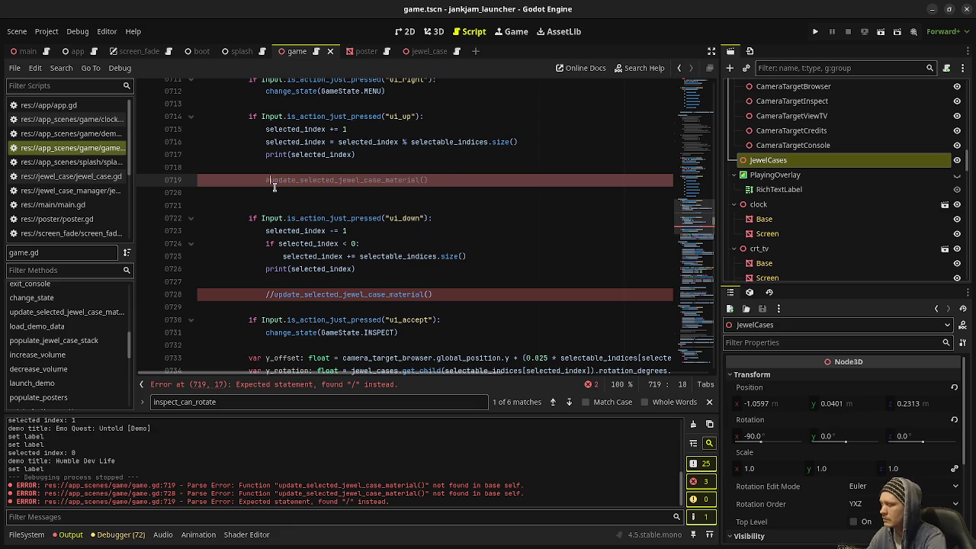
pyautogui.hotkey('ctrl', 'k')
pyautogui.press('Down')
pyautogui.press('Down')
pyautogui.press('Down')
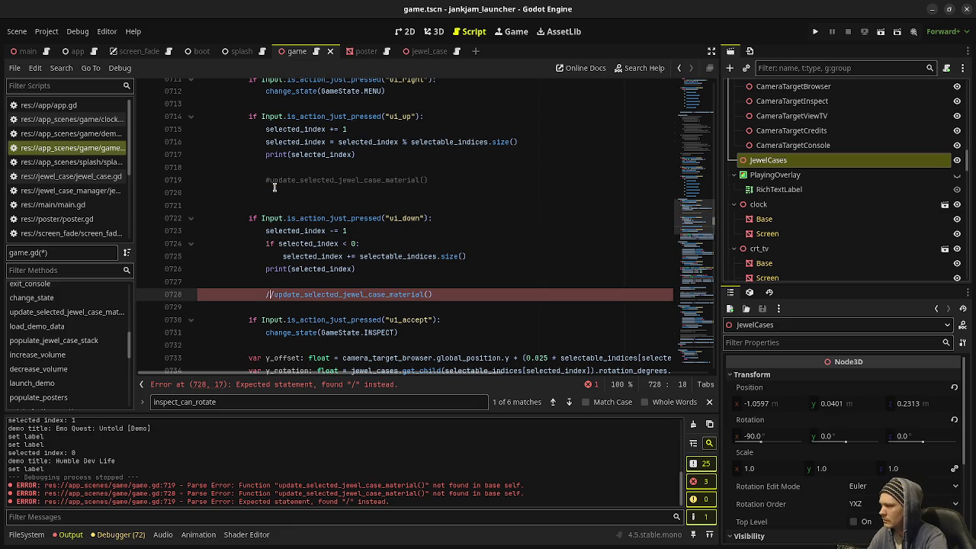
pyautogui.hotkey('ctrl', 's')
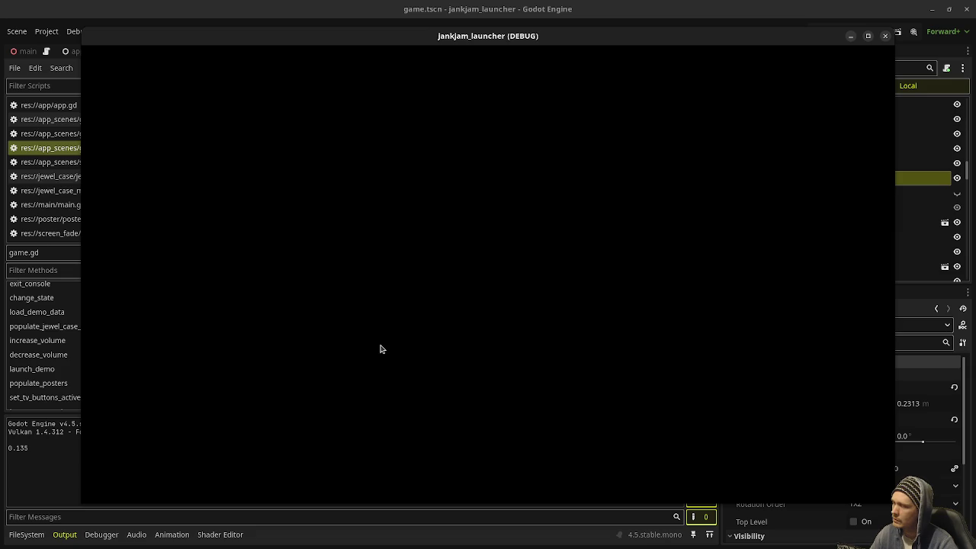
# Browse the CD stack with Left and Up in the running launcher, then stop it
pyautogui.press('Left')
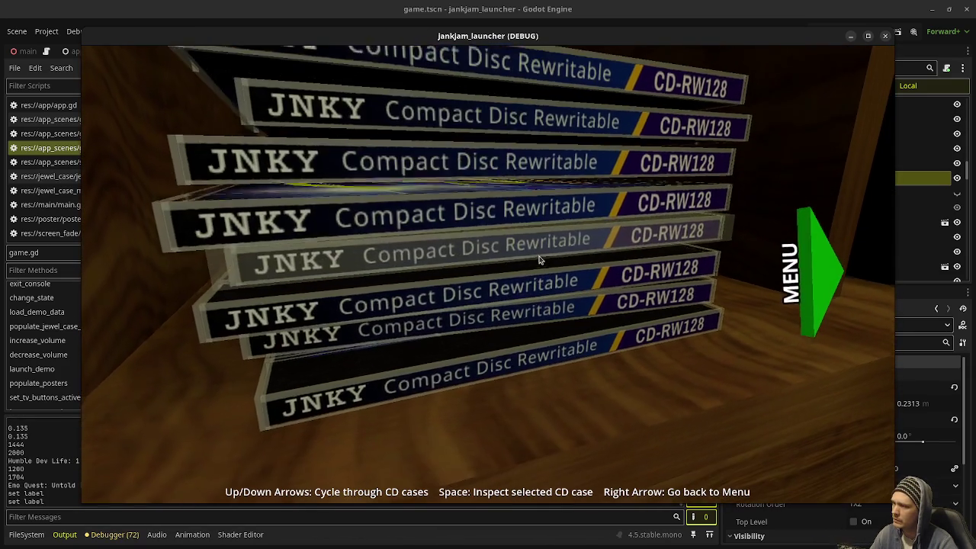
pyautogui.press('Up')
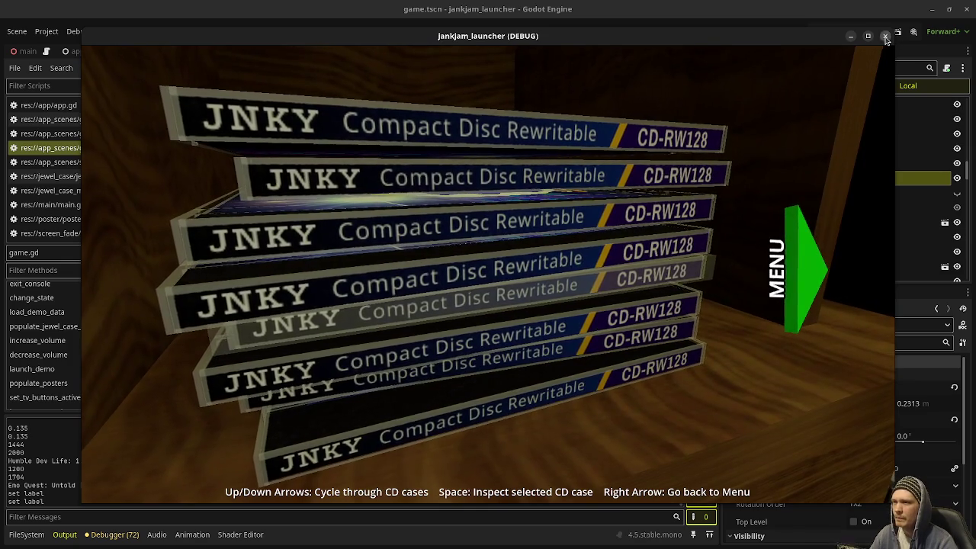
pyautogui.click(884, 36)
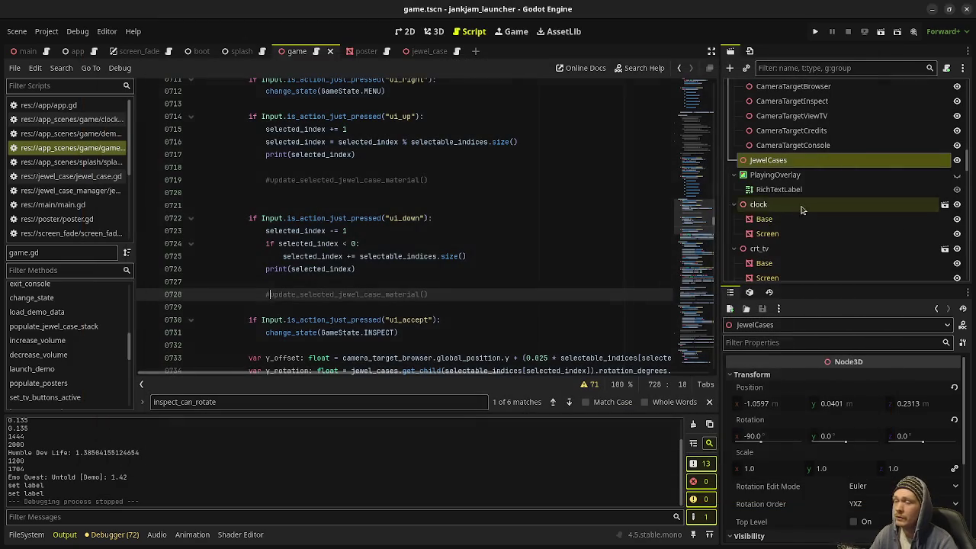
# Set count = 2 and selectable_indices = [0, 1], then run the launcher
pyautogui.moveTo(715, 224); pyautogui.dragTo(714, 91)
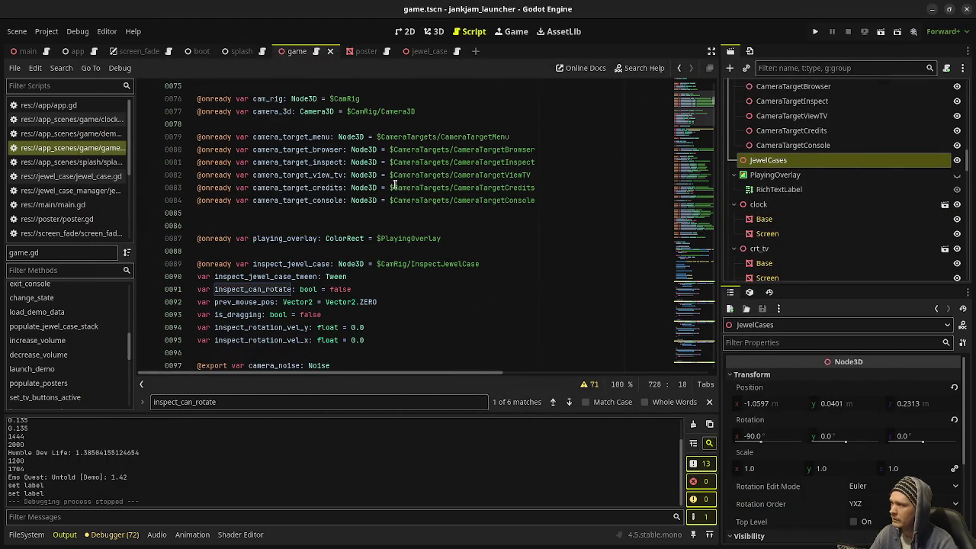
pyautogui.scroll(5, 395, 185)
pyautogui.click(315, 214)
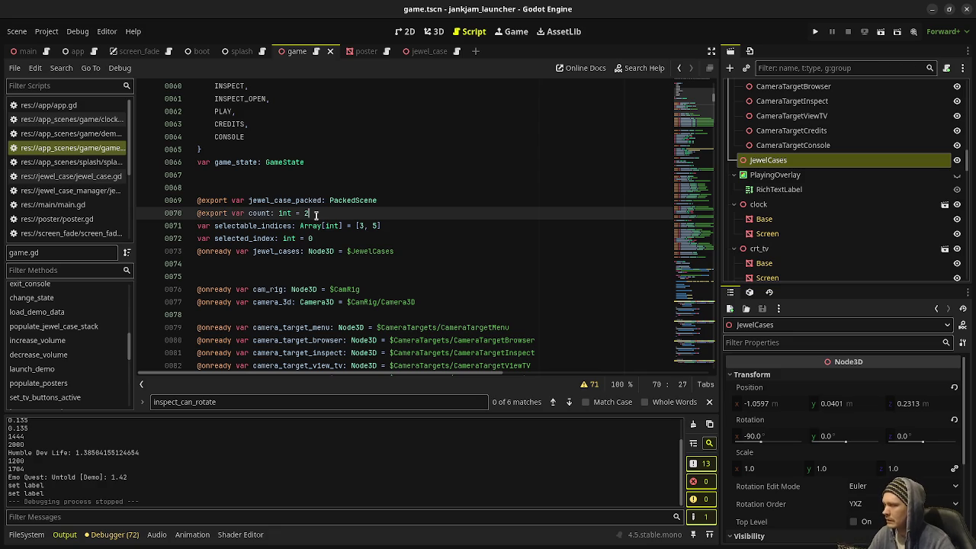
pyautogui.click(376, 225)
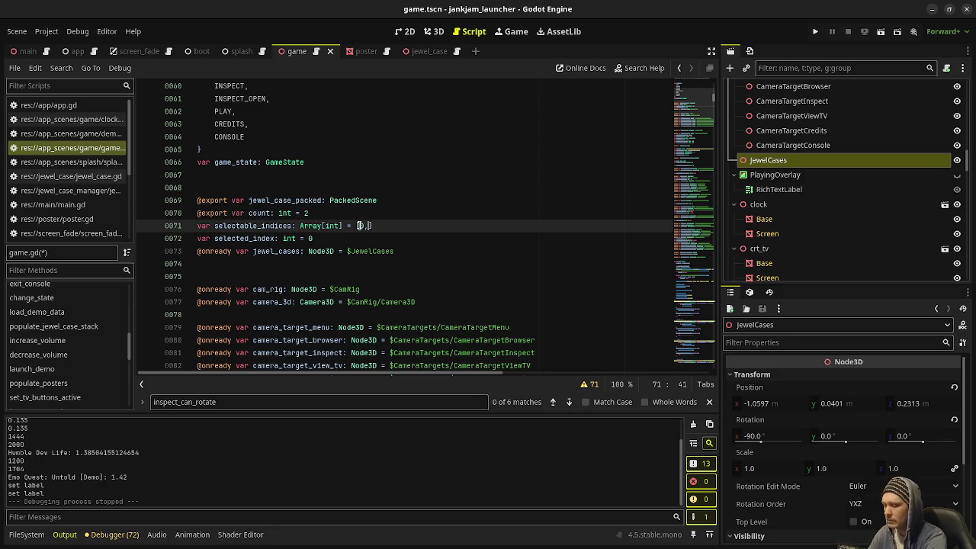
pyautogui.press('F5')
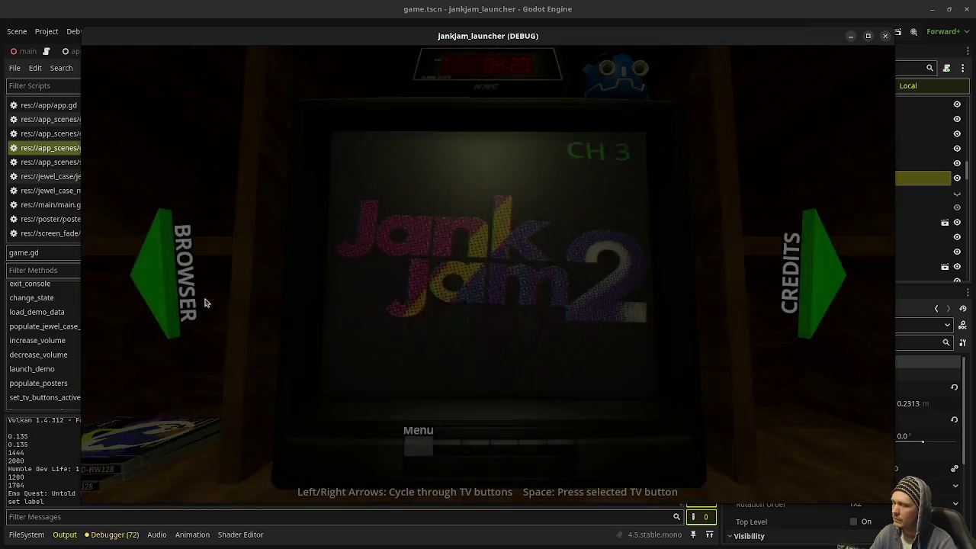
# Open the CD browser, cycle the two cases with Down and Up, and stop the game
pyautogui.click(160, 275)
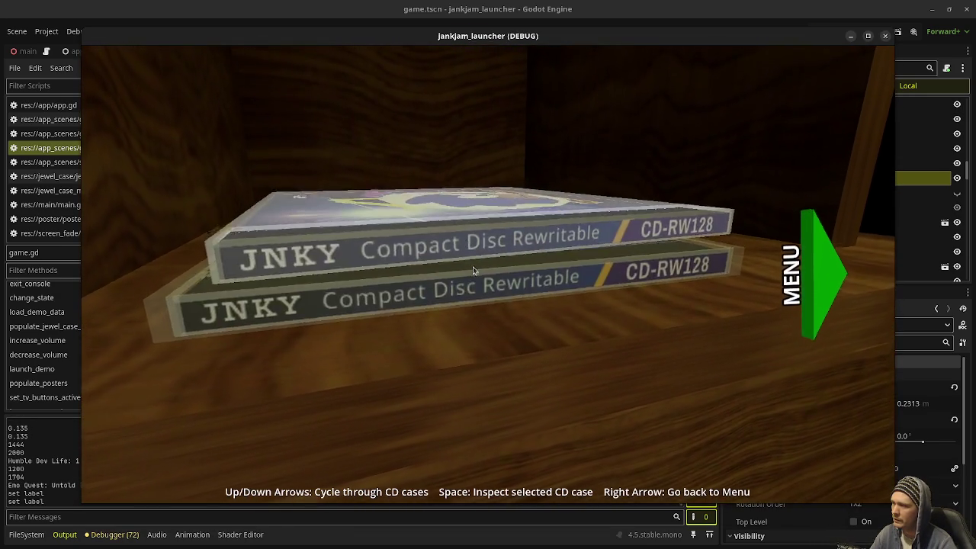
pyautogui.press('Down')
pyautogui.press('Up')
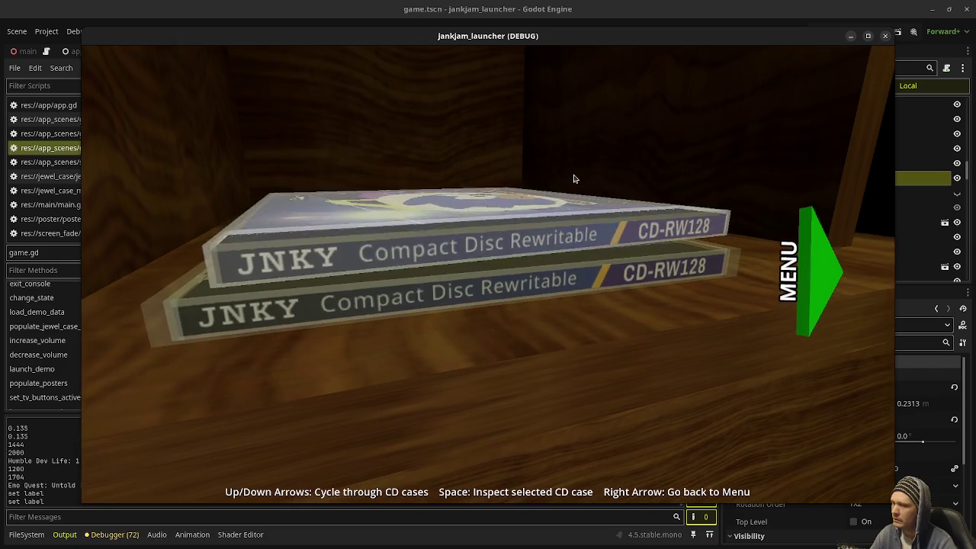
pyautogui.click(884, 35)
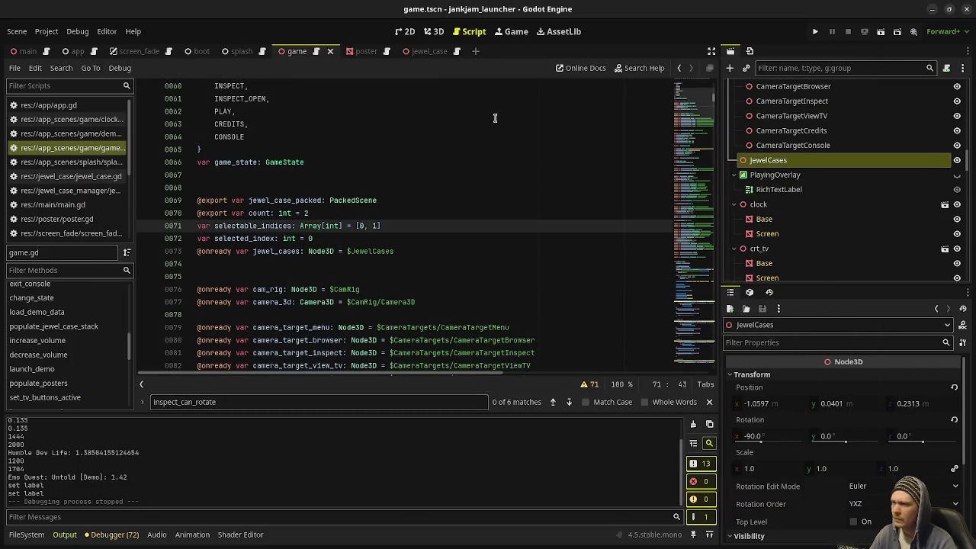
# Review populate_jewel_case_stack in the jewel_case scene, then open its jewel_case.gd script
pyautogui.click(420, 51)
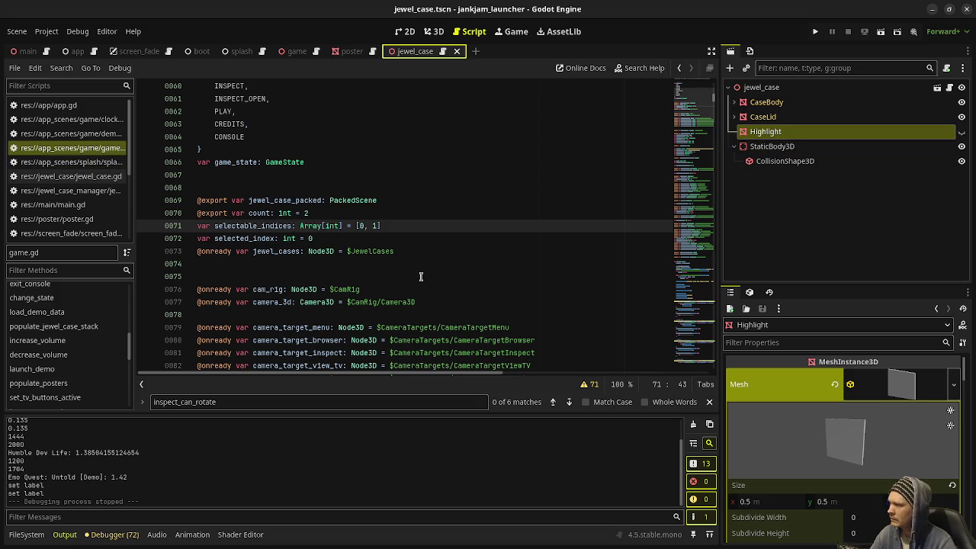
pyautogui.click(61, 327)
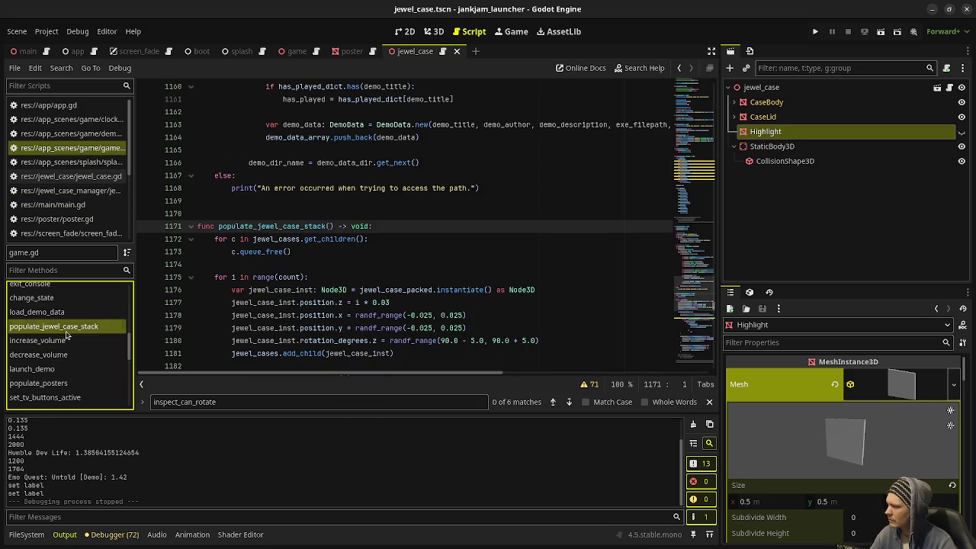
pyautogui.scroll(-5, 364, 244)
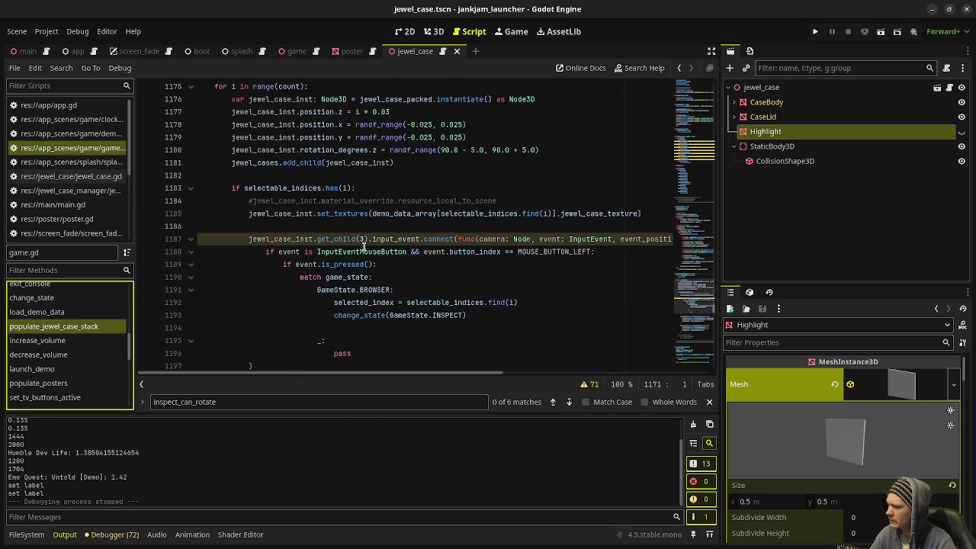
pyautogui.scroll(-1, 364, 244)
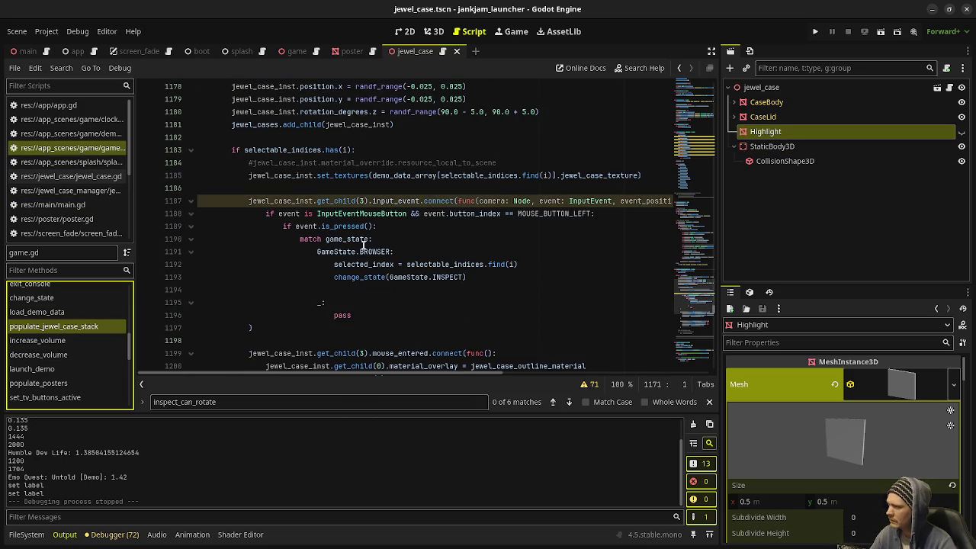
pyautogui.scroll(3, 363, 244)
pyautogui.scroll(-10, 364, 244)
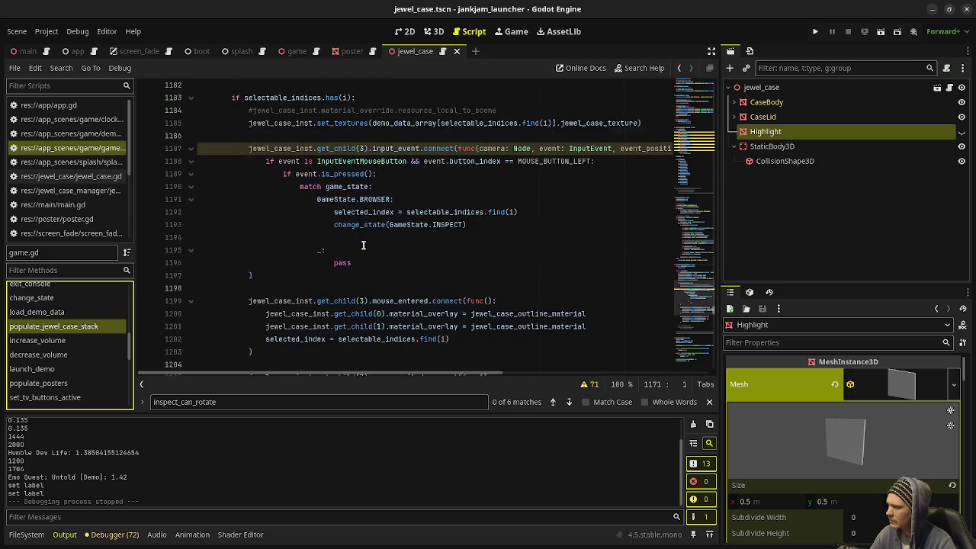
pyautogui.scroll(6, 364, 245)
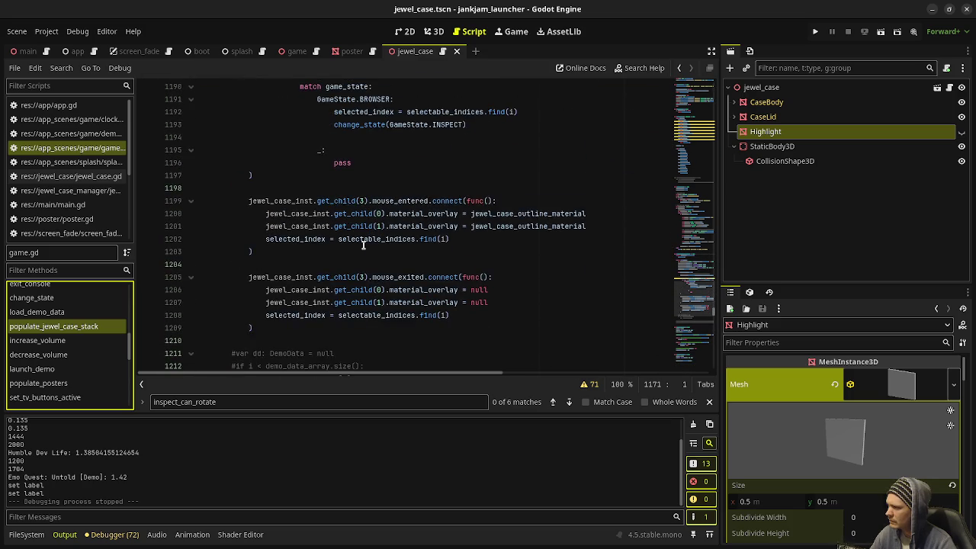
pyautogui.scroll(3, 364, 244)
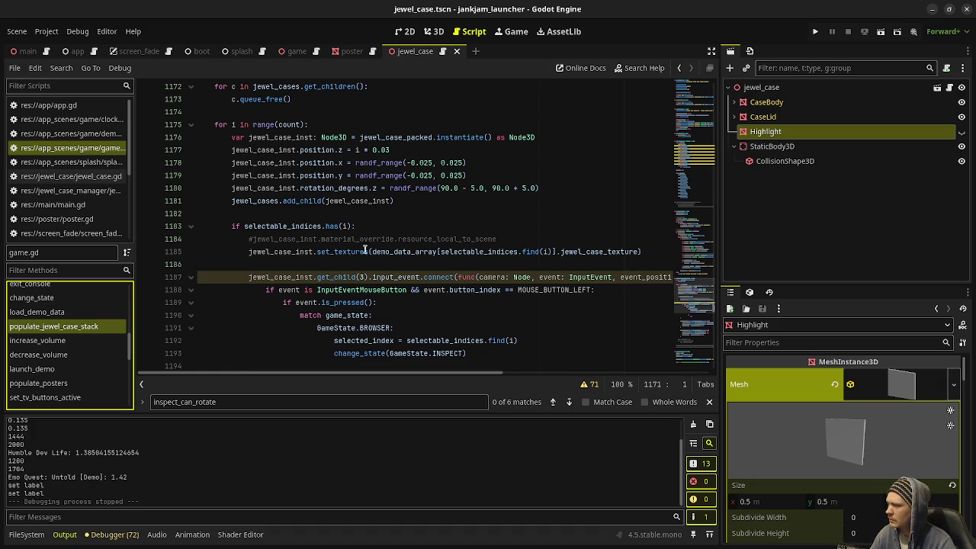
pyautogui.click(949, 87)
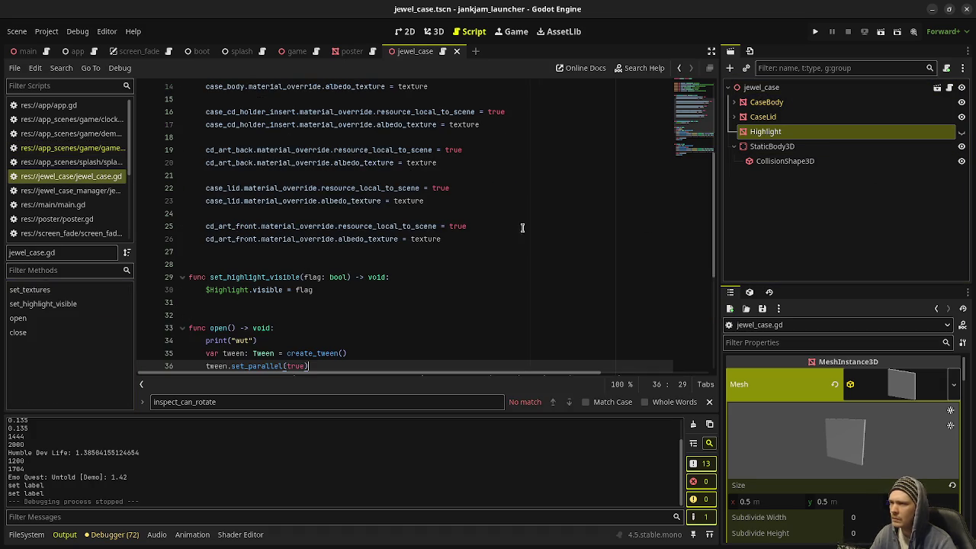
# Find every use of set_highlight_visible across the project and go to game.gd line 924
pyautogui.scroll(3, 314, 280)
pyautogui.doubleClick(283, 346)
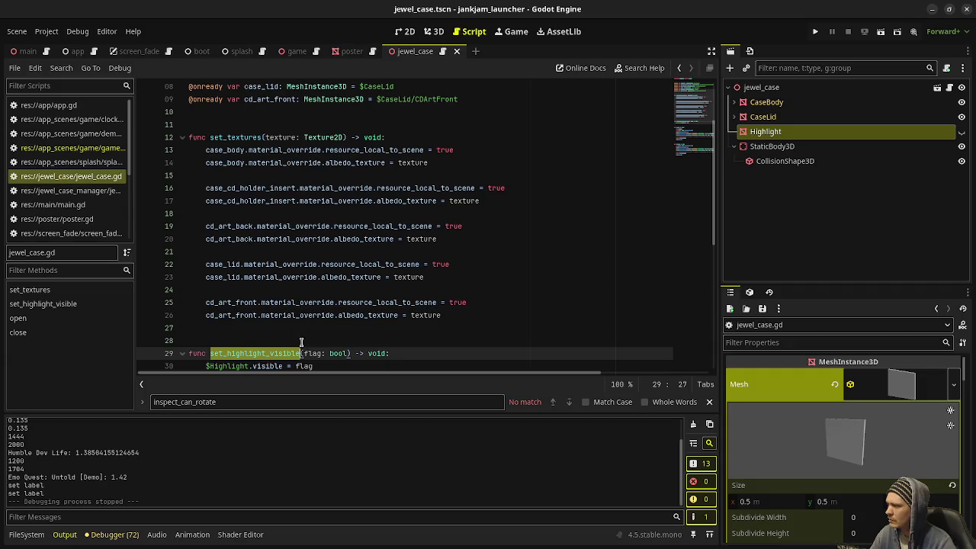
pyautogui.click(61, 68)
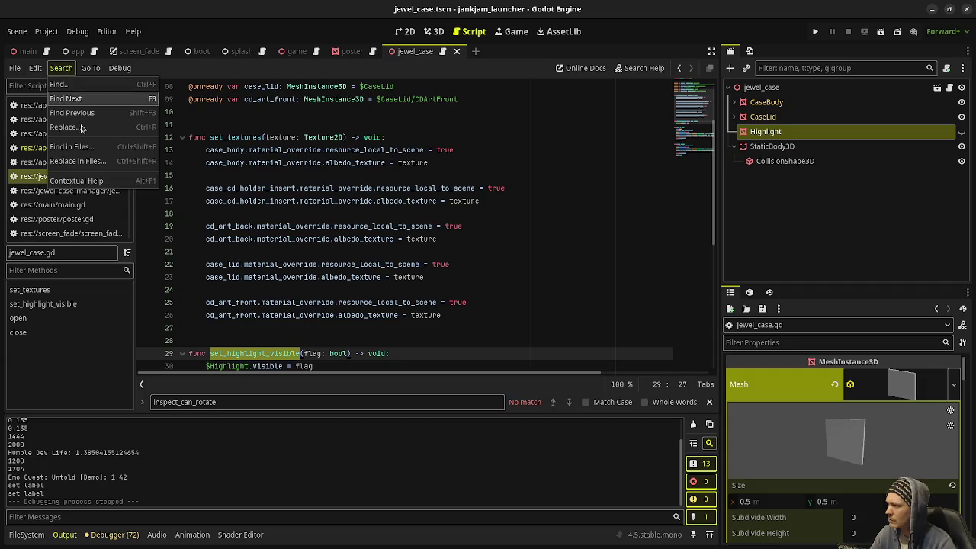
pyautogui.click(106, 150)
pyautogui.click(486, 338)
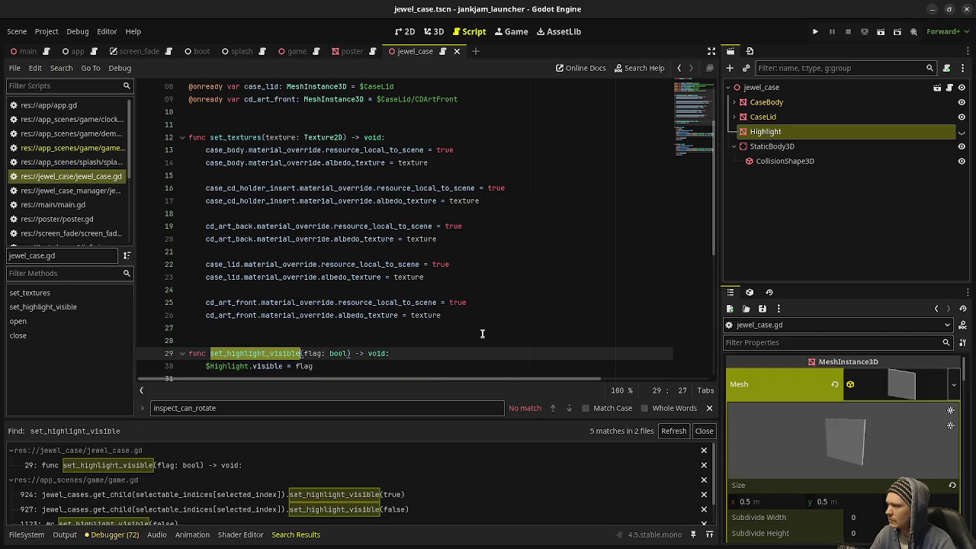
pyautogui.click(215, 496)
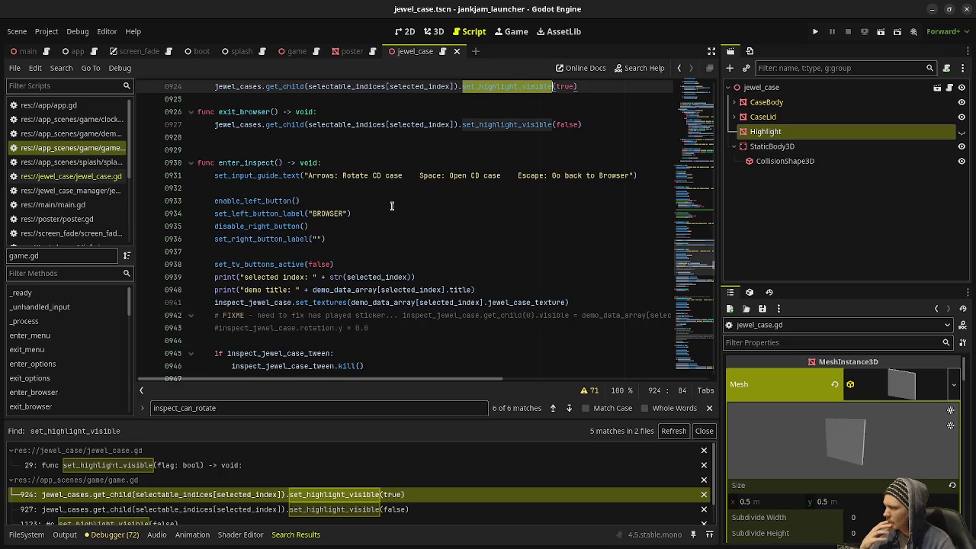
# Comment out the set_highlight_visible calls on lines 924 and 927, then test-run the game
pyautogui.scroll(5, 389, 207)
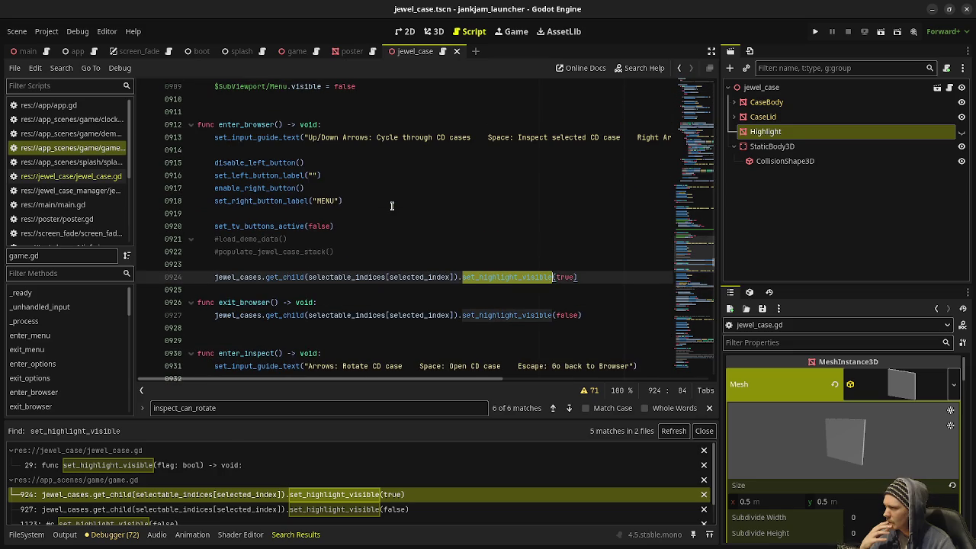
pyautogui.click(215, 277)
pyautogui.click(213, 315)
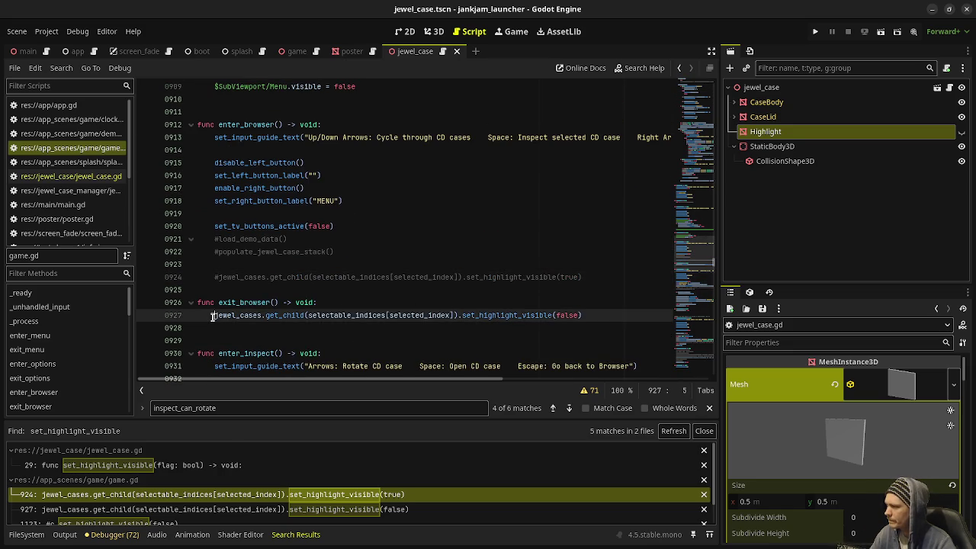
pyautogui.write('#')
pyautogui.press('F5')
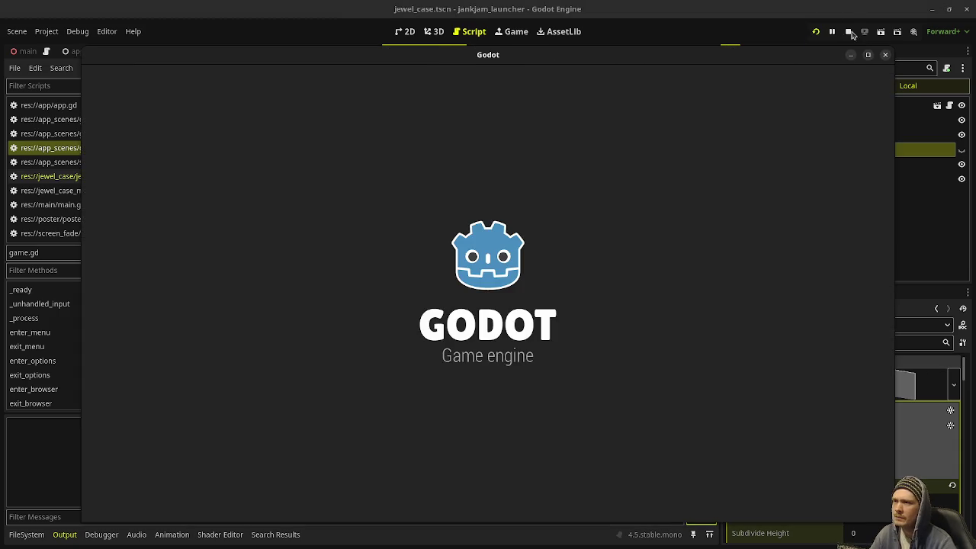
pyautogui.click(852, 34)
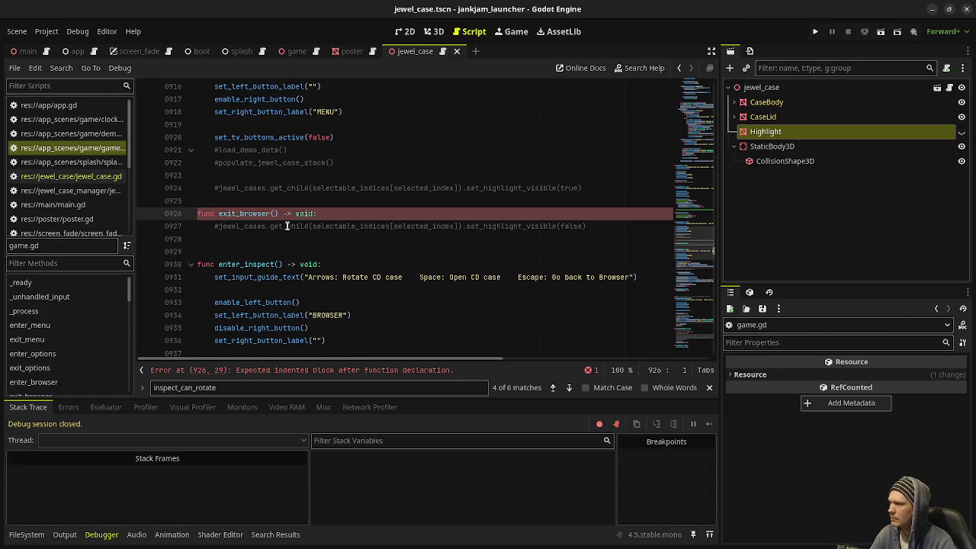
# Give exit_browser a pass body to fix the parse error and save game.gd
pyautogui.press('Return')
pyautogui.write('pass')
pyautogui.hotkey('ctrl', 's')
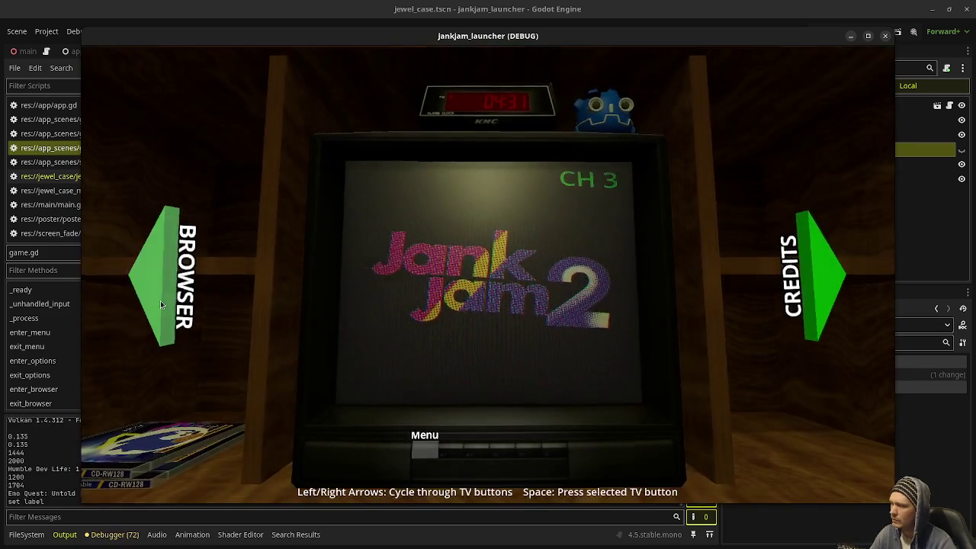
# In the CD case browser, cycle through the cases and inspect the top one up close
pyautogui.press('Left')
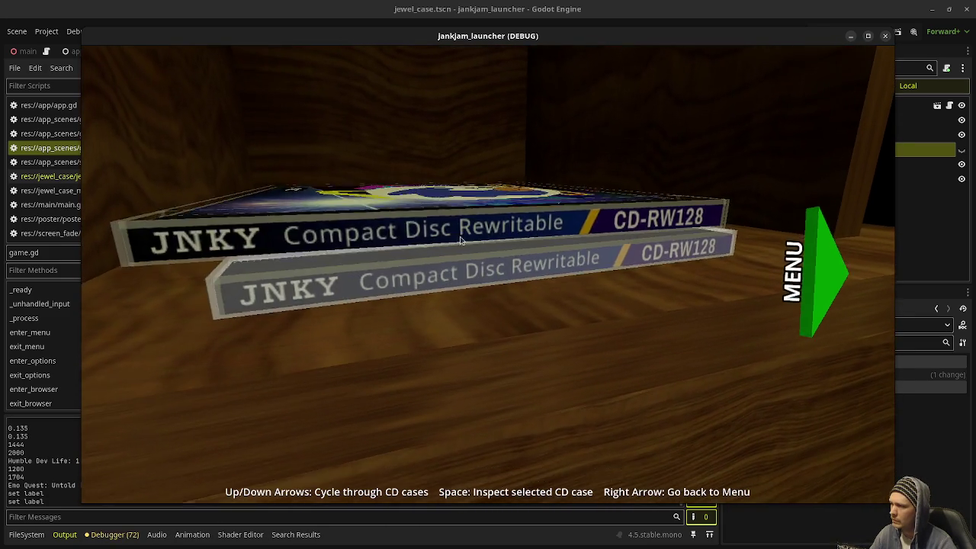
pyautogui.press('Down')
pyautogui.press('Down')
pyautogui.press('Down')
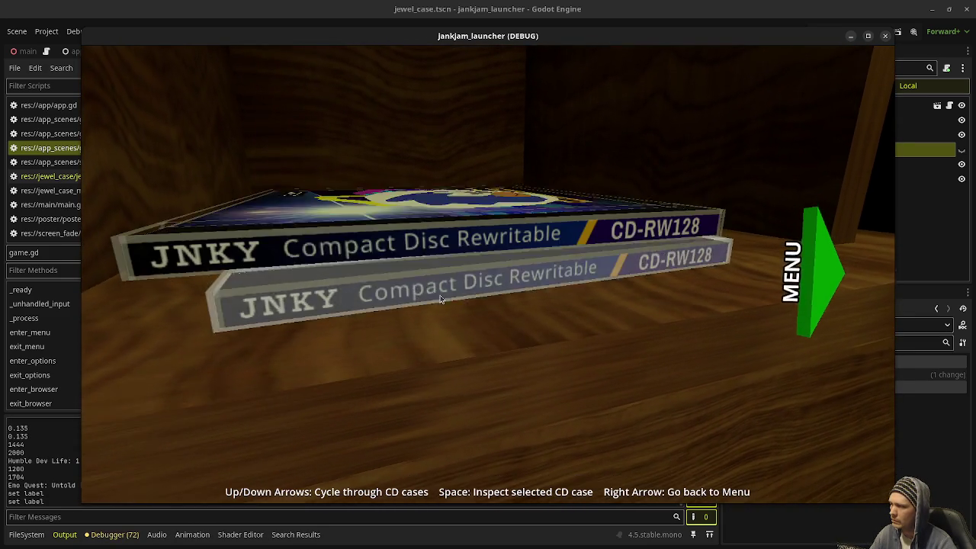
pyautogui.press('Down')
pyautogui.press('Down')
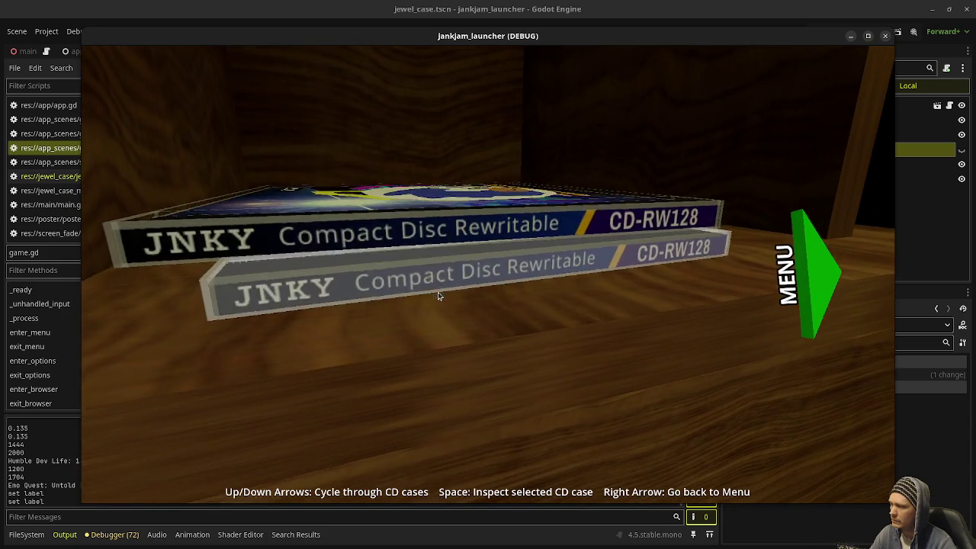
pyautogui.press('Down')
pyautogui.press('Down')
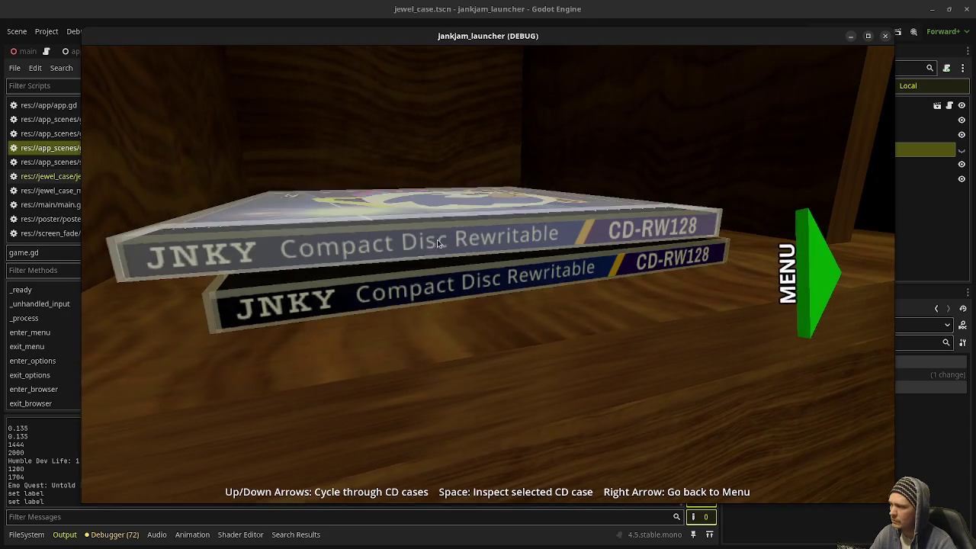
pyautogui.press('Down')
pyautogui.press('Down')
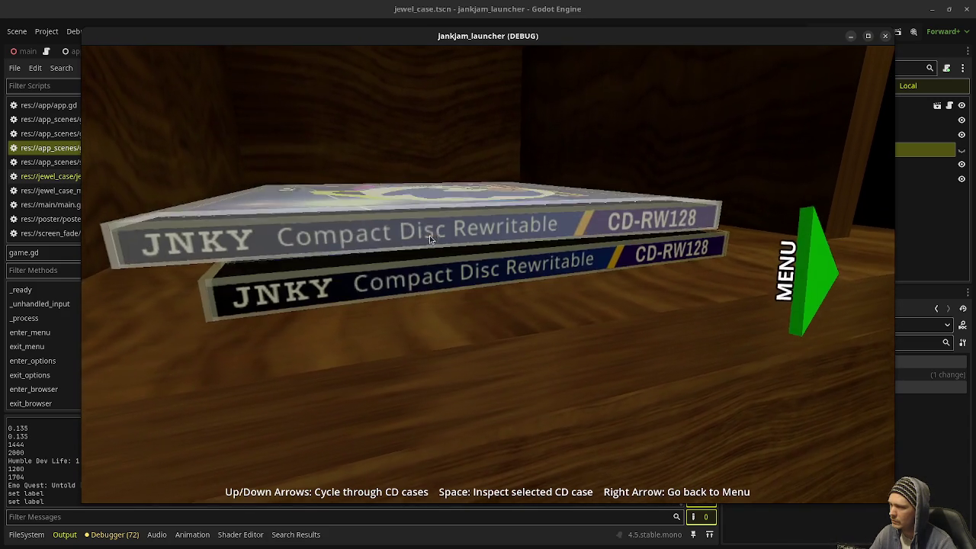
pyautogui.press('space')
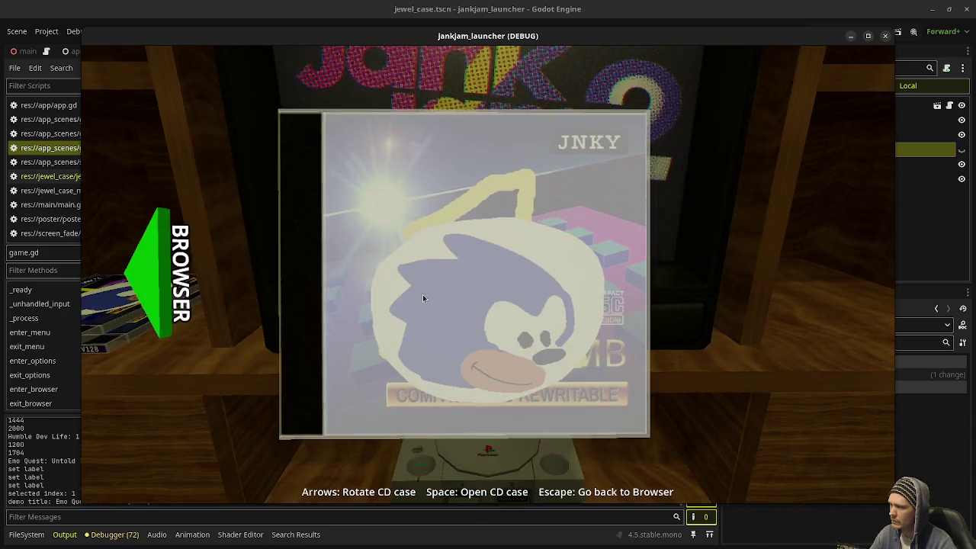
pyautogui.press('Escape')
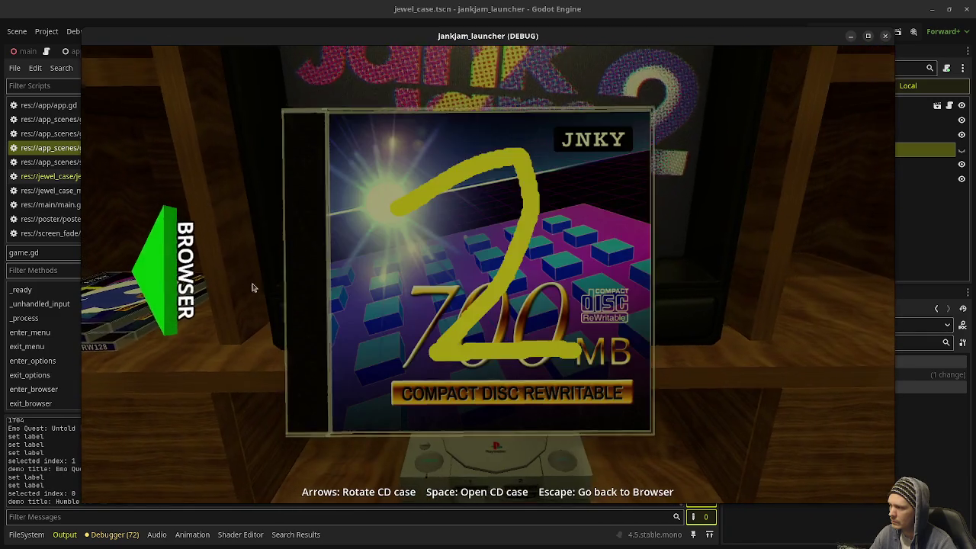
# Re-enter case inspection a few times, then open the case to reveal its disc
pyautogui.press('Escape')
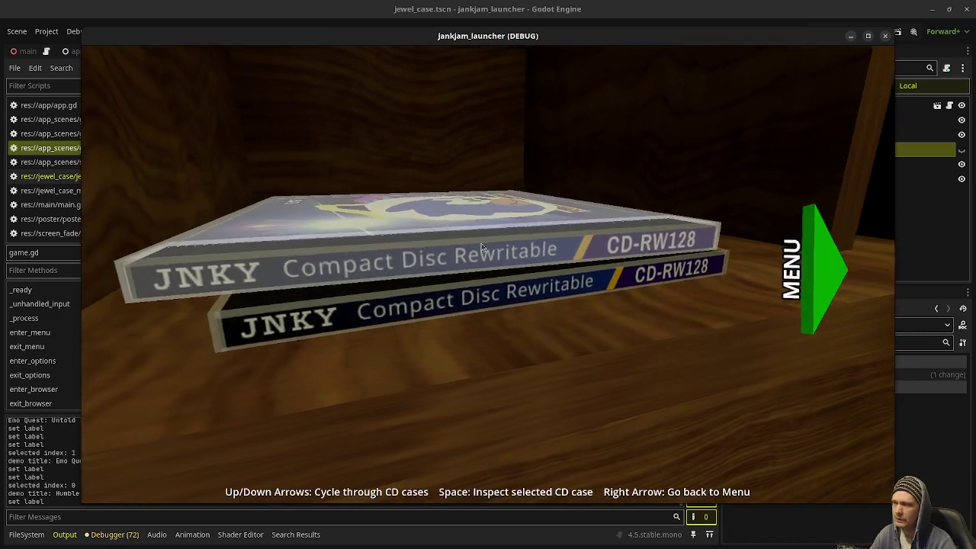
pyautogui.press('space')
pyautogui.press('Escape')
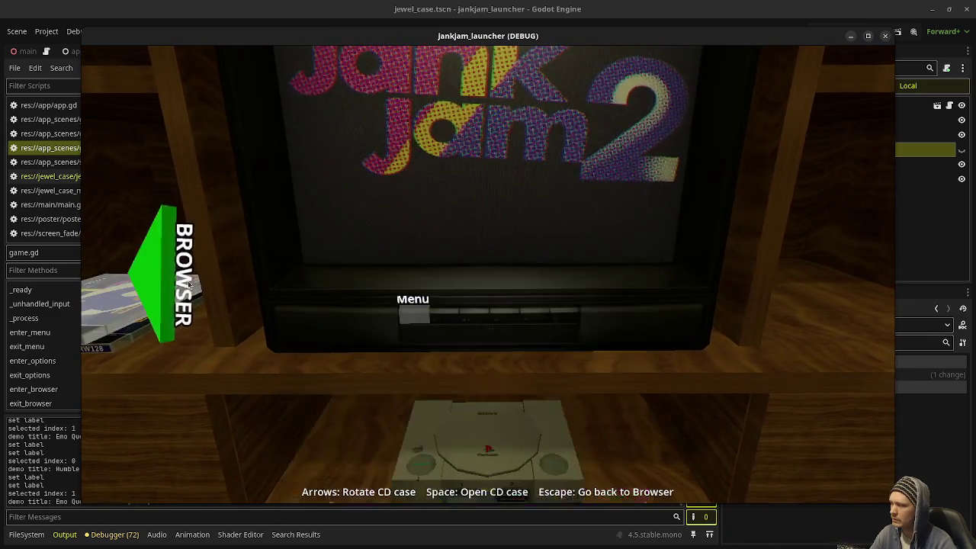
pyautogui.press('space')
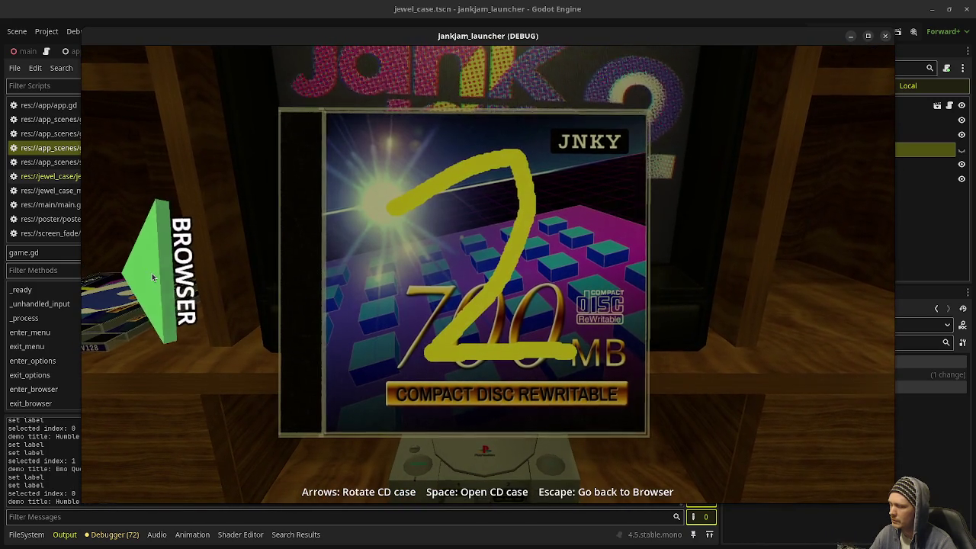
pyautogui.press('Escape')
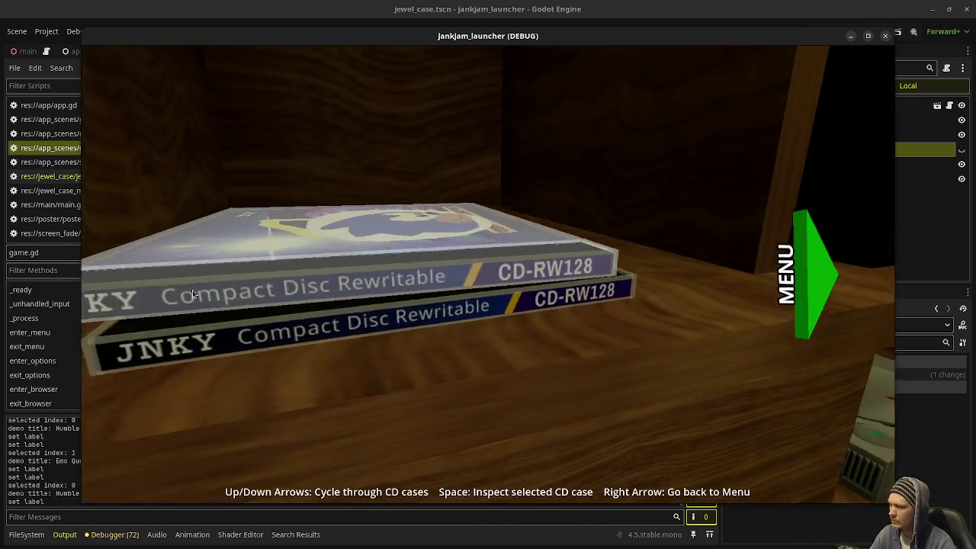
pyautogui.press('space')
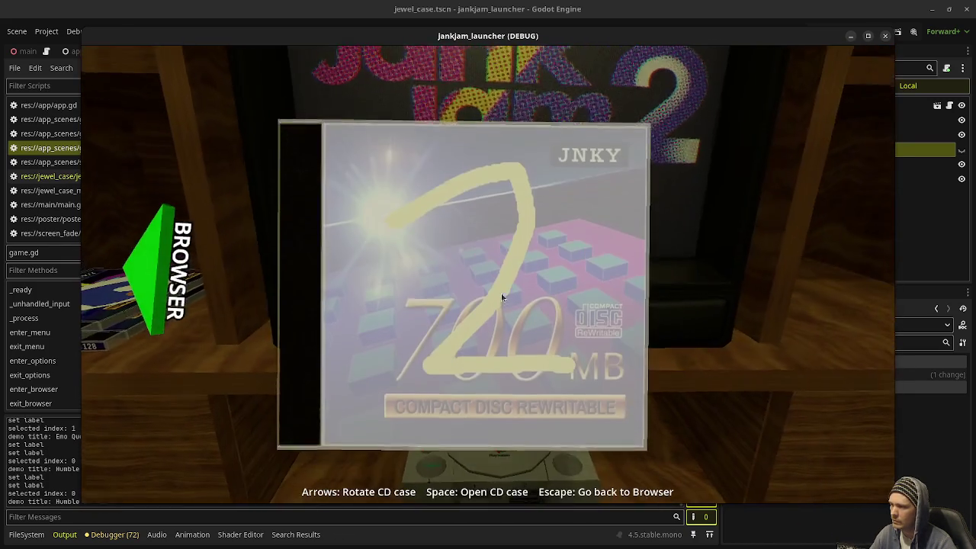
pyautogui.press('space')
pyautogui.press('space')
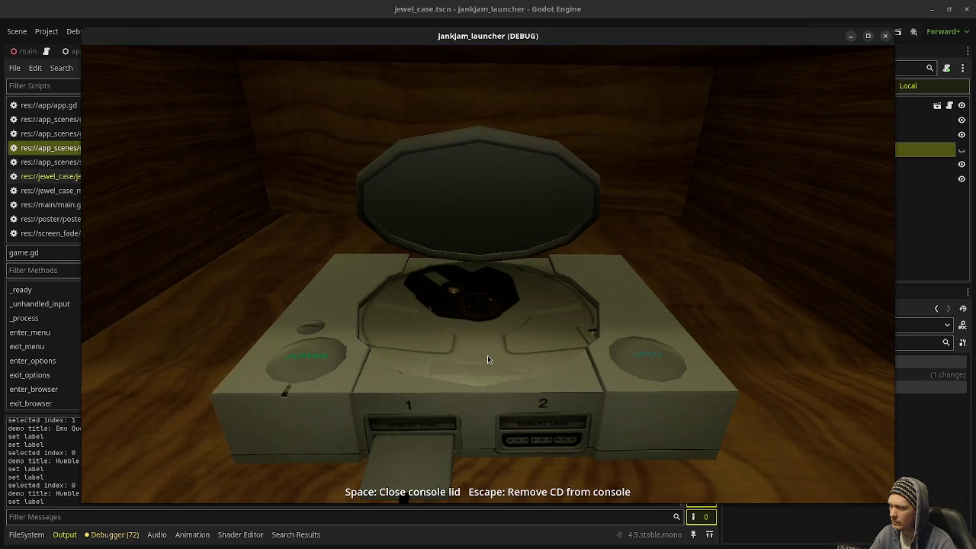
pyautogui.press('space')
# Inspect the other CD case, rotate it left and right, then stop the test run
pyautogui.press('Down')
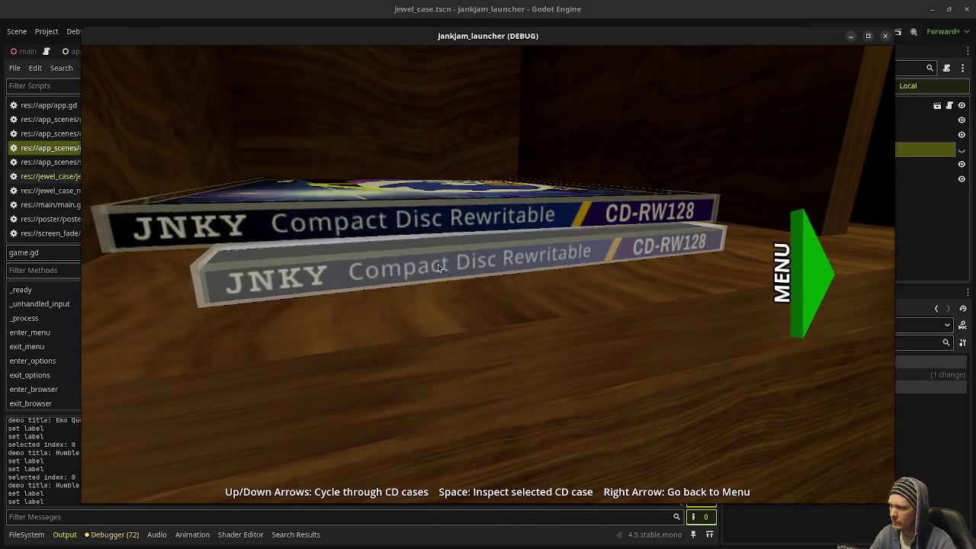
pyautogui.press('space')
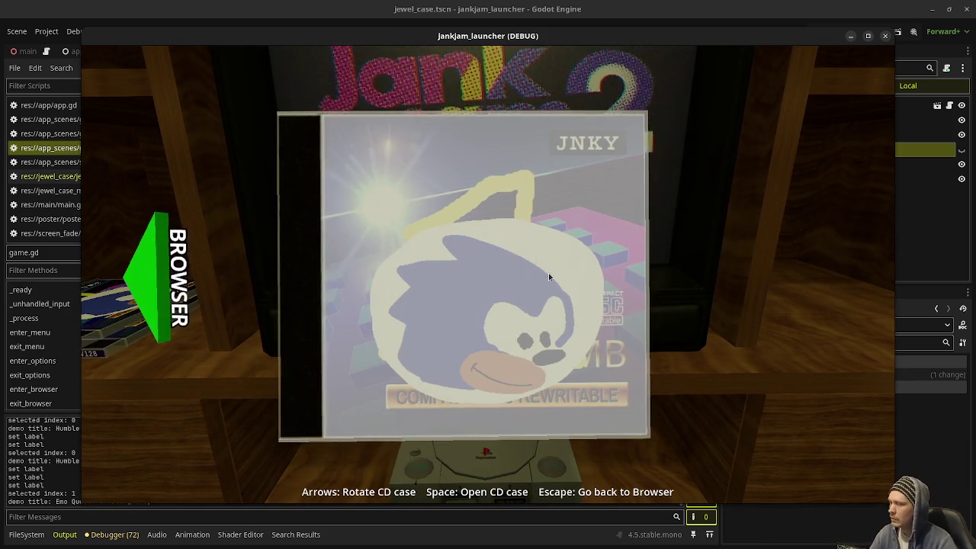
pyautogui.press('Left')
pyautogui.press('Right')
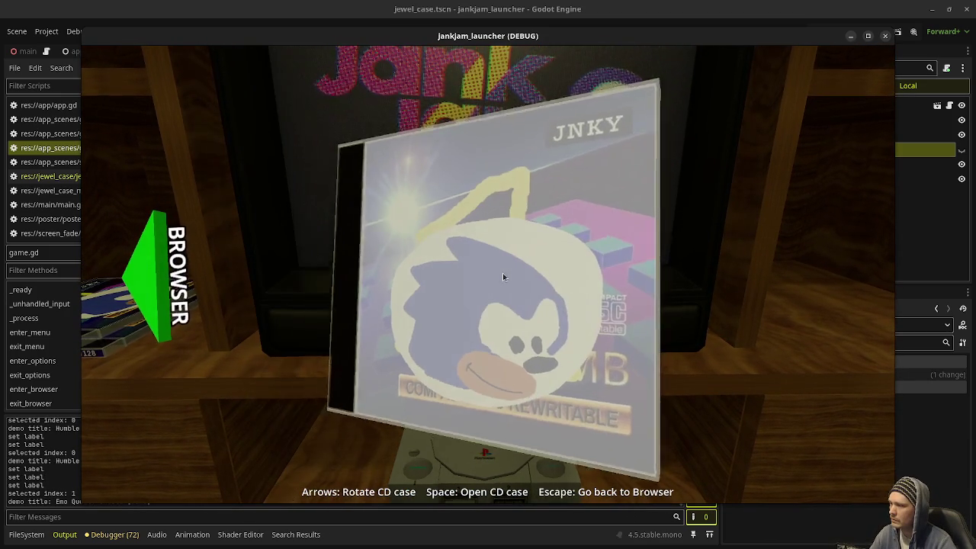
pyautogui.click(885, 36)
# Delete the '# MOUSE' to-do comment about selecting a CD to inspect and save game.gd
pyautogui.moveTo(690, 248); pyautogui.dragTo(703, 74)
pyautogui.scroll(-3, 311, 227)
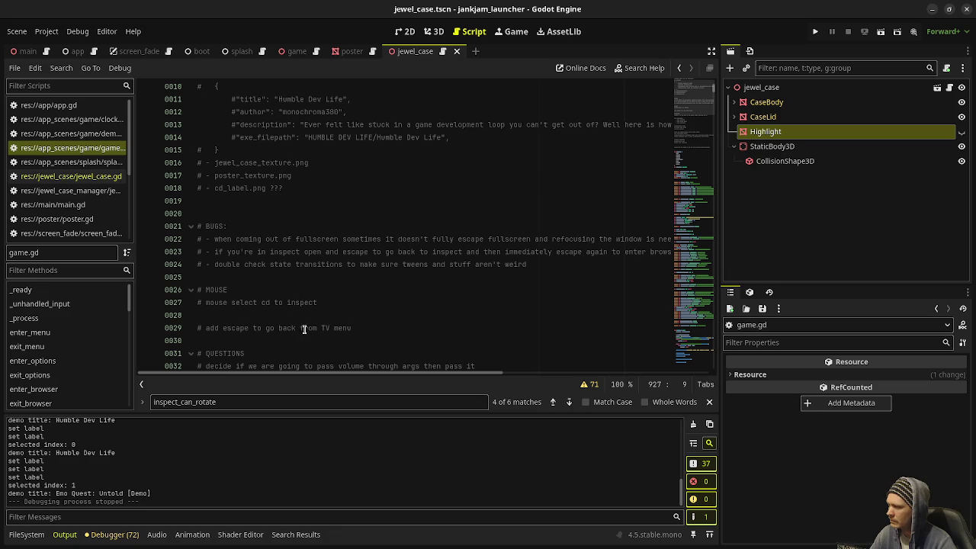
pyautogui.moveTo(324, 301); pyautogui.dragTo(330, 280)
pyautogui.press('Delete')
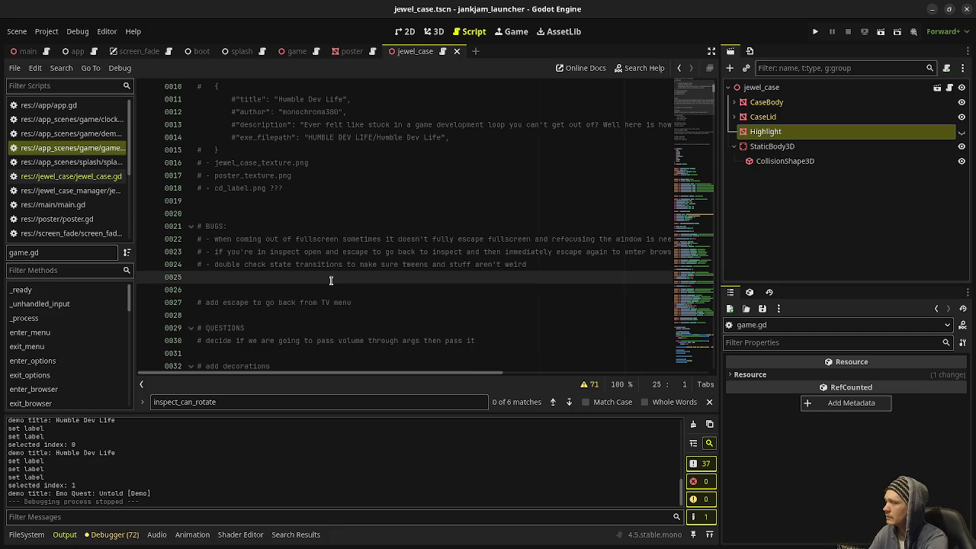
pyautogui.press('BackSpace')
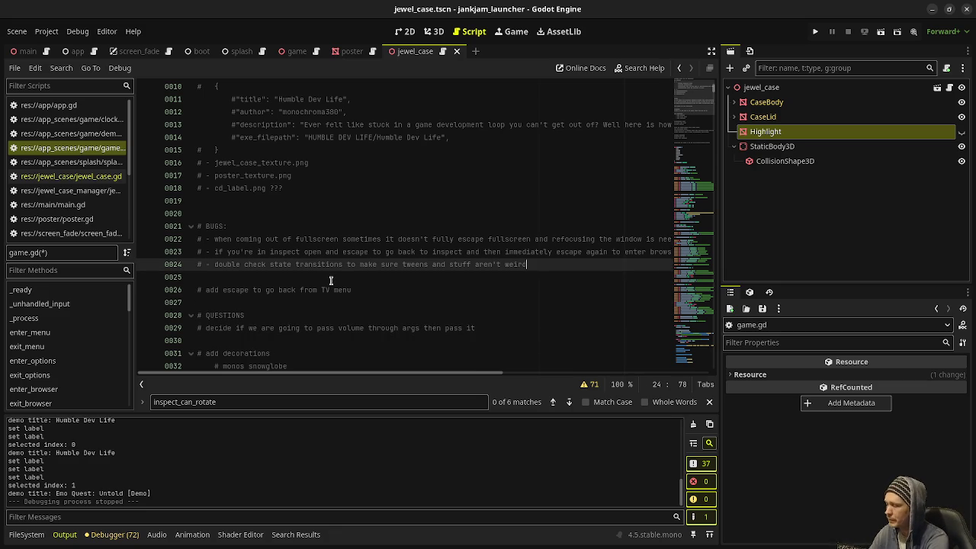
pyautogui.hotkey('ctrl', 's')
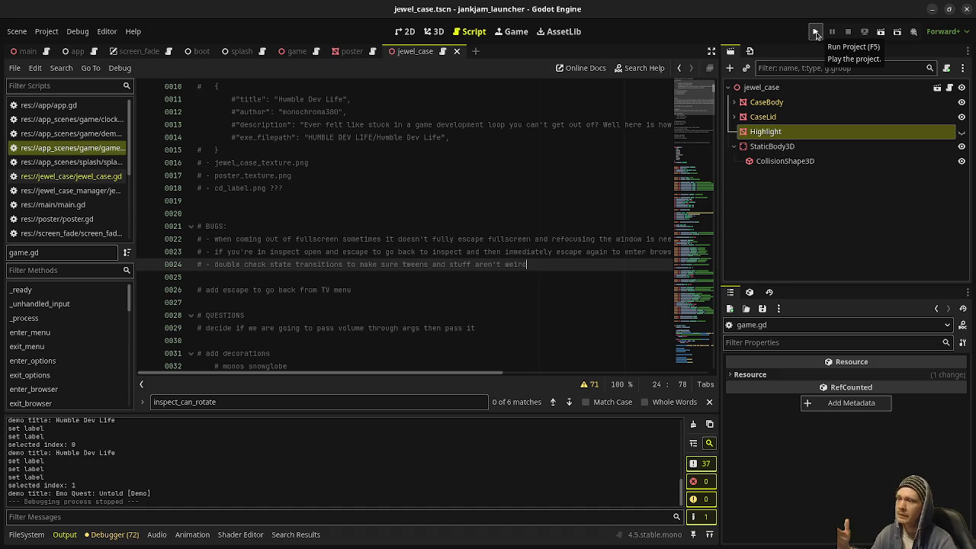
# Run the launcher, try the TV's volume-up and options buttons, then go to the credits posters
pyautogui.click(815, 32)
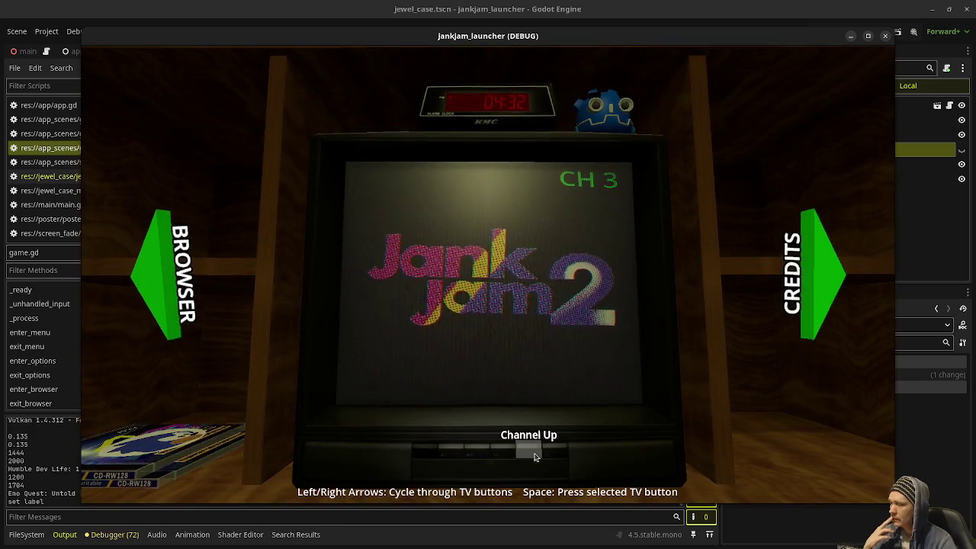
pyautogui.click(481, 453)
pyautogui.click(442, 450)
pyautogui.click(424, 453)
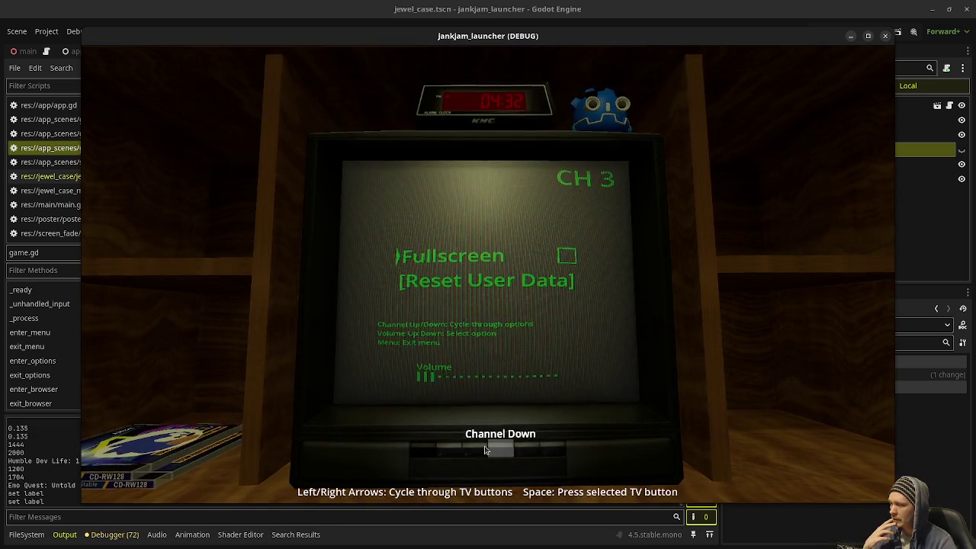
pyautogui.click(424, 454)
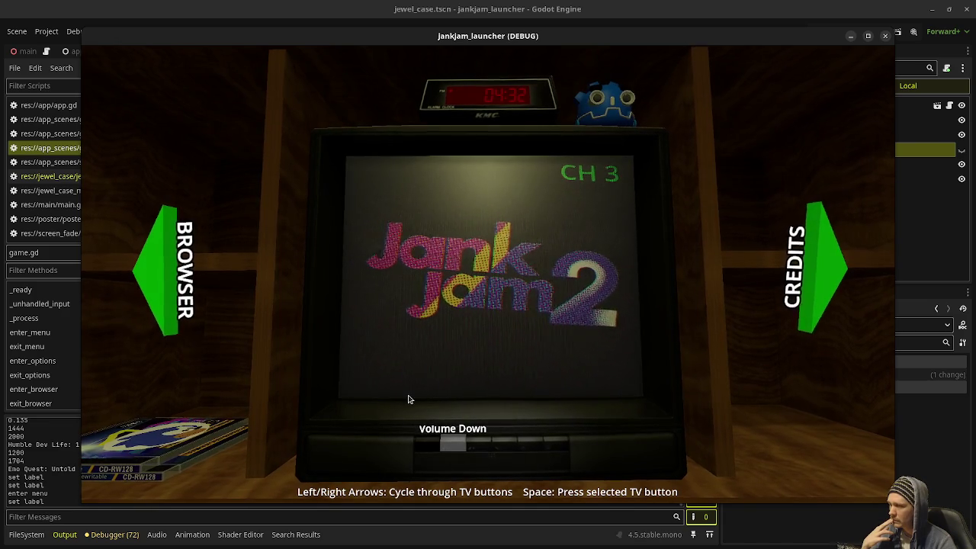
pyautogui.click(810, 292)
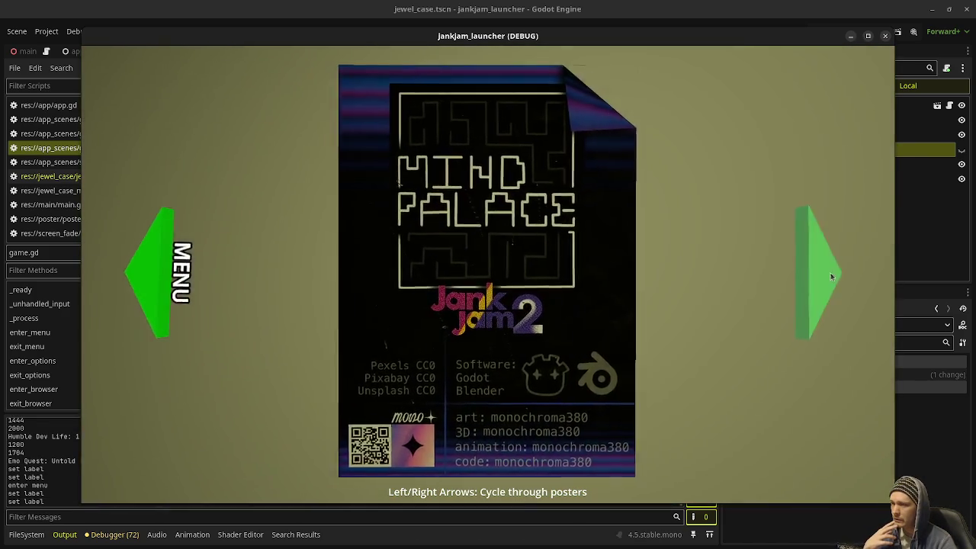
# Slide between the Meat the Team and Mind Palace posters, then pull out the lower CD case
pyautogui.click(829, 274)
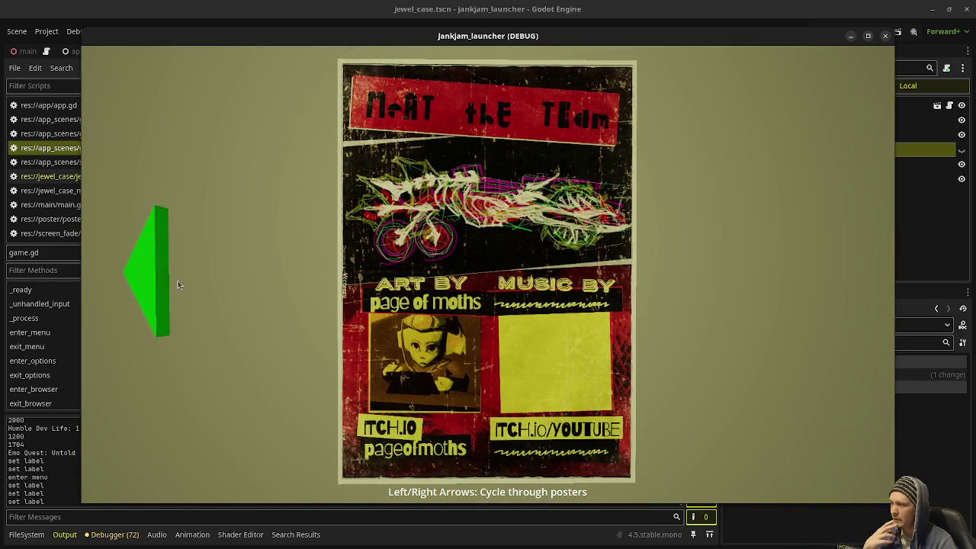
pyautogui.click(156, 301)
pyautogui.click(145, 297)
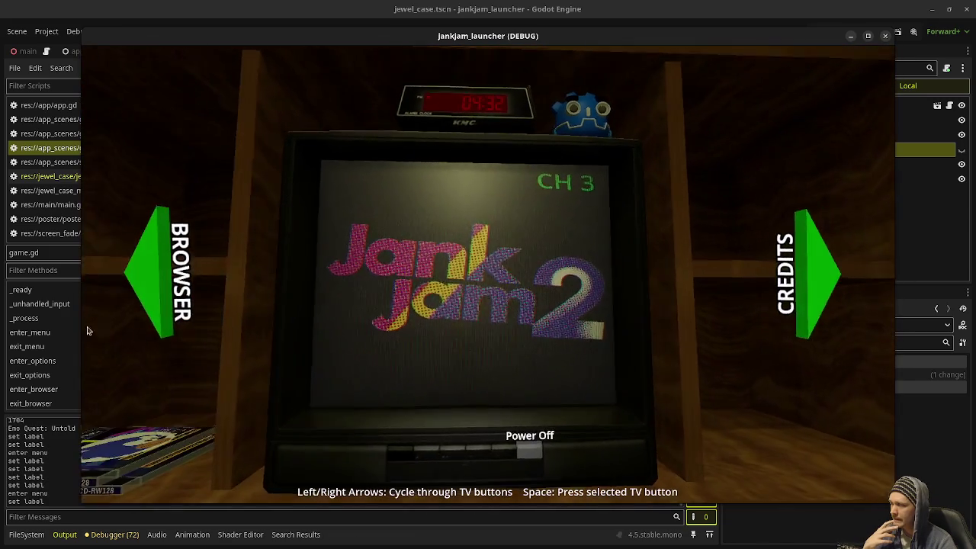
pyautogui.click(141, 284)
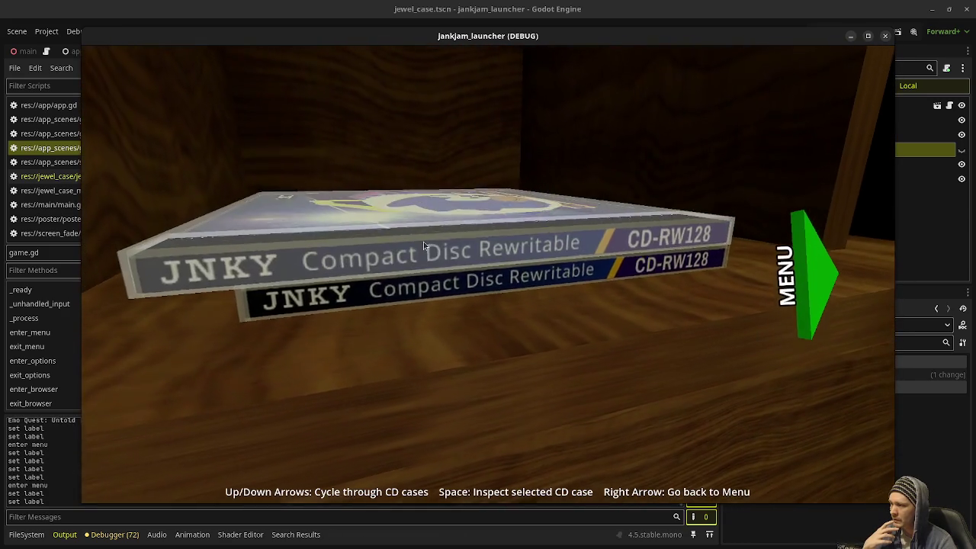
pyautogui.click(452, 267)
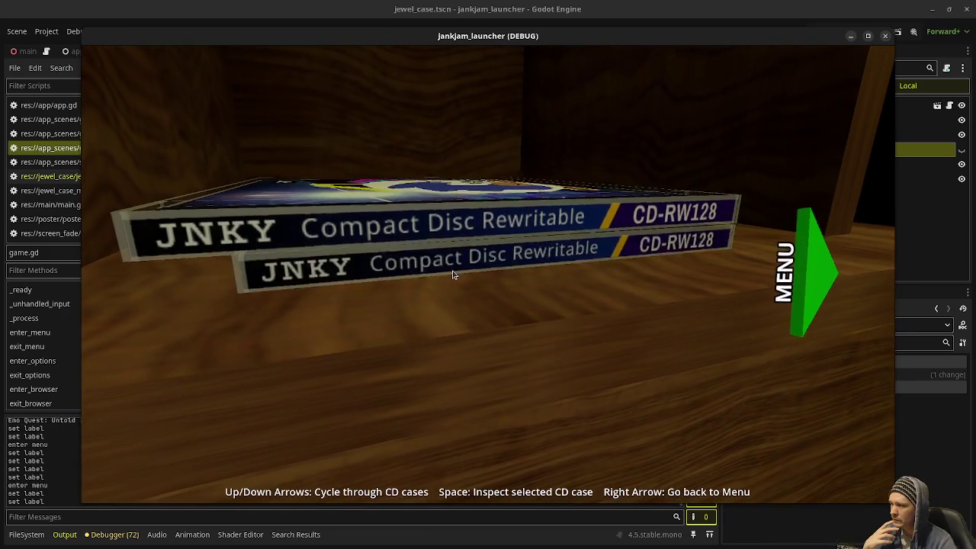
pyautogui.click(452, 261)
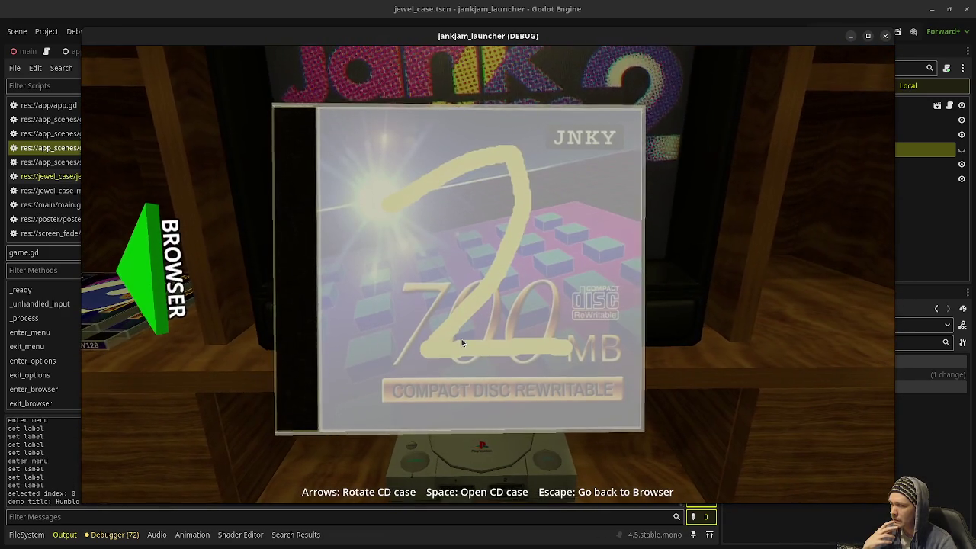
# Rotate and open the case, insert its disc into the console, then take it back out
pyautogui.press('Right')
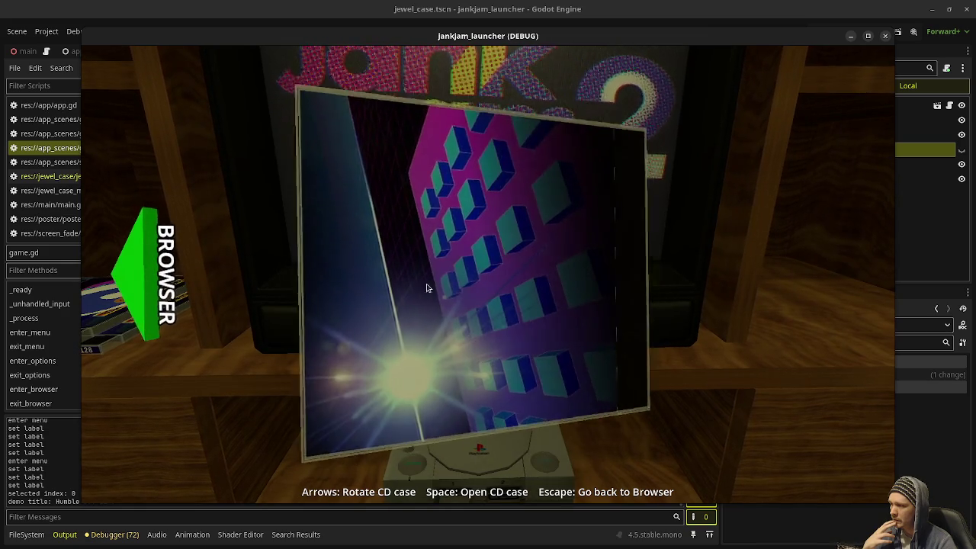
pyautogui.press('space')
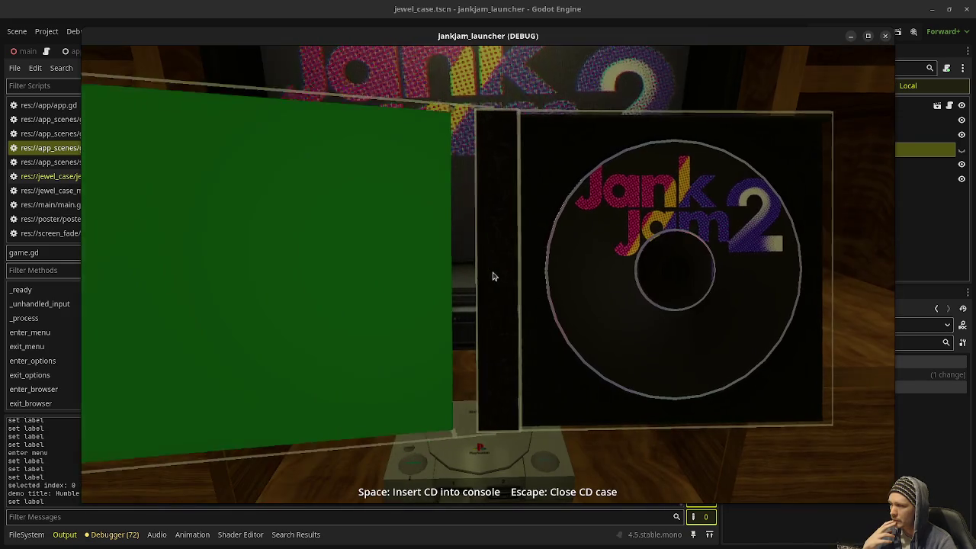
pyautogui.press('Escape')
pyautogui.press('space')
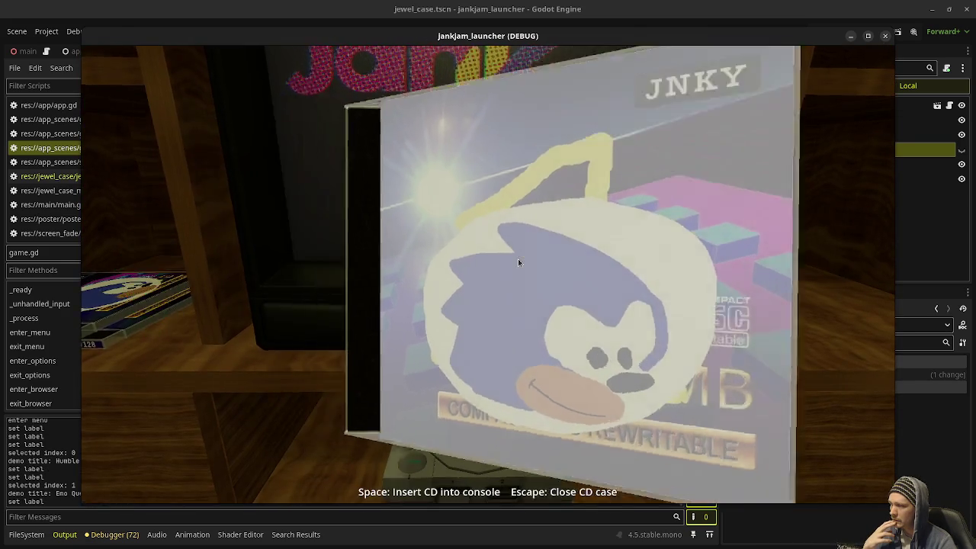
pyautogui.press('space')
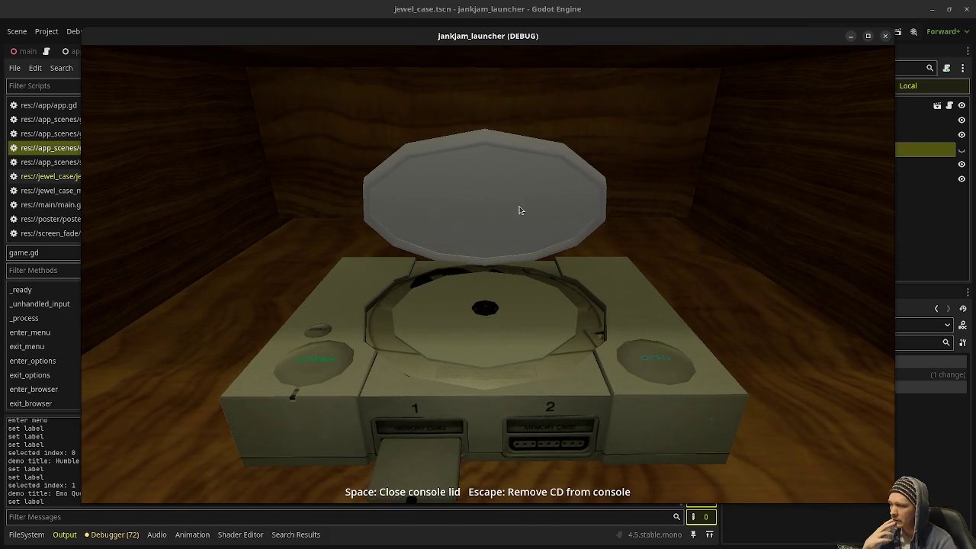
pyautogui.click(522, 315)
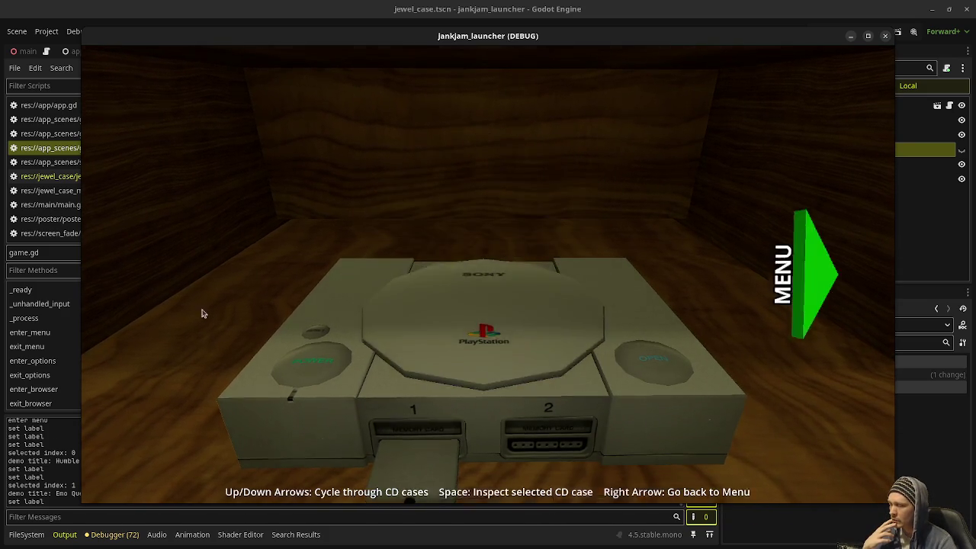
# Reopen the case, reinsert the disc, toggle the console lid shut, and power the console on
pyautogui.press('space')
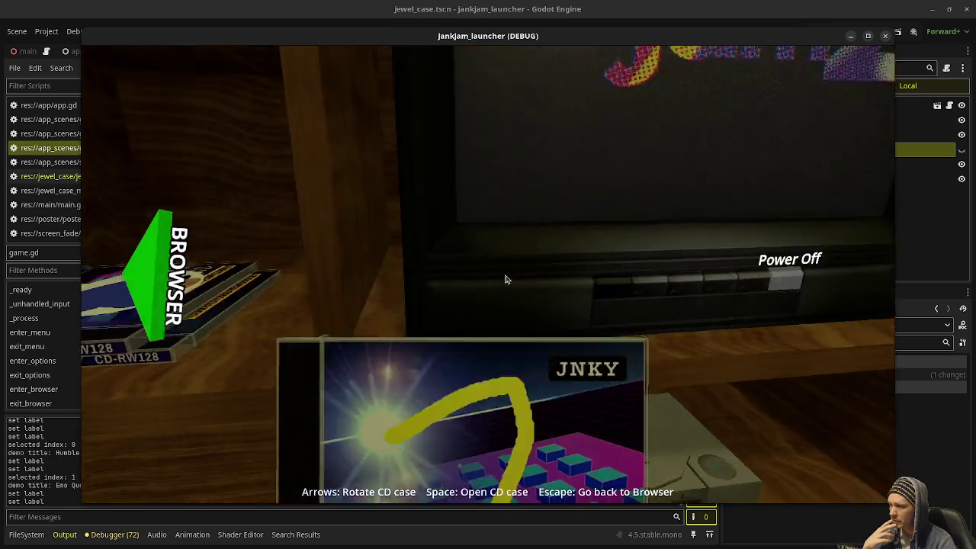
pyautogui.press('space')
pyautogui.press('space')
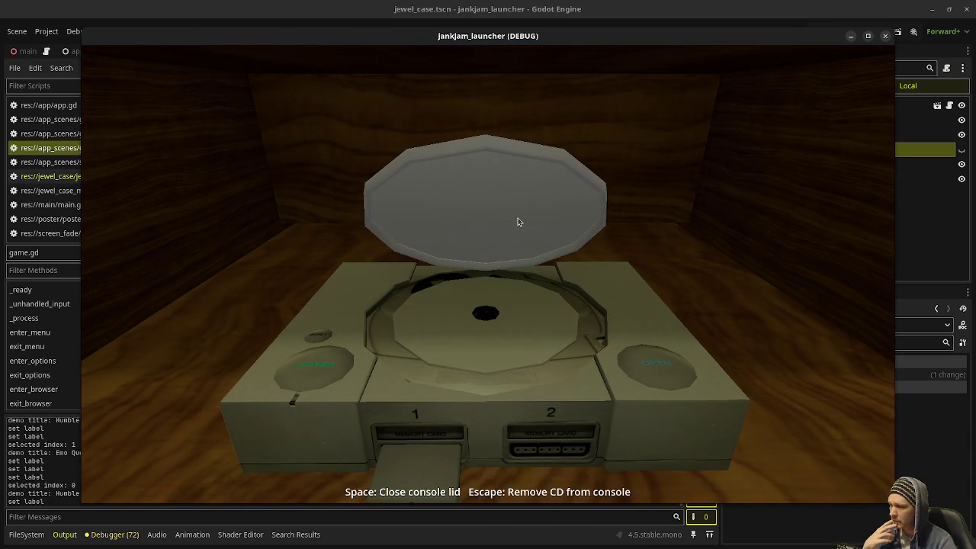
pyautogui.press('space')
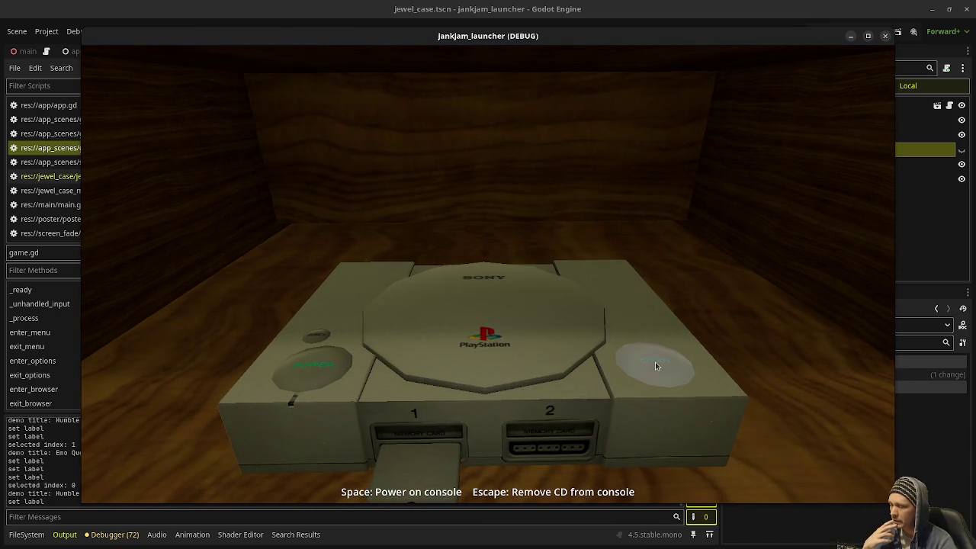
pyautogui.press('Escape')
pyautogui.press('space')
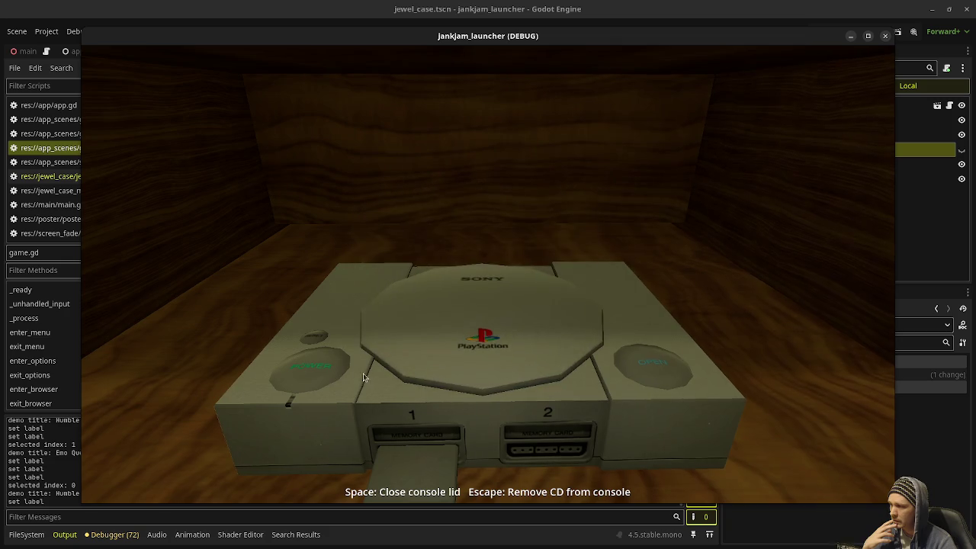
pyautogui.press('space')
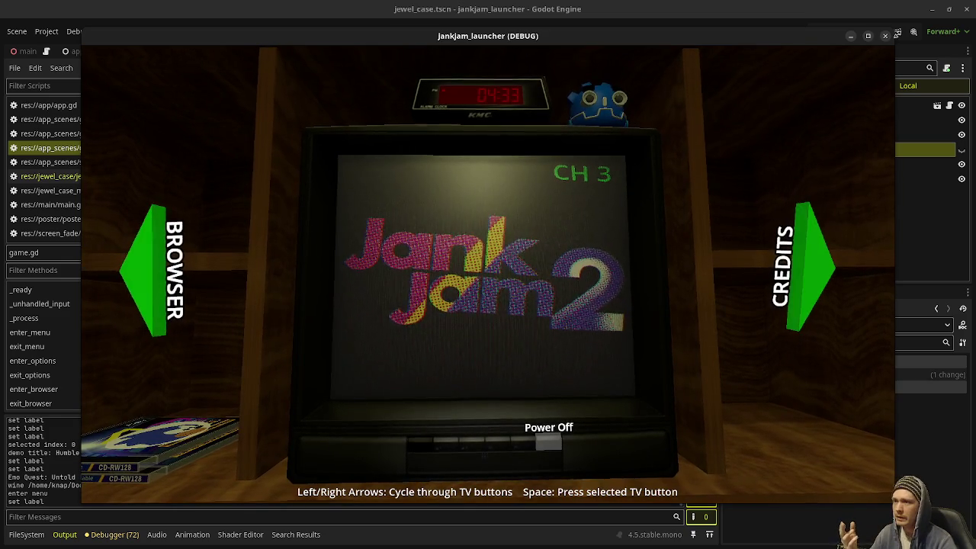
# Restart the launcher and open then close the TV options menu
pyautogui.click(885, 37)
pyautogui.click(815, 32)
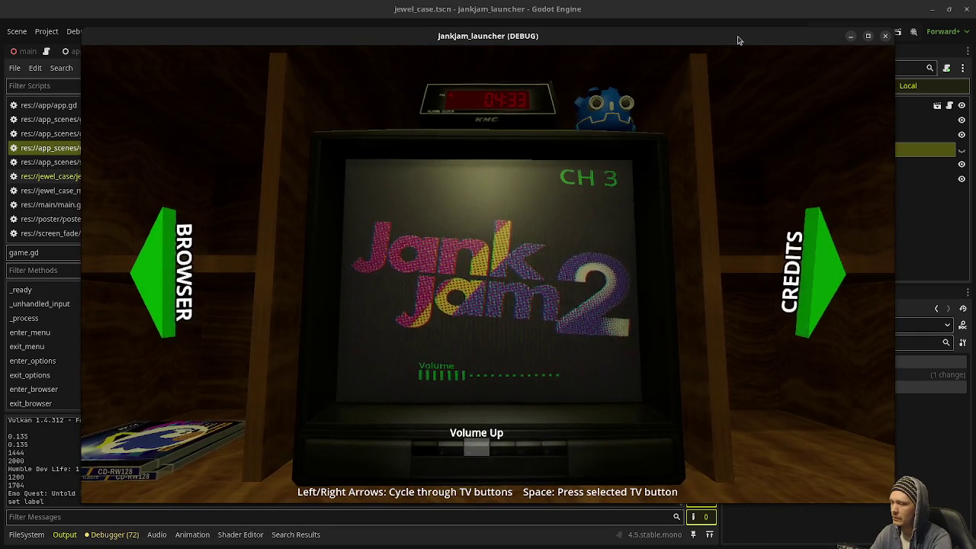
pyautogui.press('Left')
pyautogui.press('space')
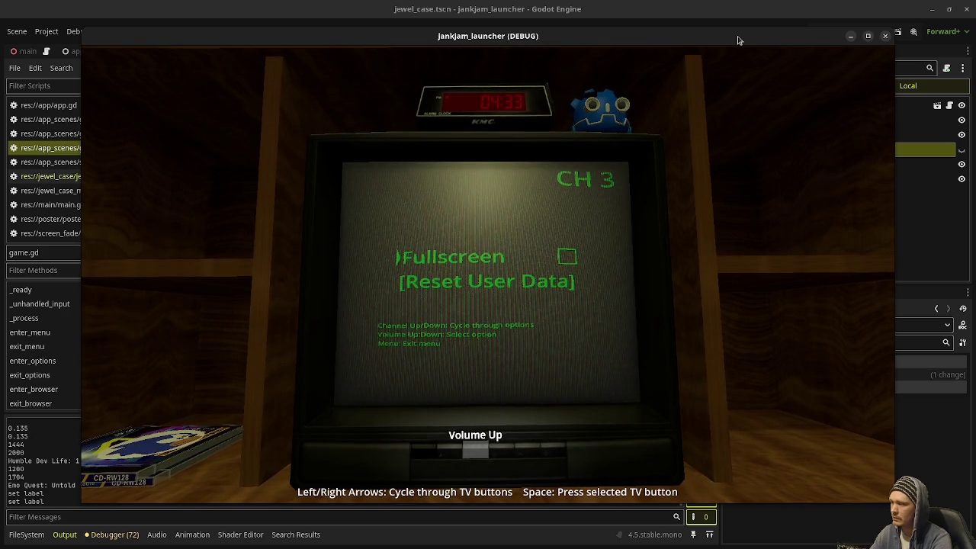
pyautogui.press('space')
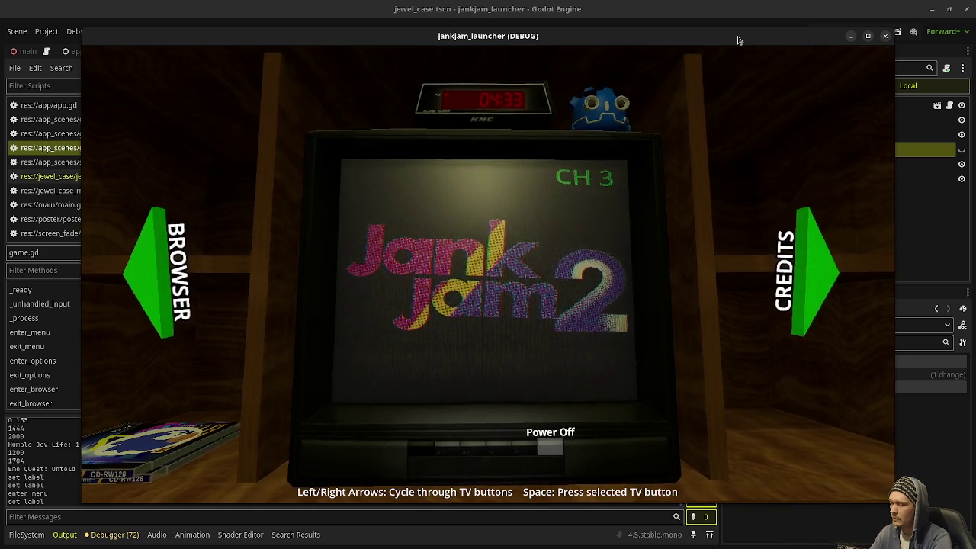
# Visit the poster wall, cycle to Meet the Team, then move over to the CD-case browser
pyautogui.press('Left')
pyautogui.press('Right')
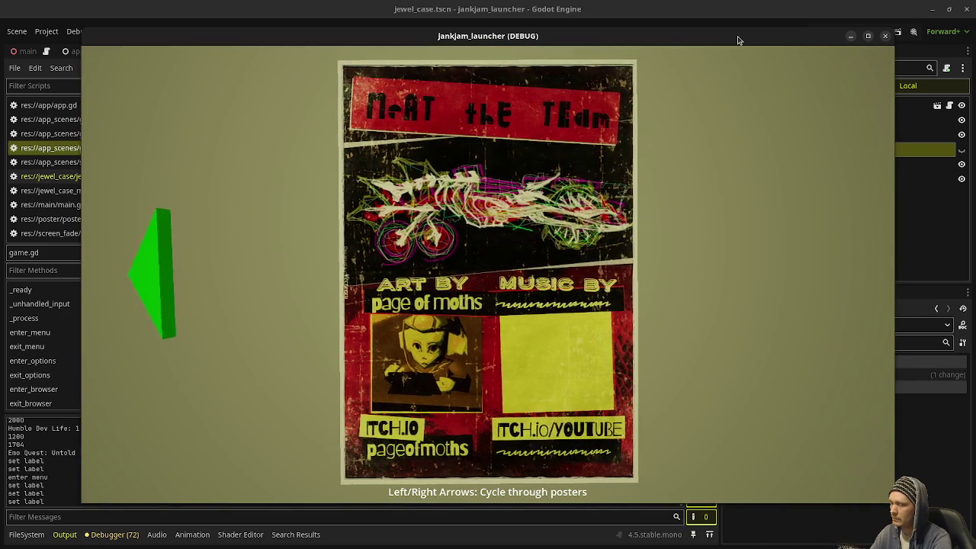
pyautogui.press('Left')
pyautogui.press('Left')
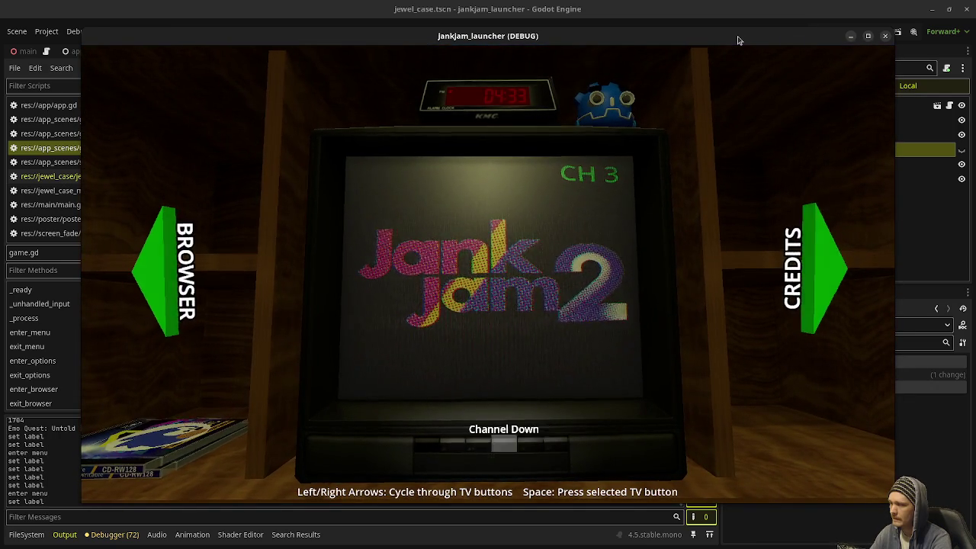
pyautogui.press('Left')
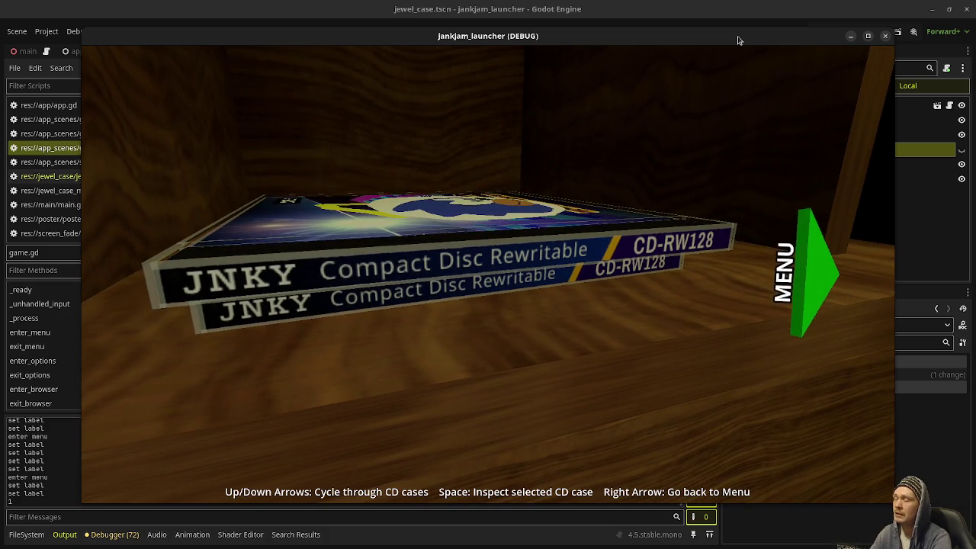
# Cycle between the two CD cases, then inspect the first, rotate it and open it
pyautogui.press('Up')
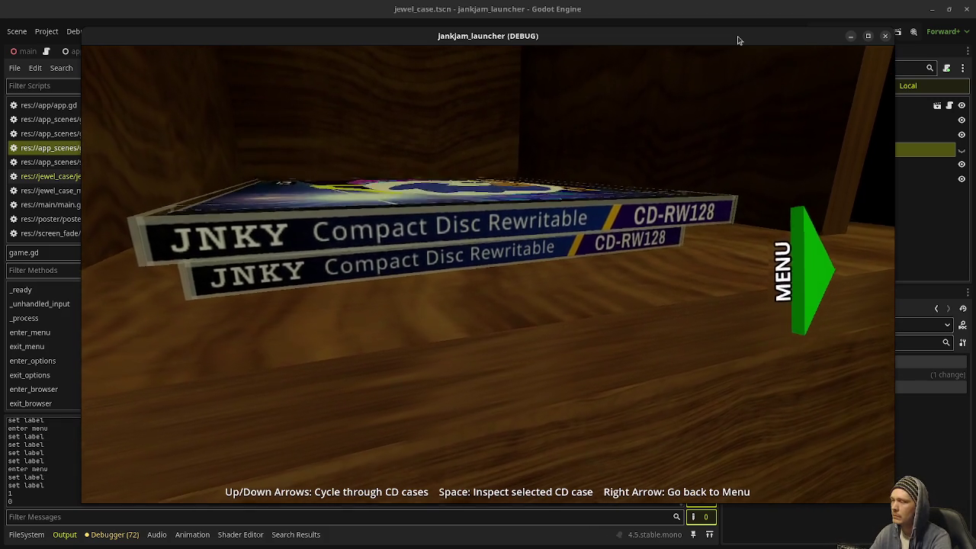
pyautogui.press('Down')
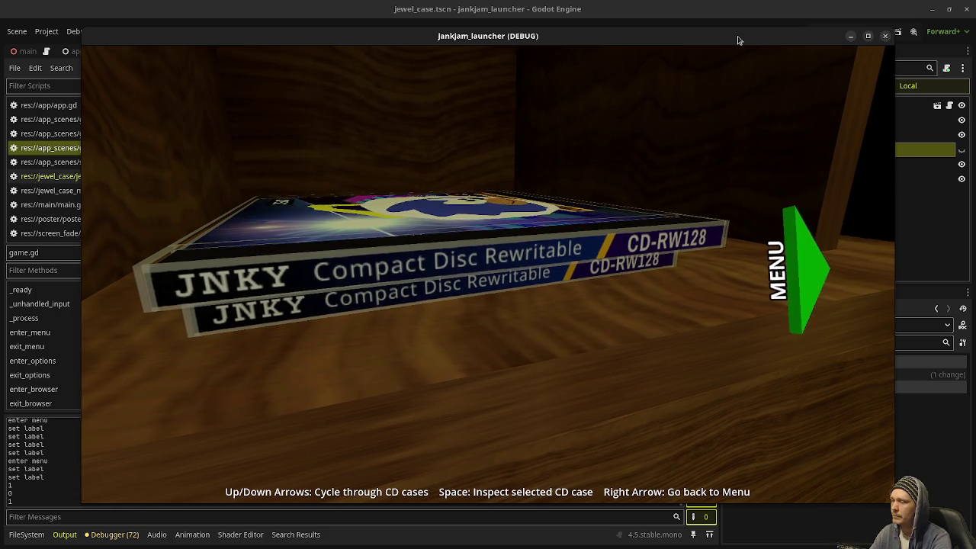
pyautogui.press('Up')
pyautogui.press('Down')
pyautogui.press('Up')
pyautogui.press('Down')
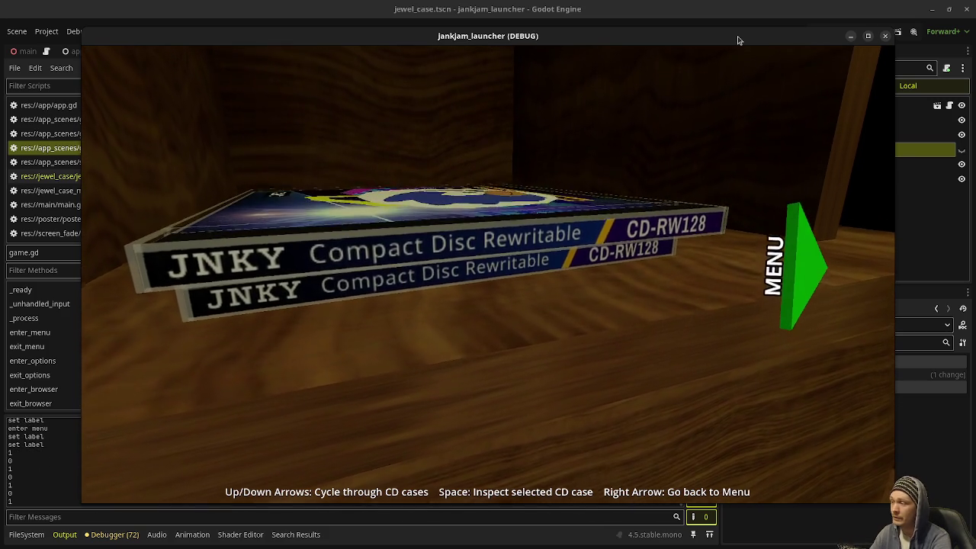
pyautogui.press('space')
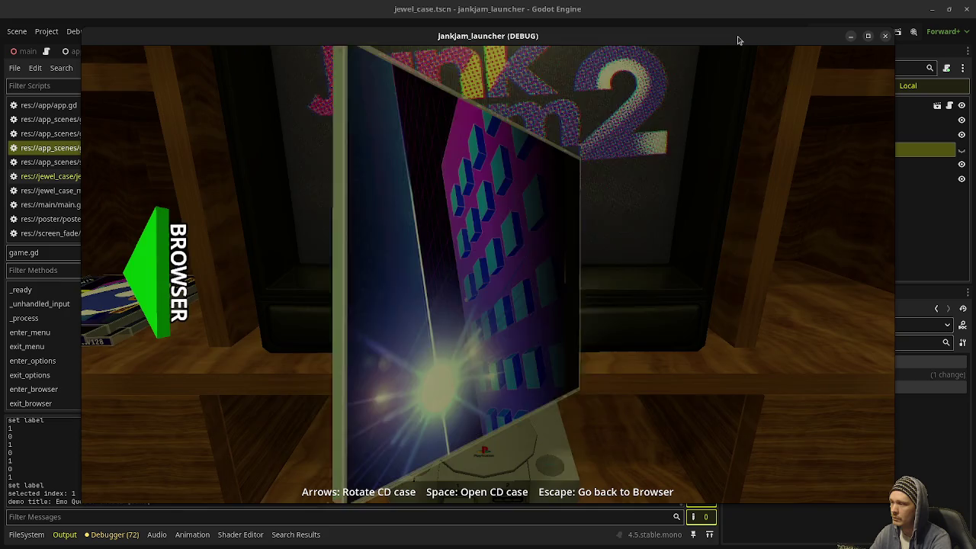
pyautogui.press('Right')
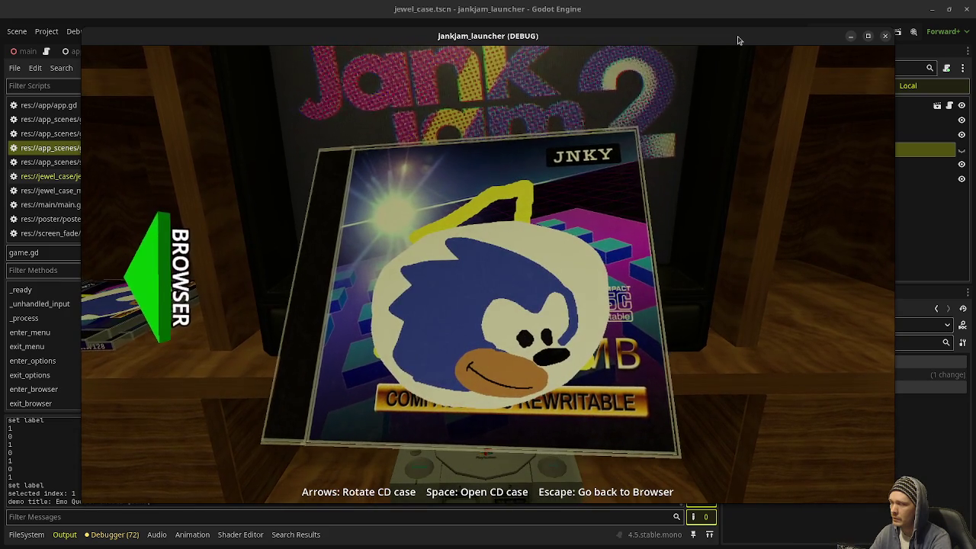
pyautogui.press('space')
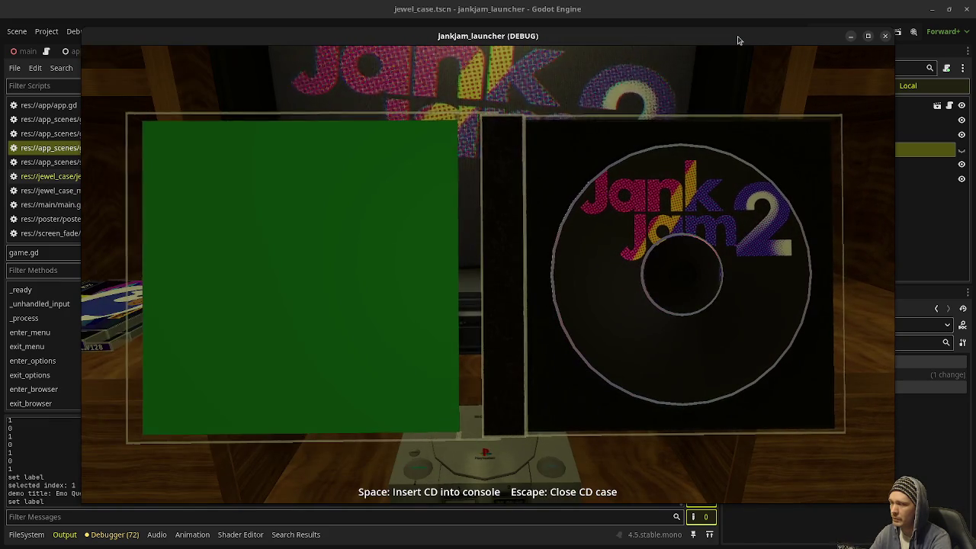
# Close and reopen the case, insert and remove the CD, then reopen the JNKY case and insert again
pyautogui.press('Escape')
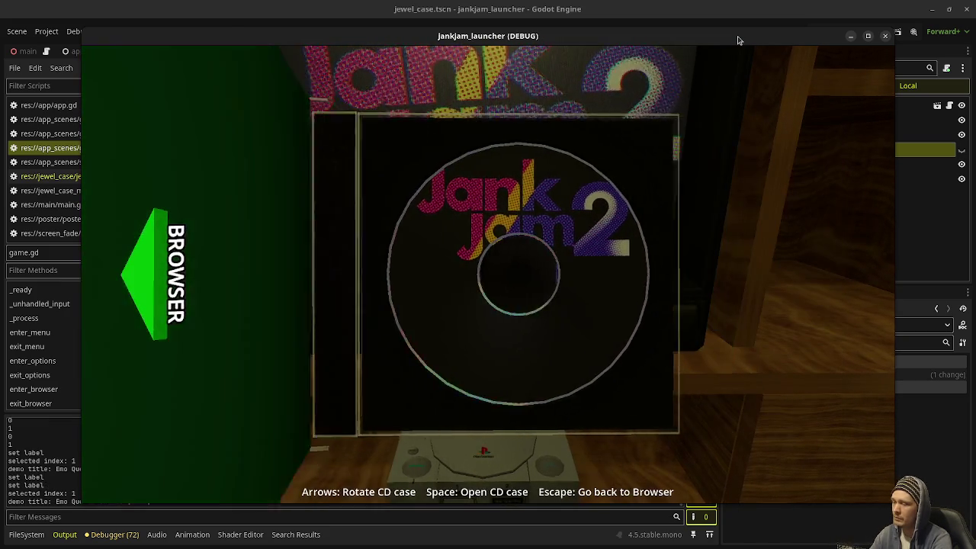
pyautogui.press('space')
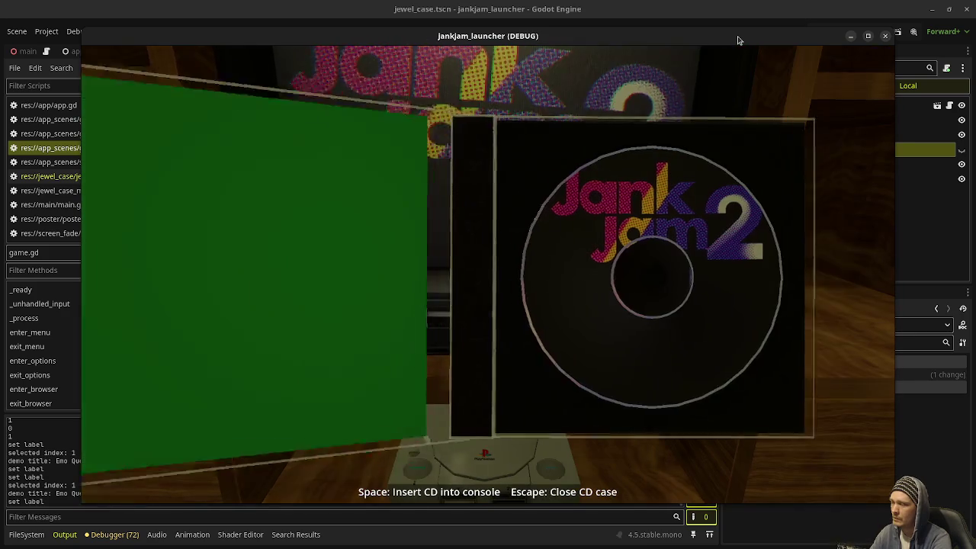
pyautogui.press('space')
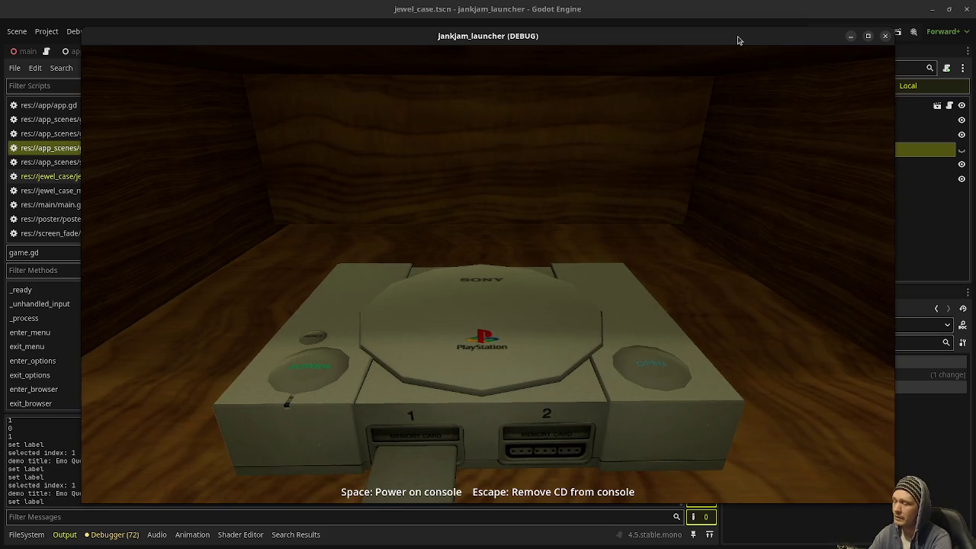
pyautogui.press('Escape')
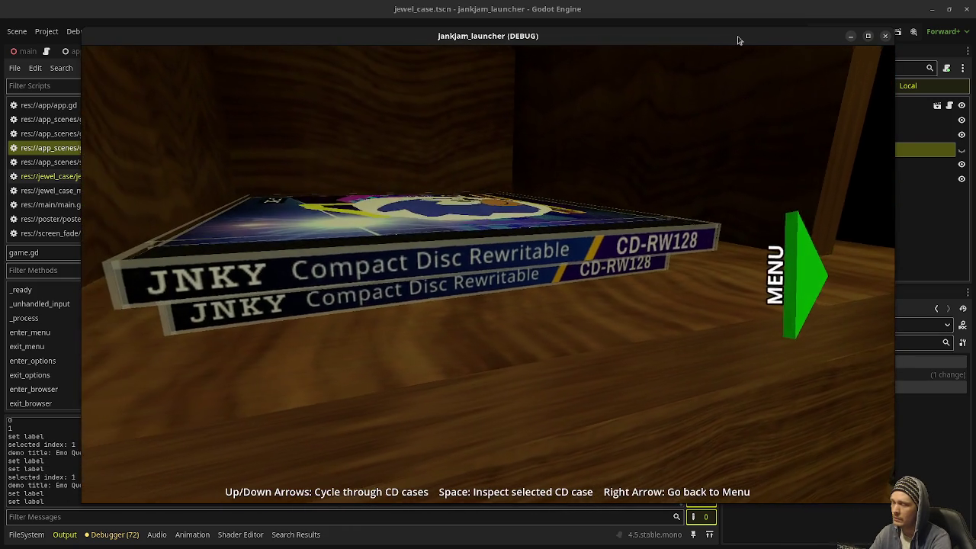
pyautogui.press('space')
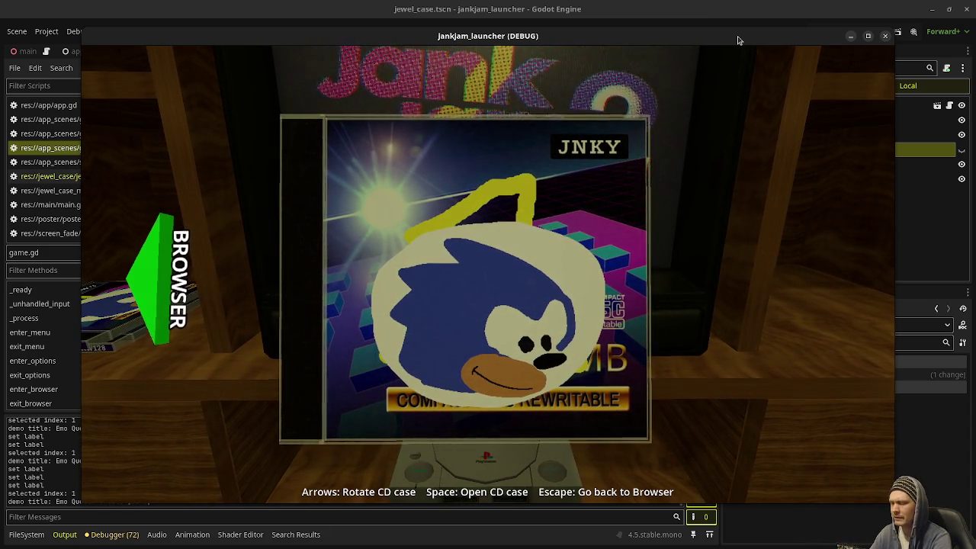
pyautogui.press('space')
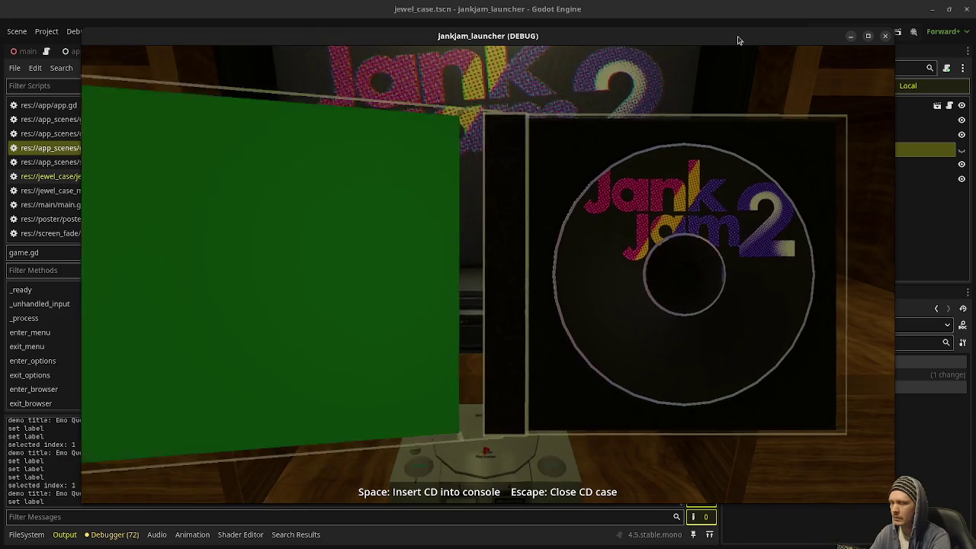
pyautogui.press('space')
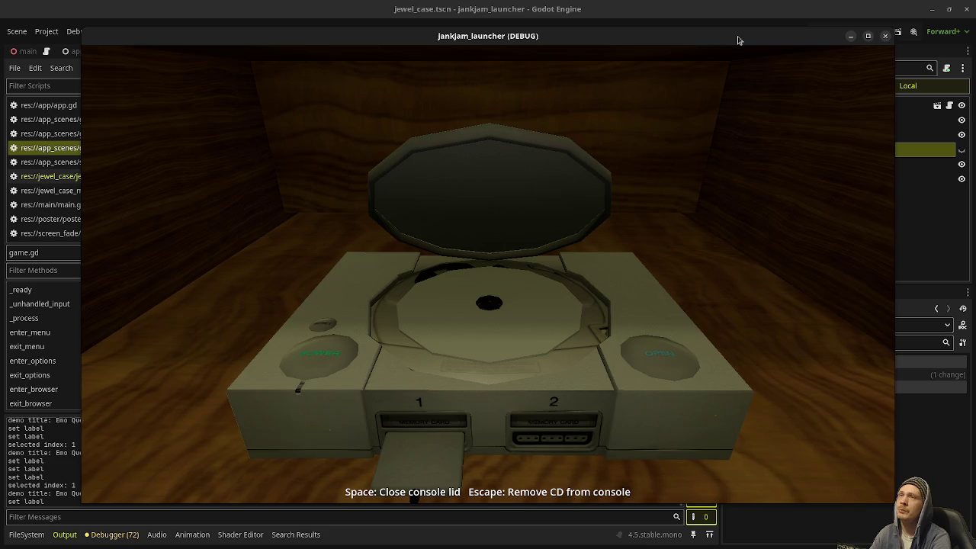
# Toggle the console lid via its OPEN button, close it over the disc, power on, then close the game
pyautogui.press('space')
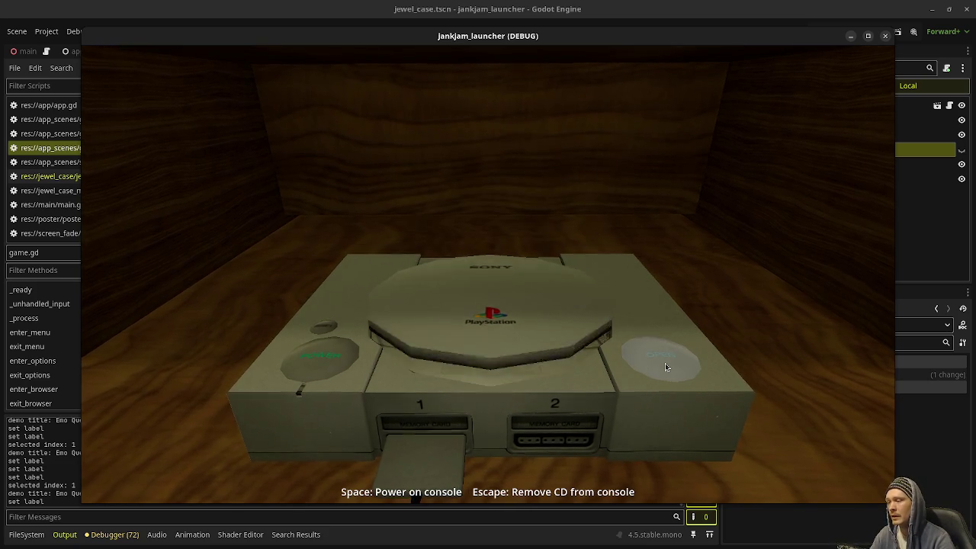
pyautogui.click(665, 366)
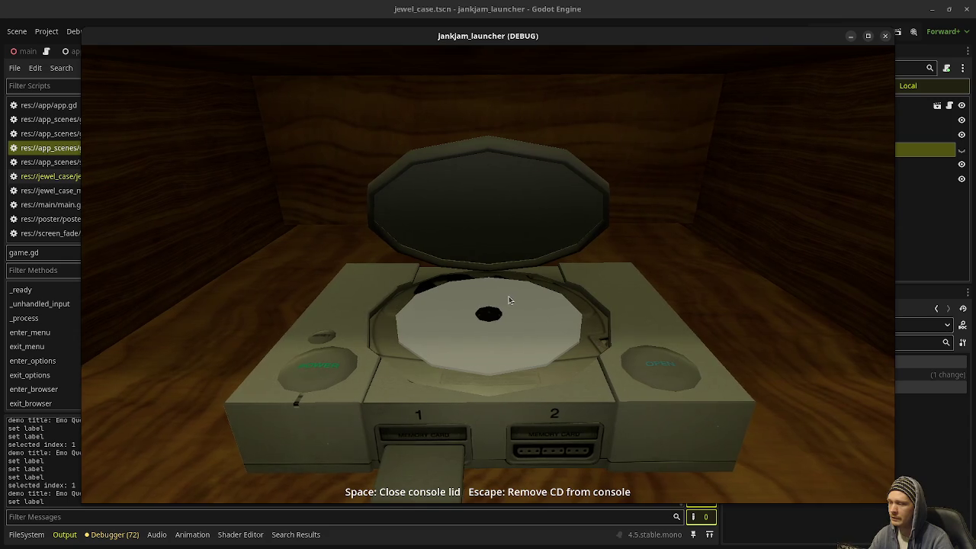
pyautogui.click(489, 205)
pyautogui.click(642, 356)
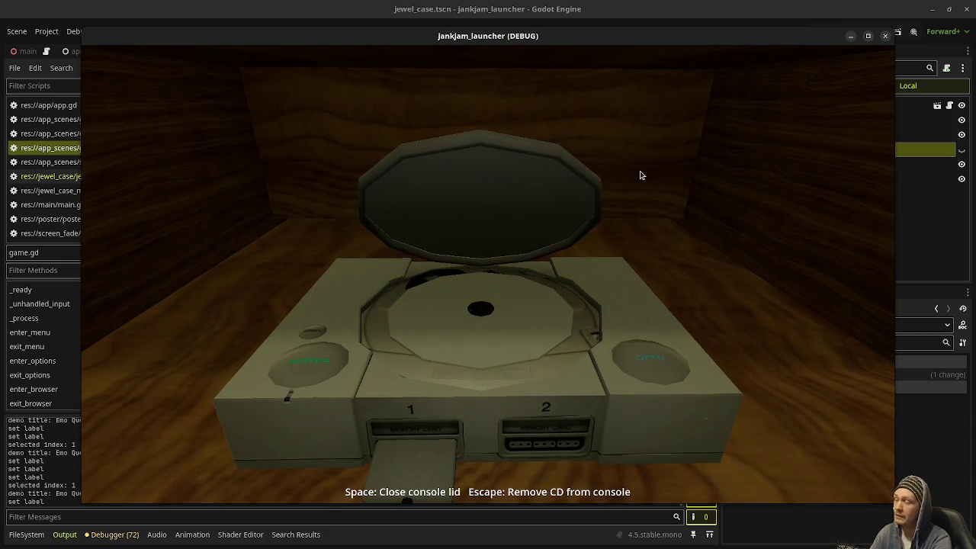
pyautogui.press('space')
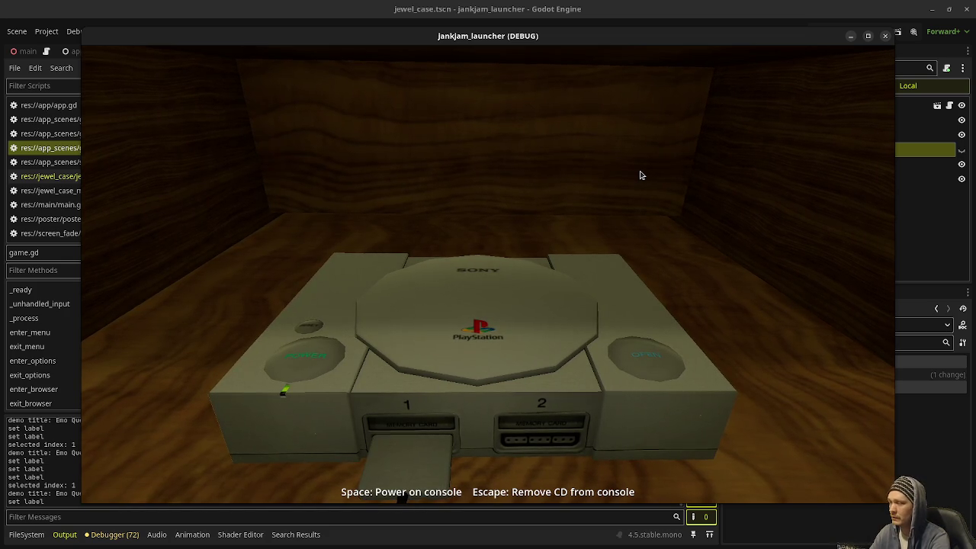
pyautogui.press('space')
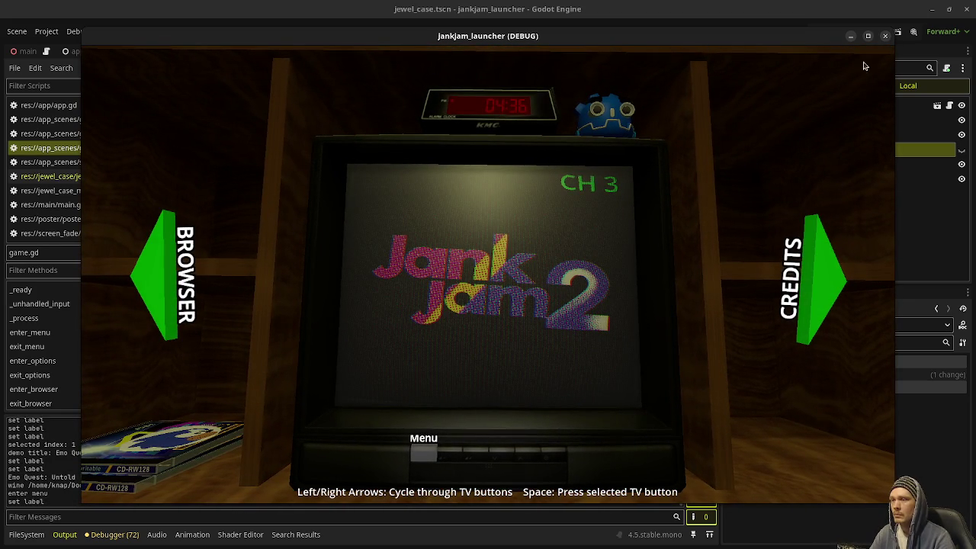
pyautogui.hotkey('alt', 'F4')
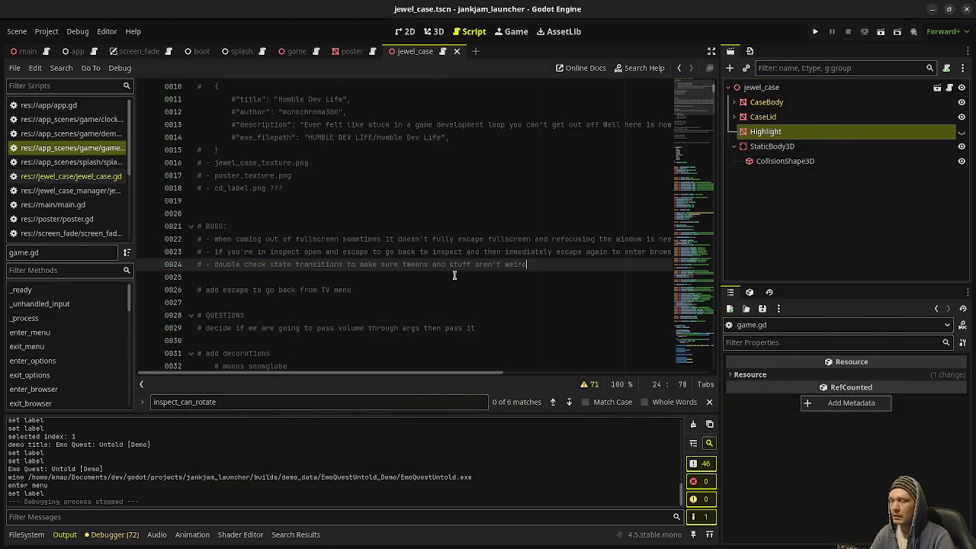
# Open jewel_case.gd and run a project-wide Find in Files for set_highlight_visible
pyautogui.scroll(-19, 454, 275)
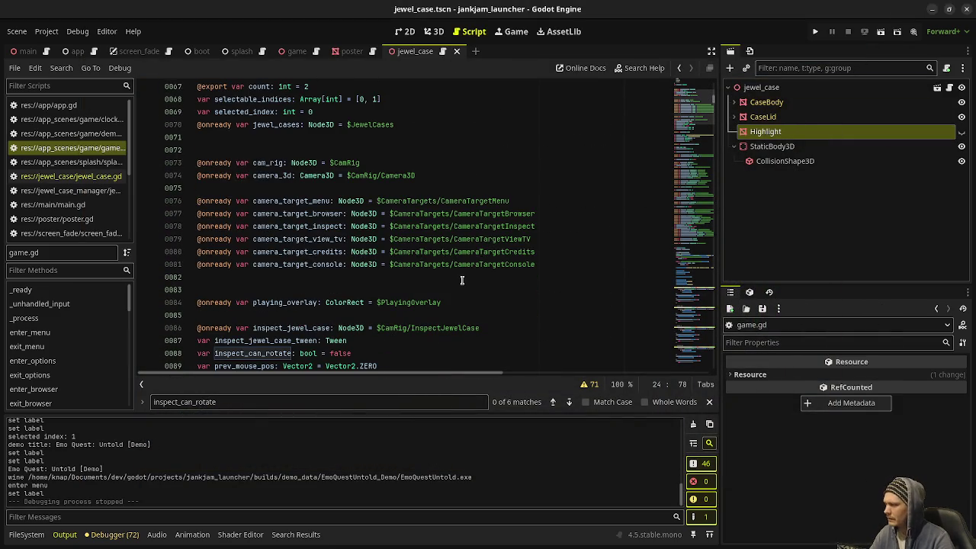
pyautogui.scroll(-20, 540, 243)
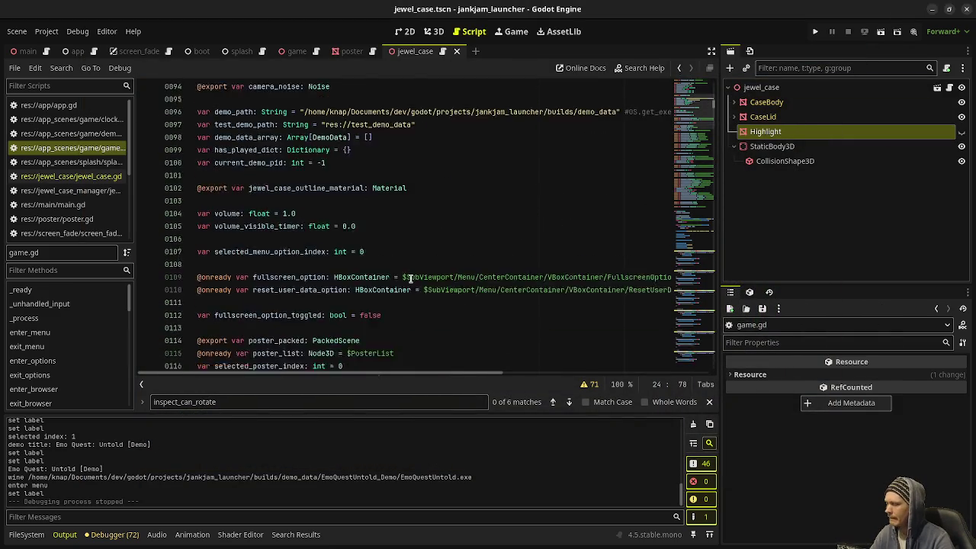
pyautogui.scroll(-15, 397, 243)
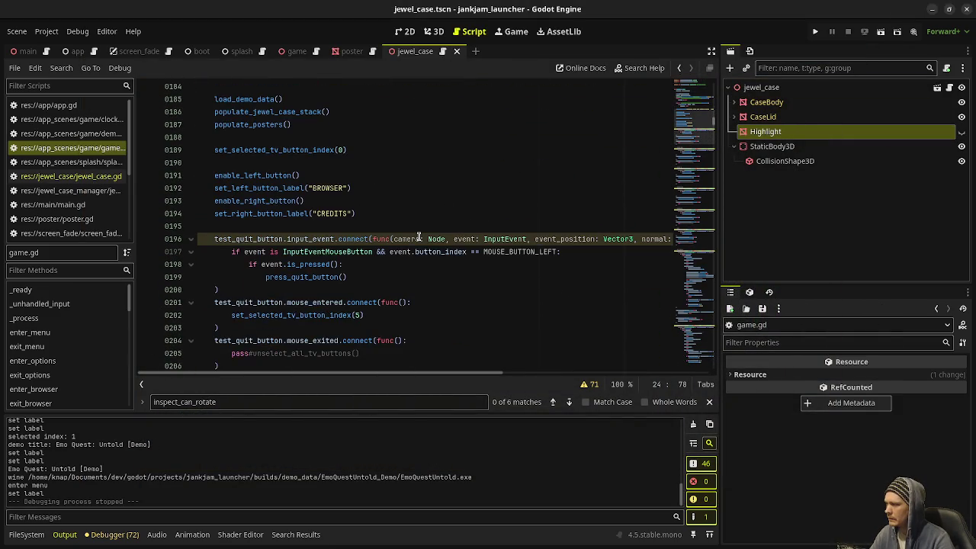
pyautogui.scroll(-4, 418, 238)
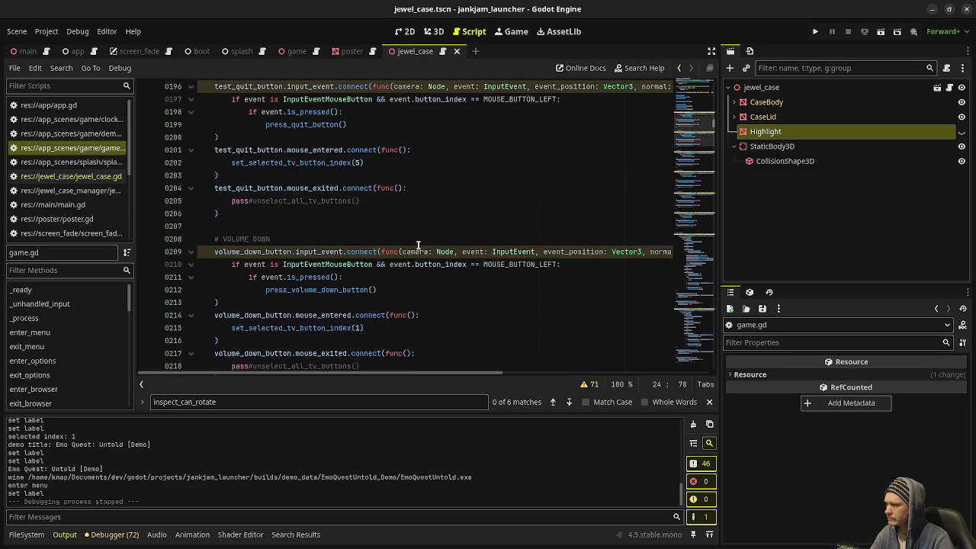
pyautogui.scroll(-3, 418, 245)
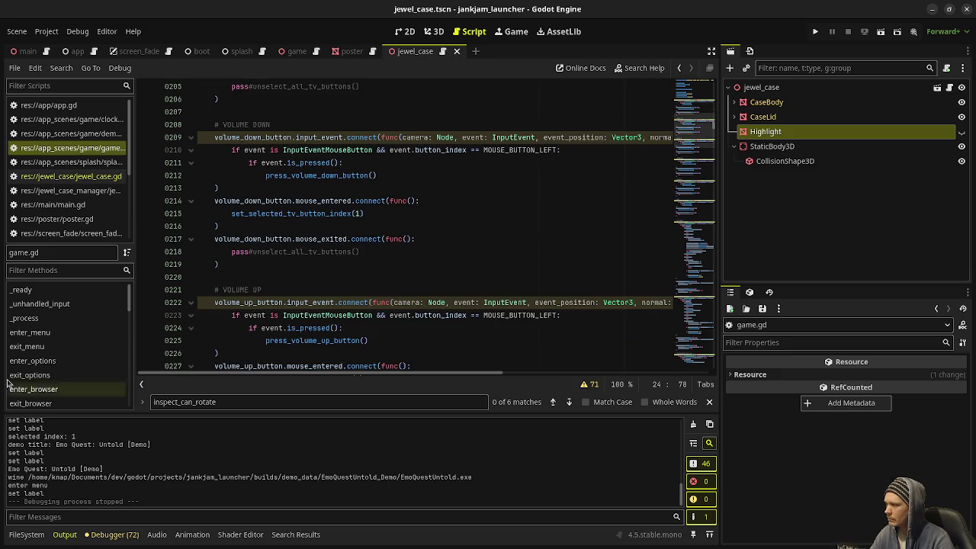
pyautogui.scroll(-9, 326, 289)
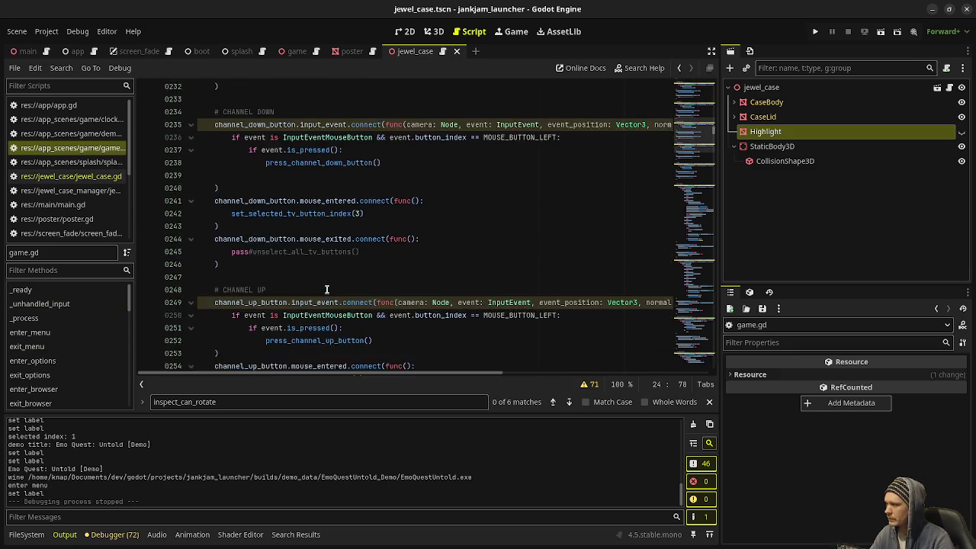
pyautogui.scroll(-15, 327, 289)
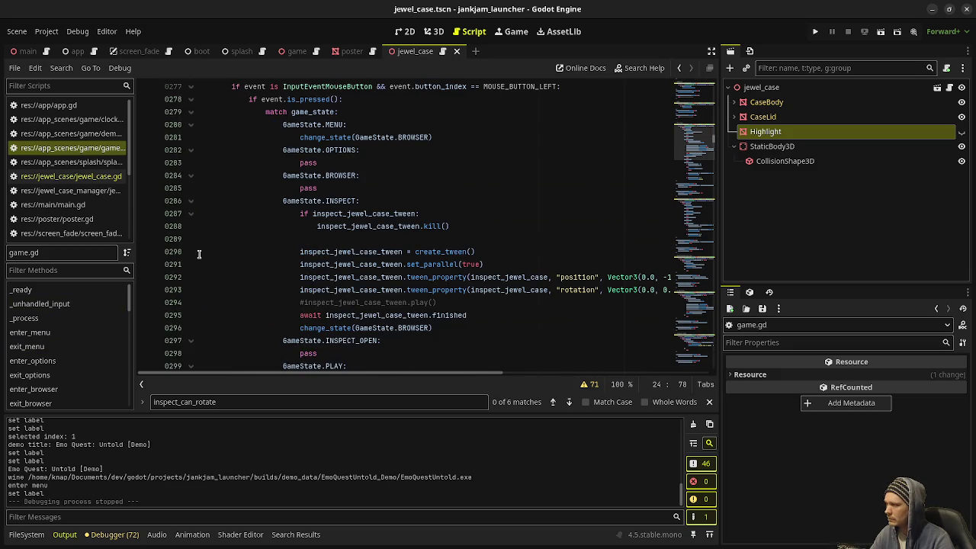
pyautogui.click(88, 178)
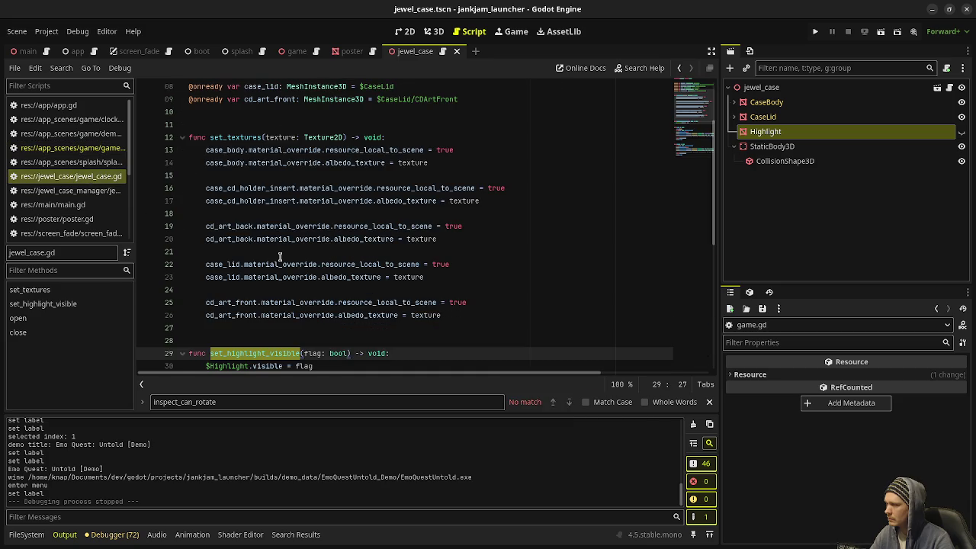
pyautogui.scroll(-2, 280, 256)
pyautogui.click(61, 68)
pyautogui.click(76, 146)
pyautogui.click(492, 342)
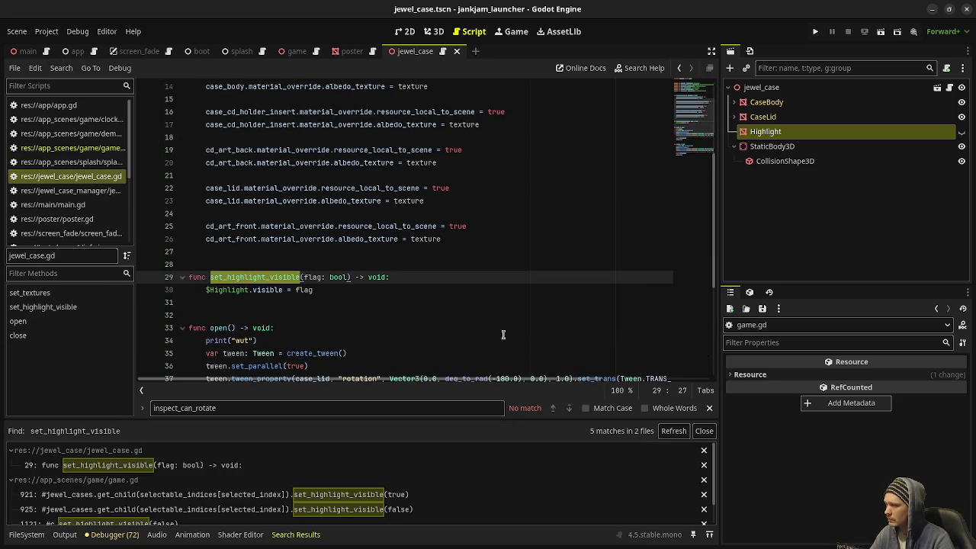
# Check the game.gd matches on lines 921, 925, 1121 and 1122, then select update_selected_jewel_case_material for searching
pyautogui.click(194, 493)
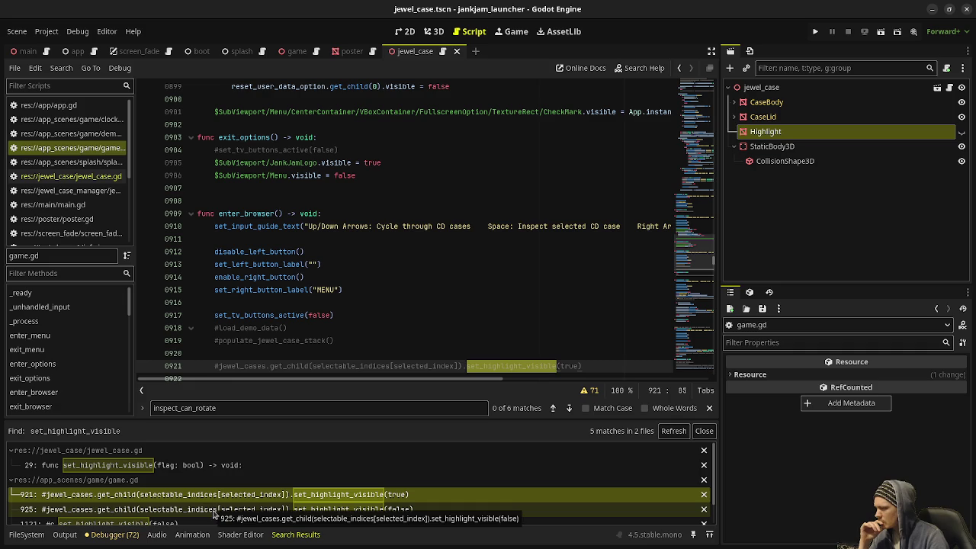
pyautogui.click(214, 509)
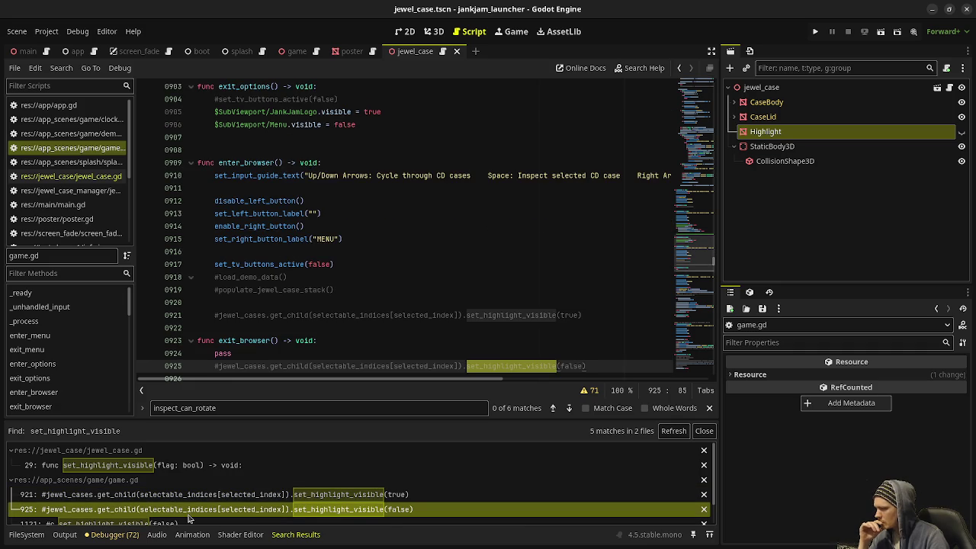
pyautogui.scroll(-1, 189, 518)
pyautogui.click(186, 506)
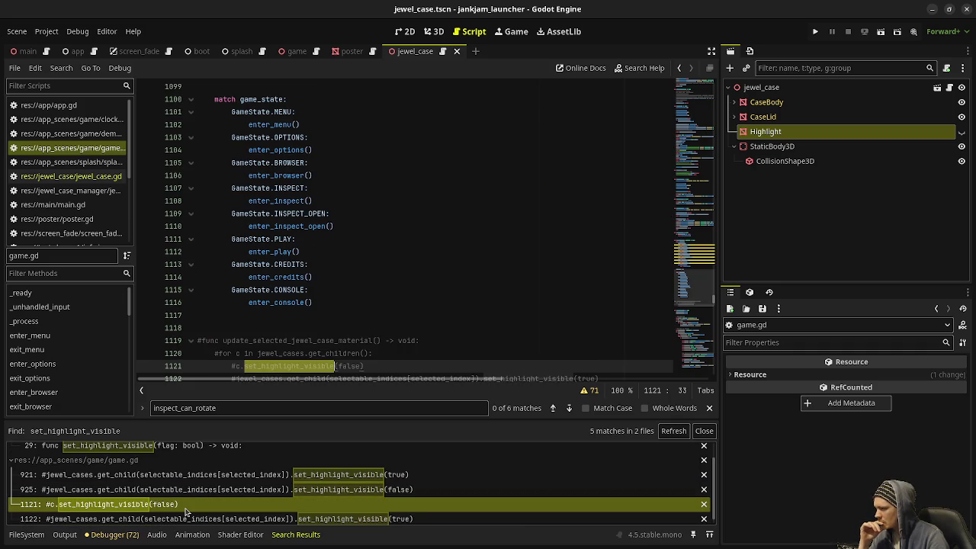
pyautogui.click(196, 515)
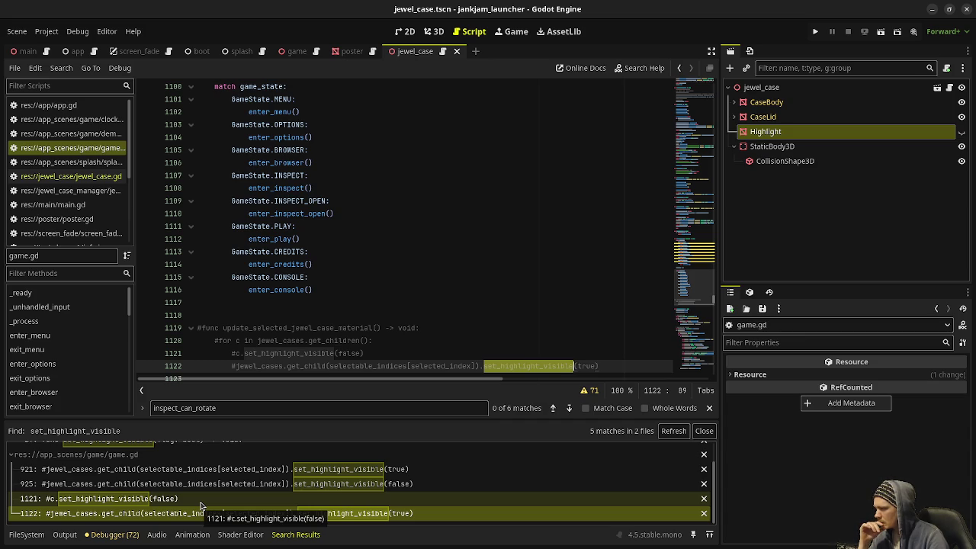
pyautogui.click(201, 503)
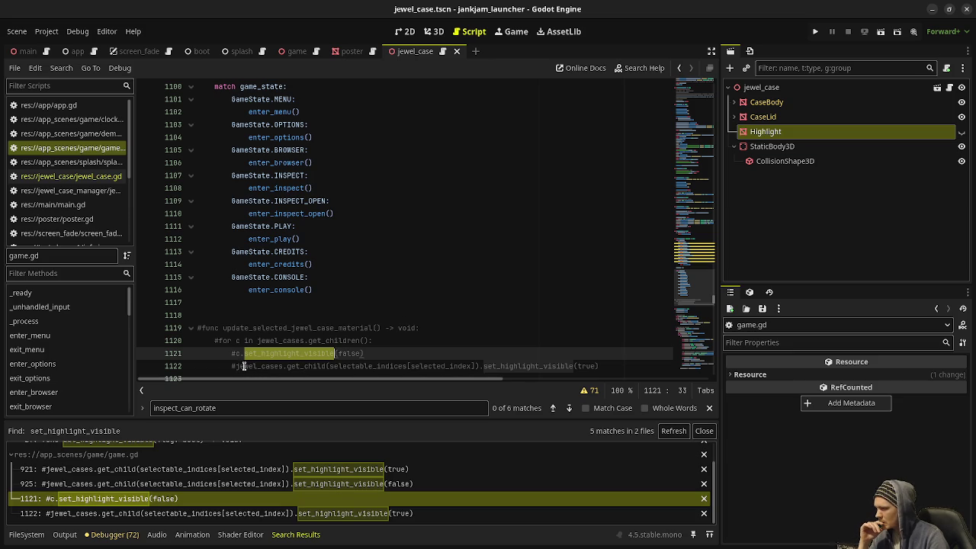
pyautogui.click(236, 366)
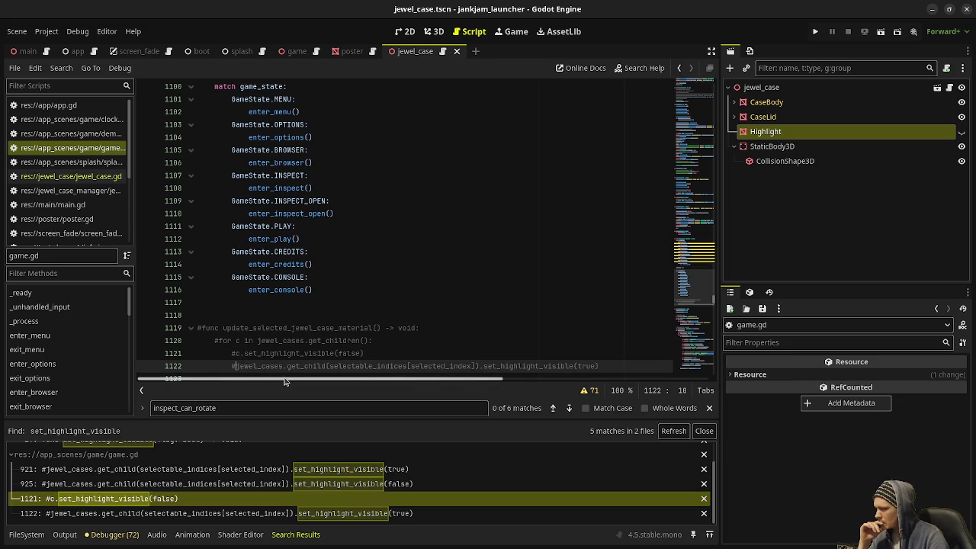
pyautogui.doubleClick(272, 328)
pyautogui.click(61, 68)
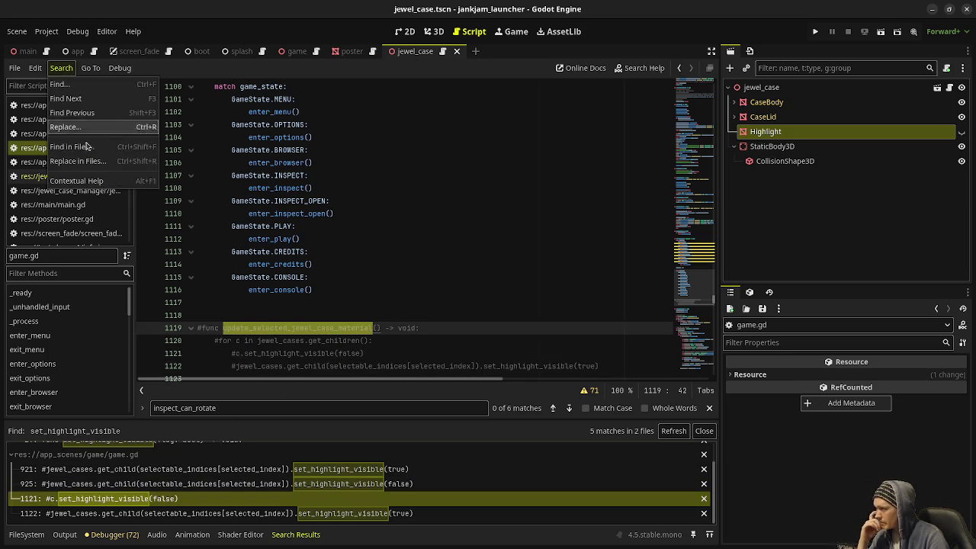
# Search all files for update_selected_jewel_case_material and open its commented call on line 716
pyautogui.click(86, 147)
pyautogui.click(497, 336)
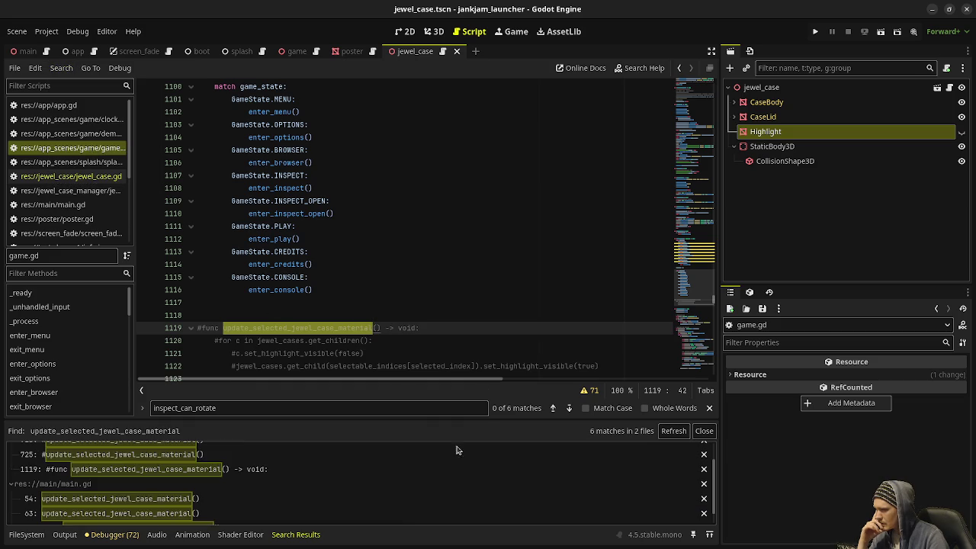
pyautogui.scroll(1, 225, 481)
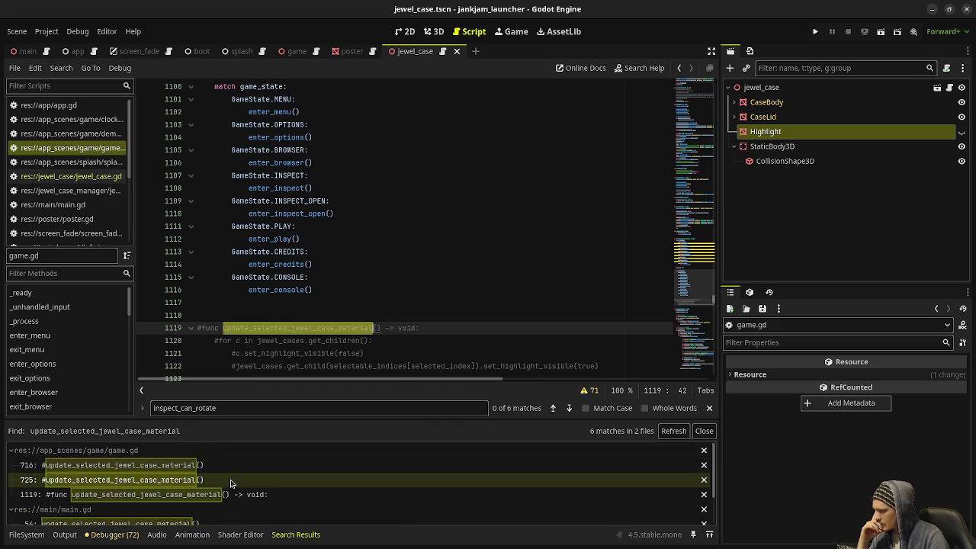
pyautogui.click(200, 466)
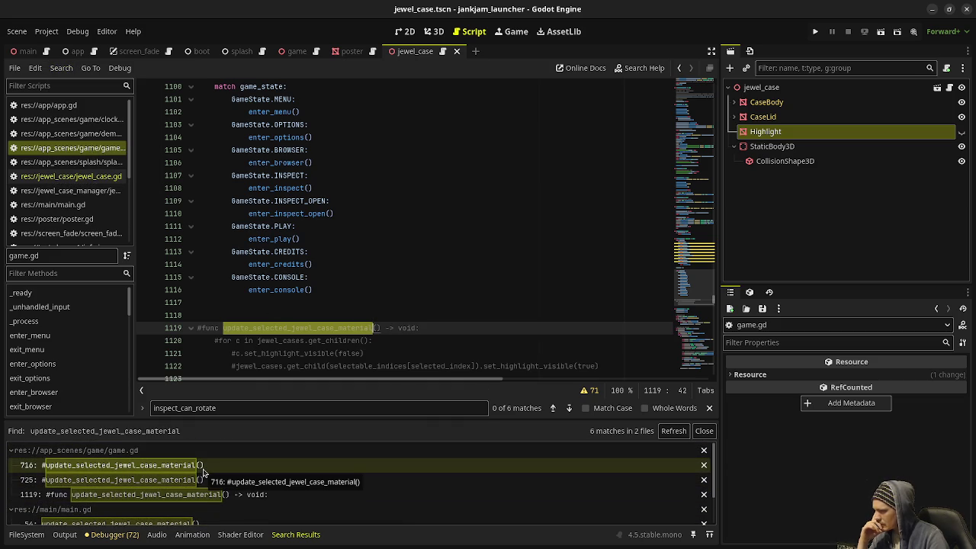
pyautogui.click(202, 468)
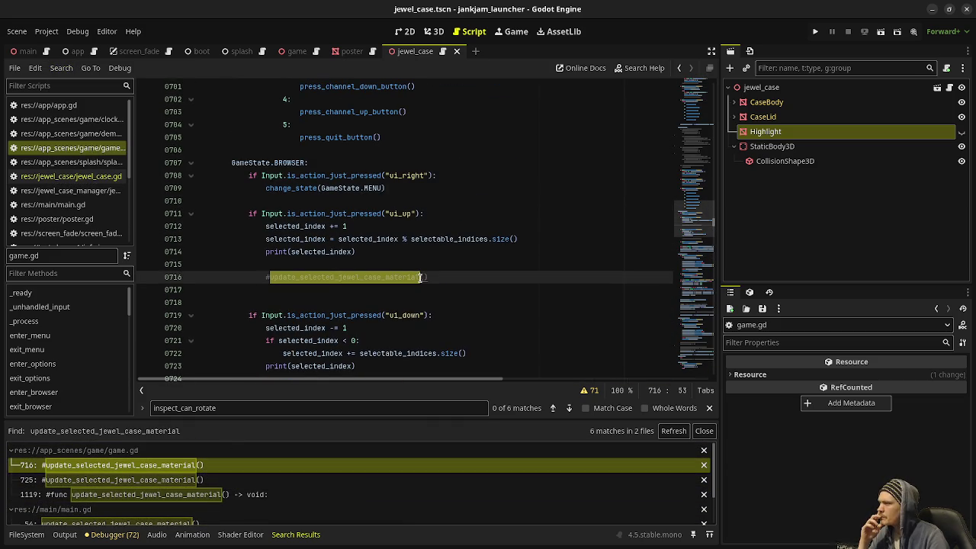
pyautogui.click(446, 275)
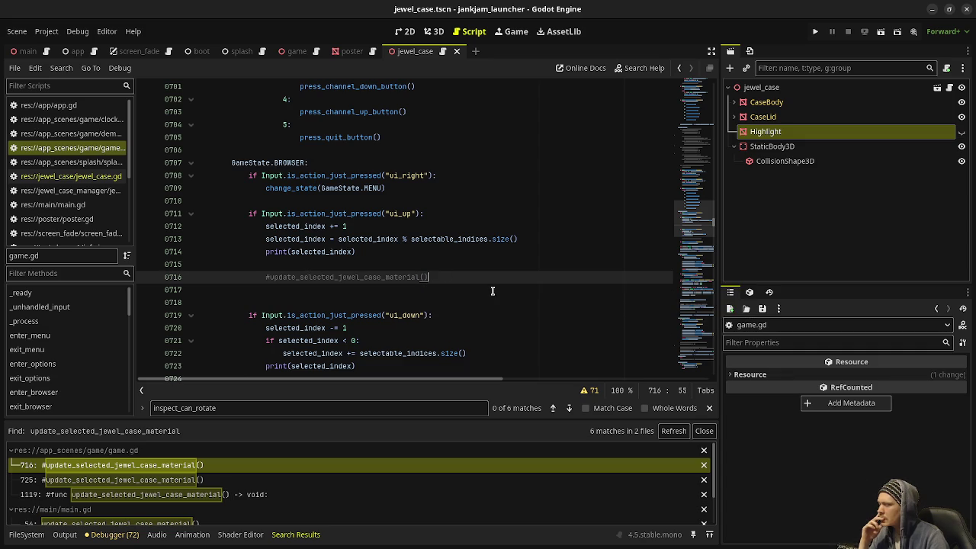
# Jump to the populate_jewel_case_stack function in game.gd from the methods list
pyautogui.scroll(-20, 493, 290)
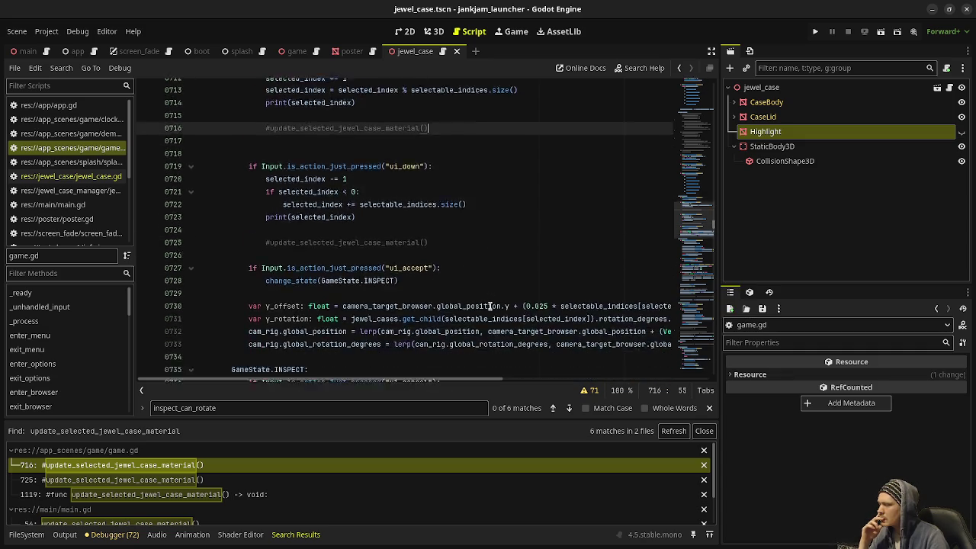
pyautogui.scroll(-10, 371, 312)
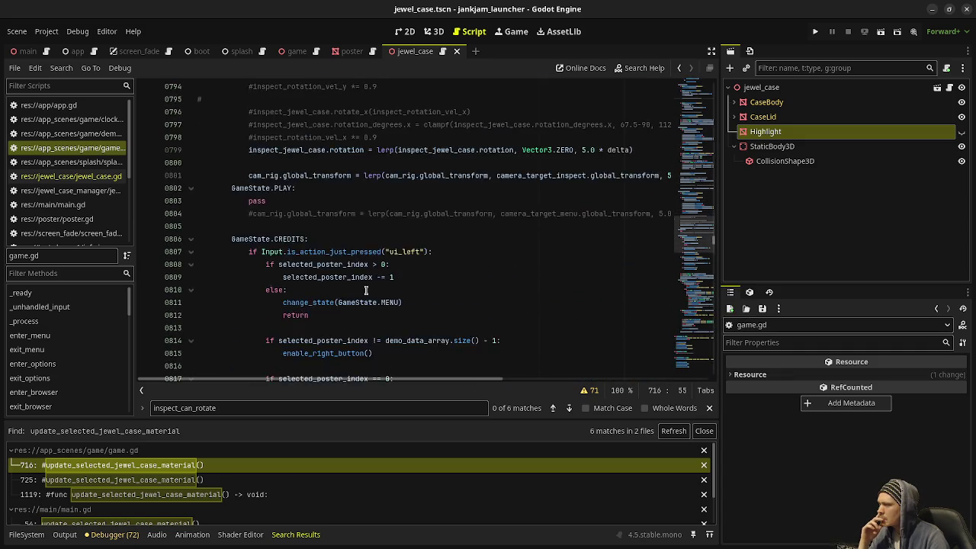
pyautogui.scroll(-20, 370, 296)
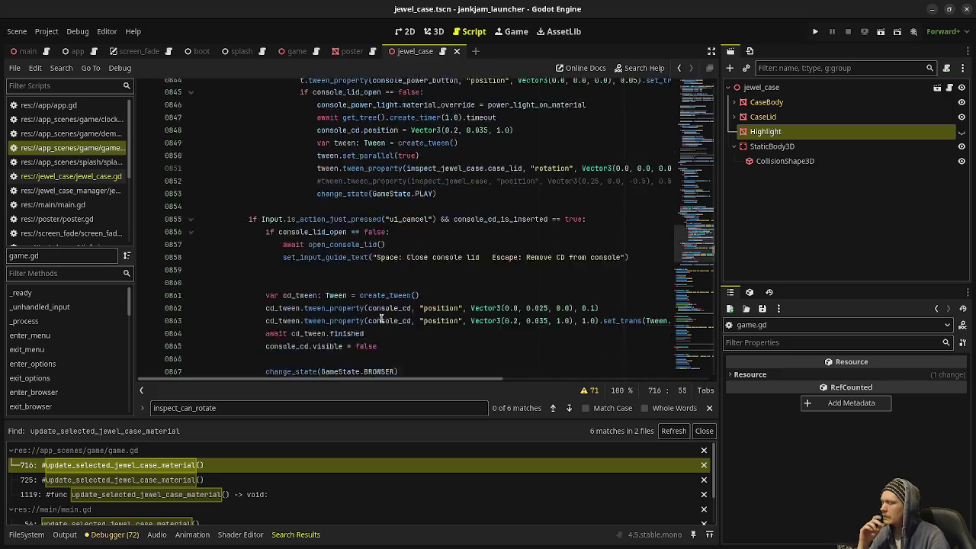
pyautogui.scroll(-20, 378, 302)
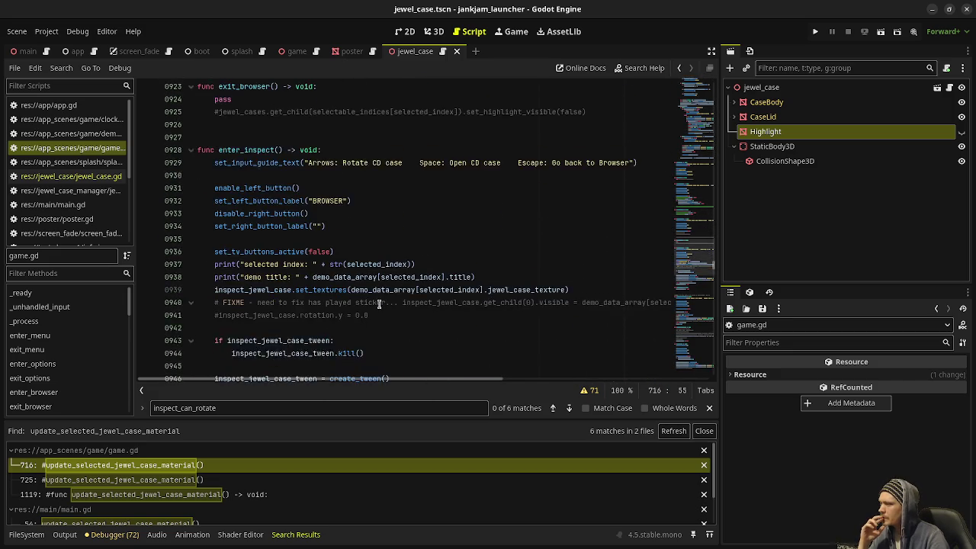
pyautogui.scroll(-10, 380, 303)
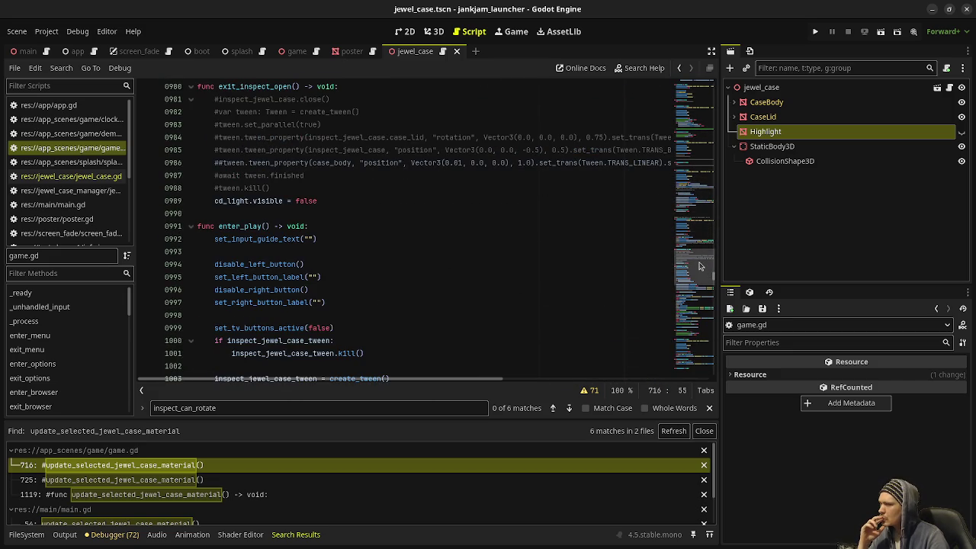
pyautogui.scroll(-20, 583, 292)
pyautogui.scroll(-8, 65, 363)
pyautogui.scroll(-2, 65, 364)
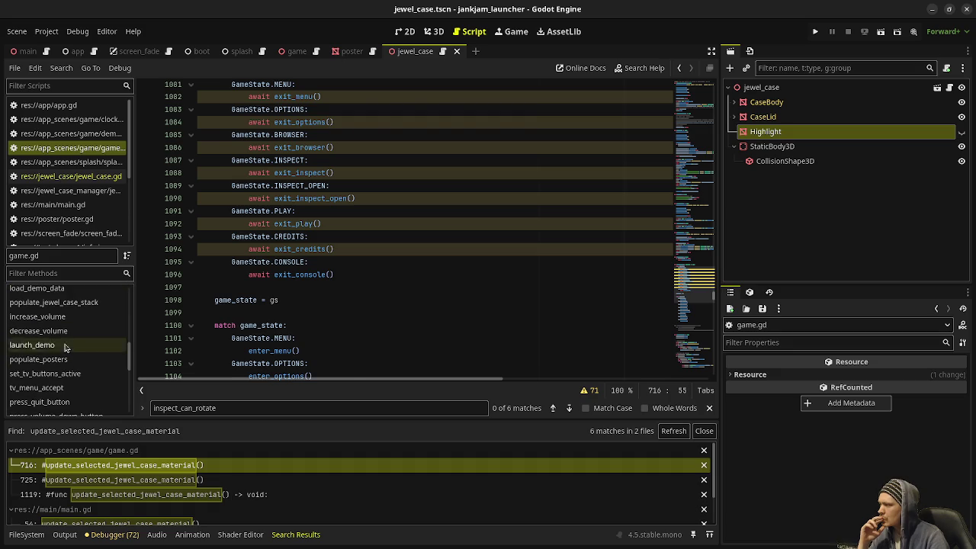
pyautogui.click(61, 302)
pyautogui.scroll(-7, 346, 293)
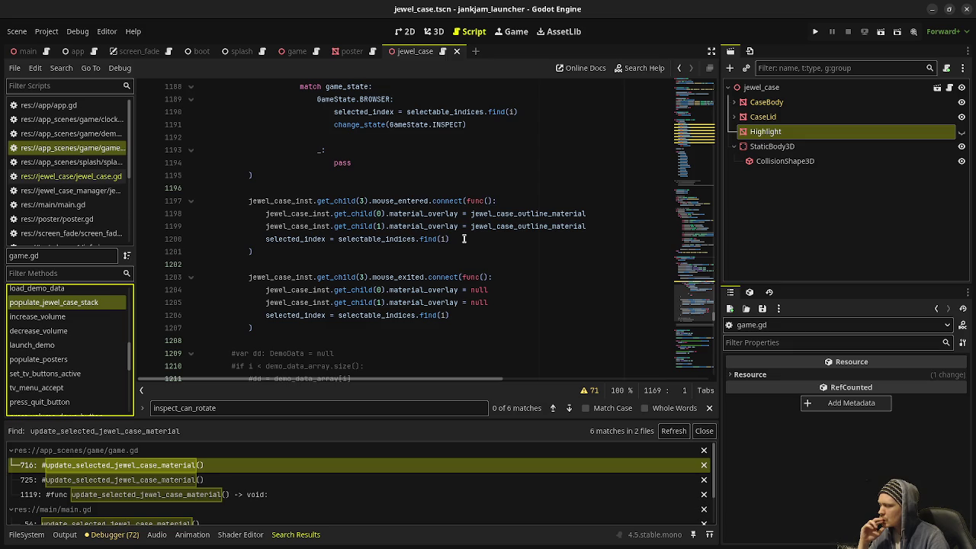
pyautogui.moveTo(585, 225)
pyautogui.mouseDown()
pyautogui.moveTo(426, 225)
pyautogui.moveTo(260, 202)
pyautogui.moveTo(264, 210)
pyautogui.mouseUp()
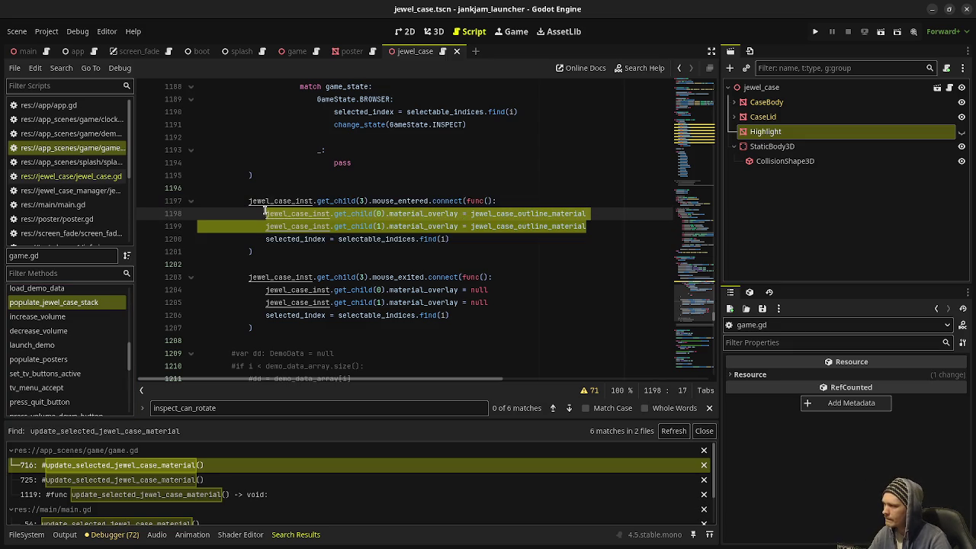
pyautogui.press('Delete')
pyautogui.write('update_')
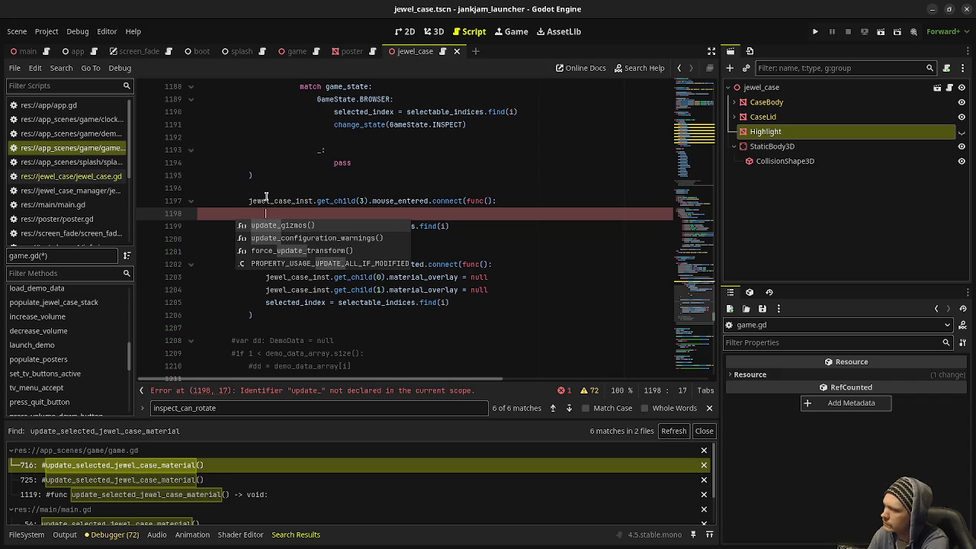
pyautogui.hotkey('ctrl', 'z')
pyautogui.hotkey('ctrl', 'z')
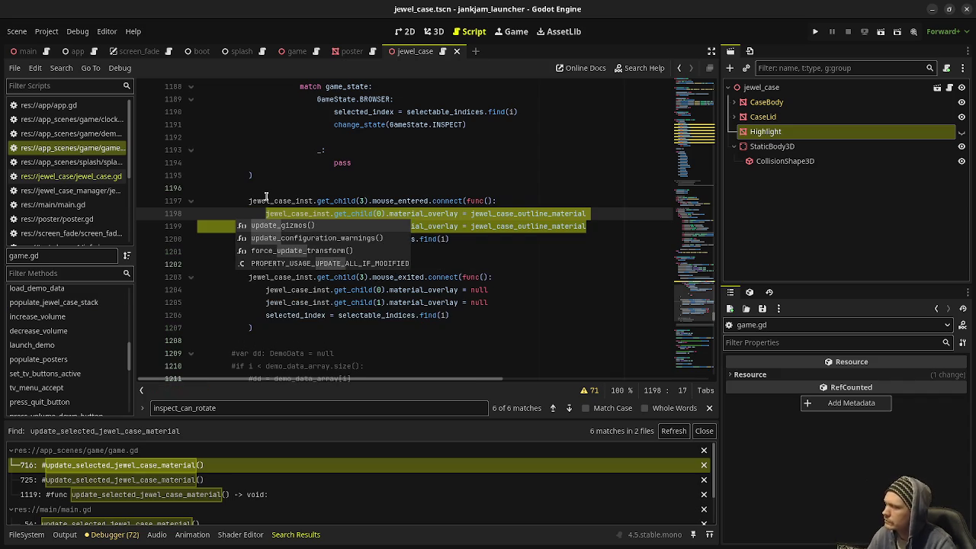
pyautogui.click(299, 189)
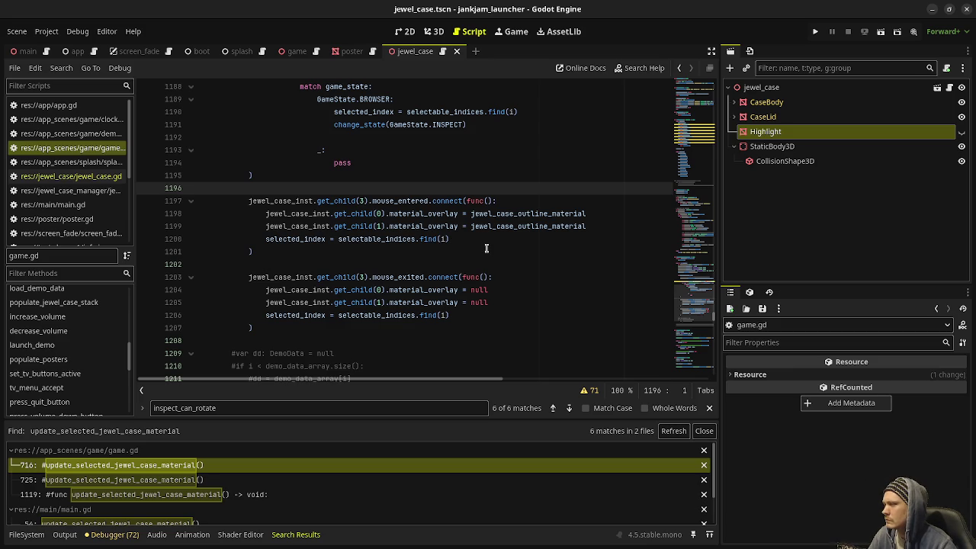
pyautogui.moveTo(593, 227)
pyautogui.mouseDown()
pyautogui.moveTo(244, 213)
pyautogui.moveTo(259, 212)
pyautogui.mouseUp()
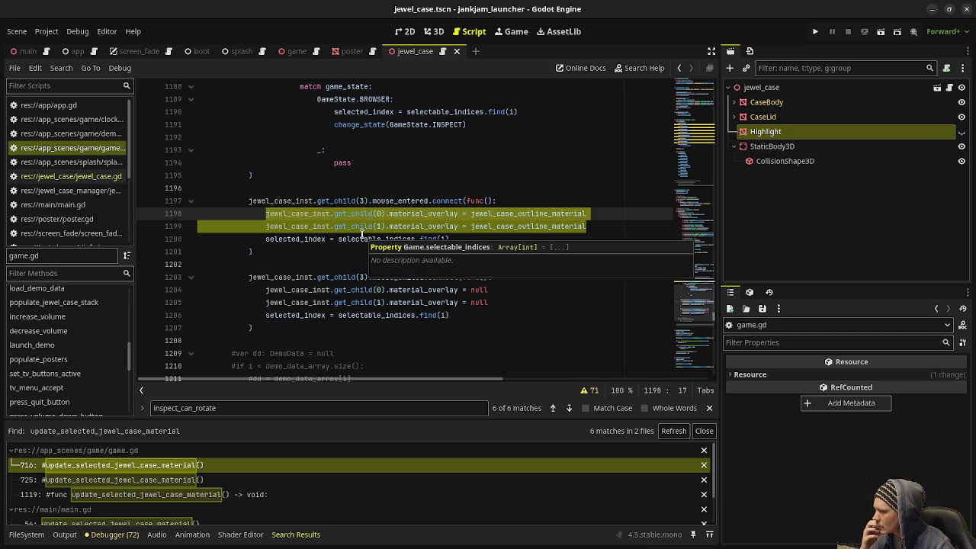
pyautogui.scroll(1, 362, 234)
pyautogui.scroll(1, 362, 234)
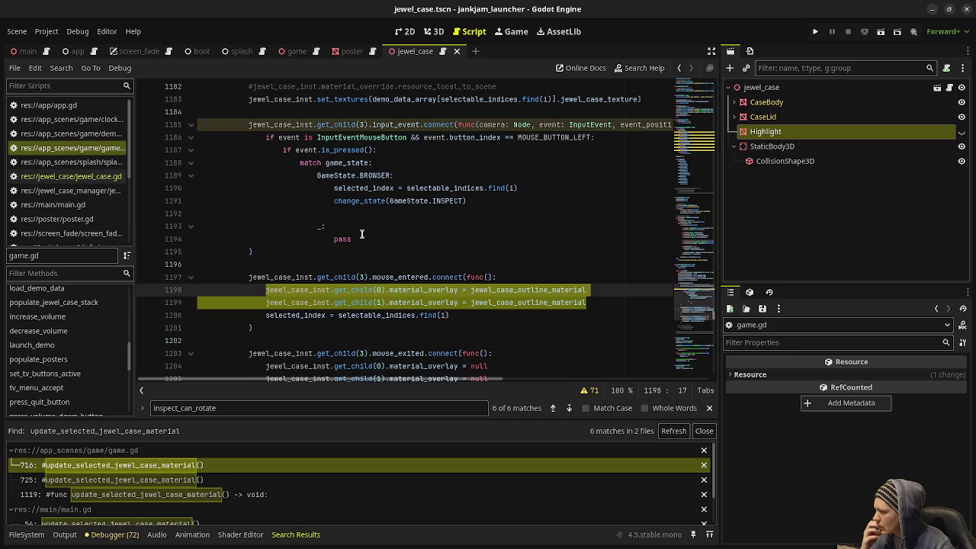
pyautogui.scroll(3, 362, 234)
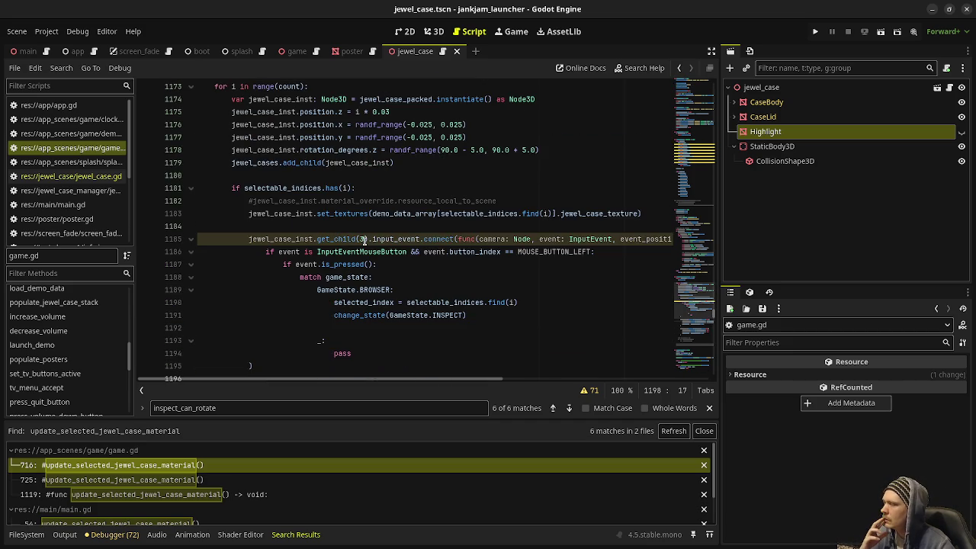
pyautogui.scroll(-2, 363, 239)
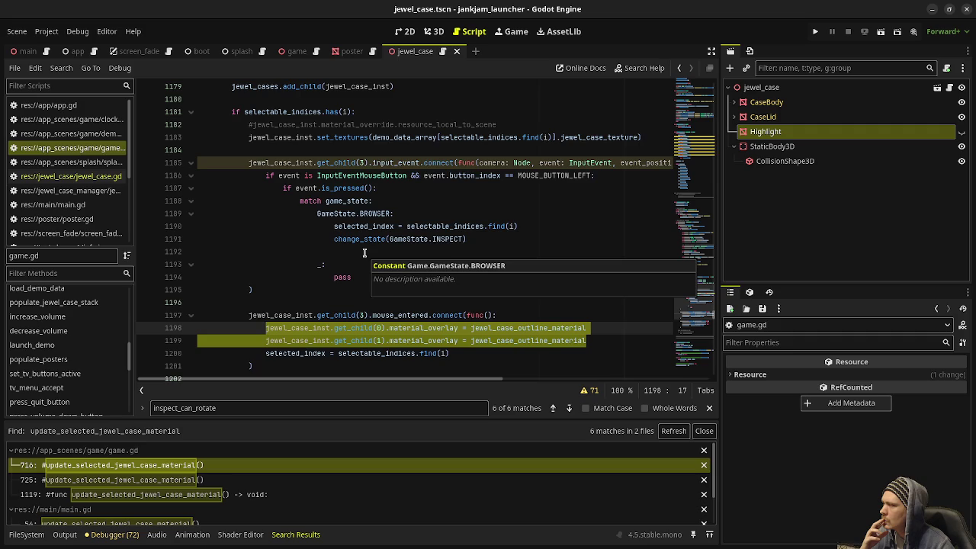
# Scroll the Filter Methods list and jump to the enter_inspect function at line 928
pyautogui.scroll(2, 364, 252)
pyautogui.scroll(4, 364, 252)
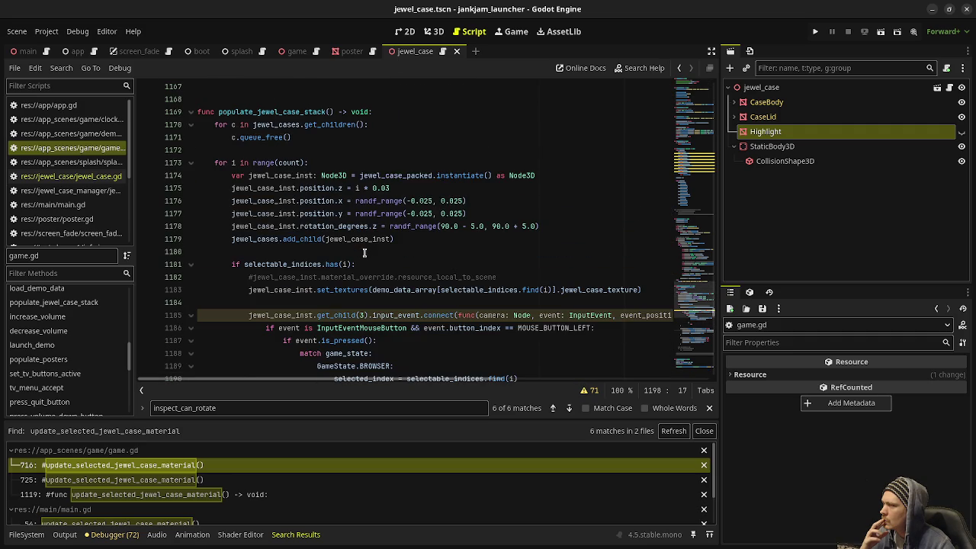
pyautogui.scroll(7, 583, 215)
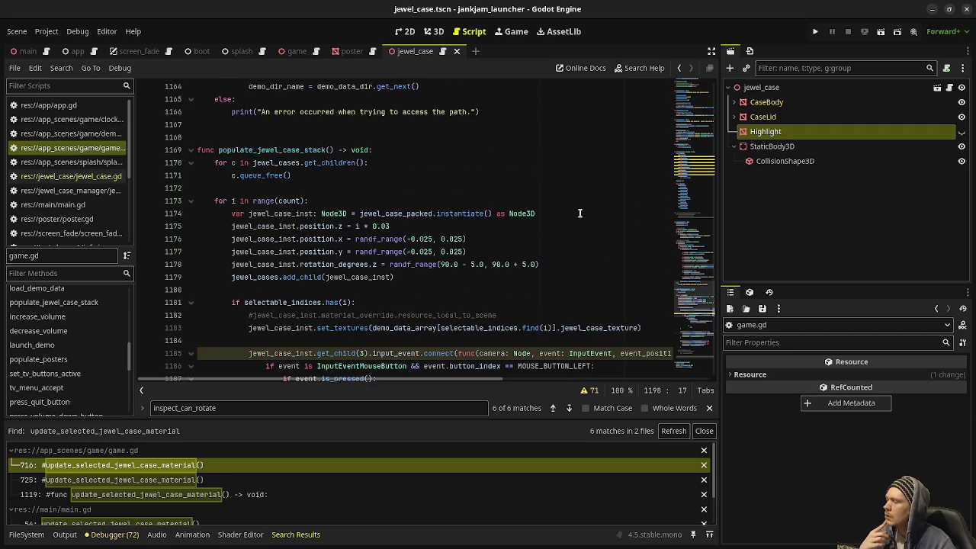
pyautogui.scroll(5, 572, 223)
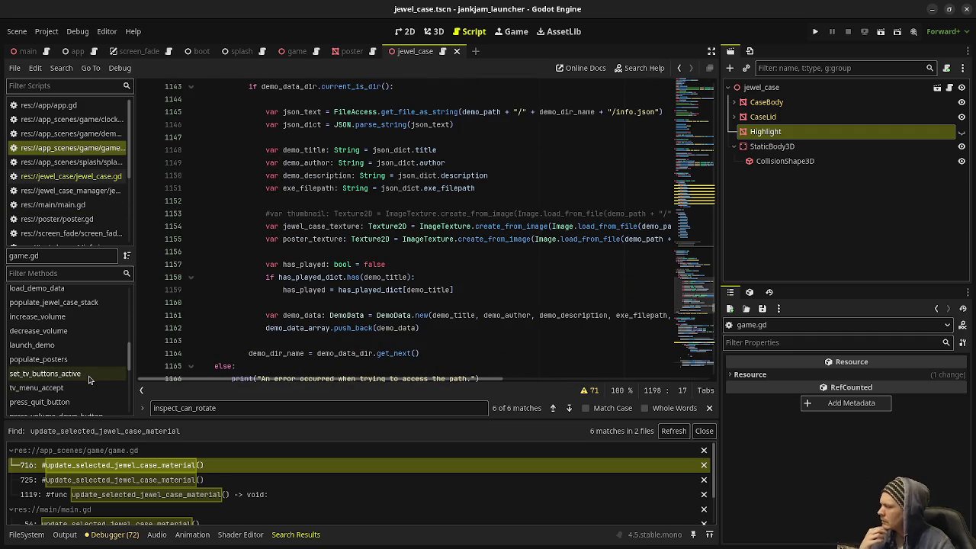
pyautogui.scroll(-1, 88, 375)
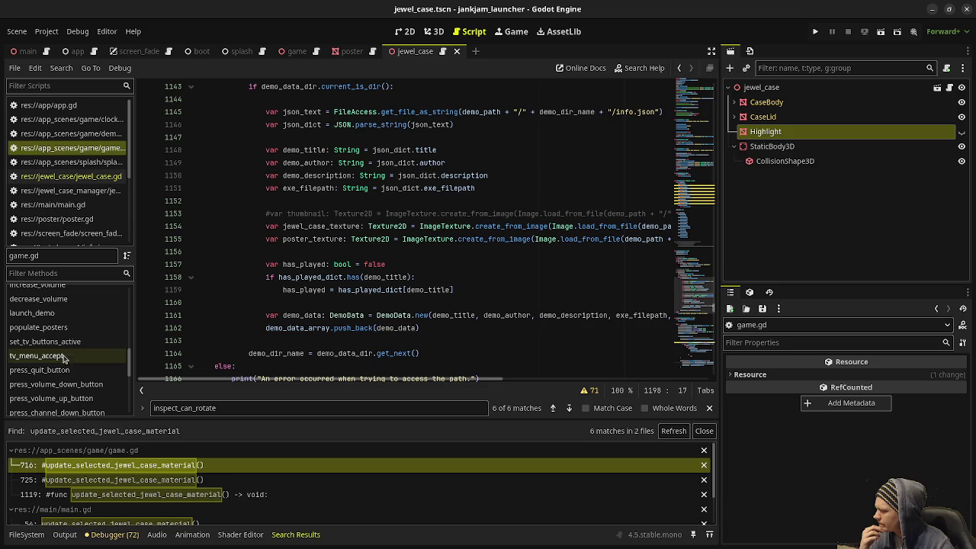
pyautogui.scroll(2, 64, 361)
pyautogui.scroll(6, 64, 361)
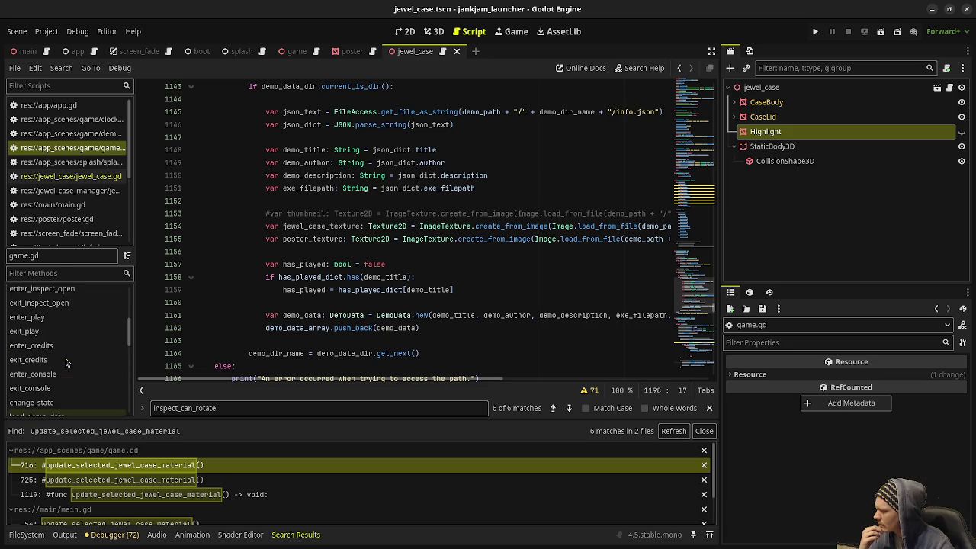
pyautogui.click(62, 323)
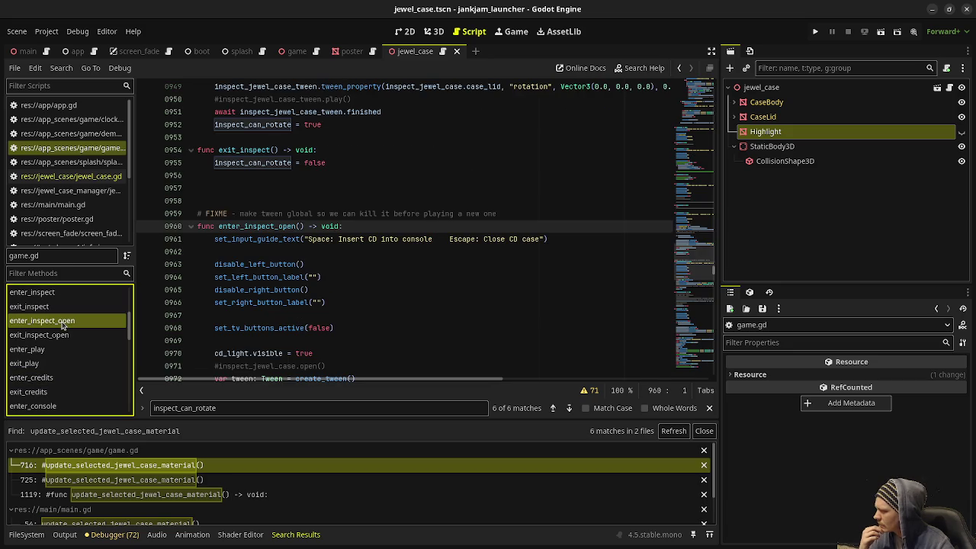
pyautogui.click(32, 292)
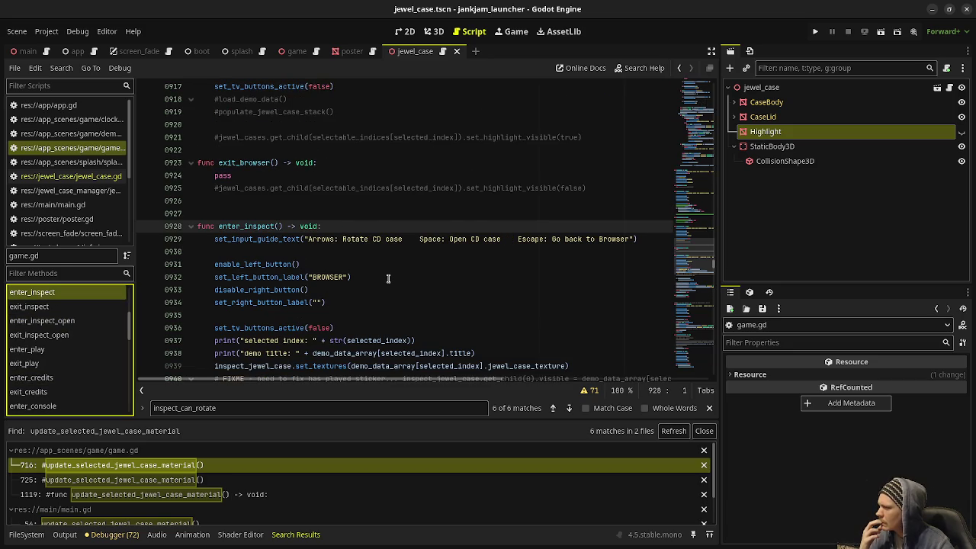
# Glance at the exit_inspect function, then return to enter_inspect's code
pyautogui.scroll(4, 388, 278)
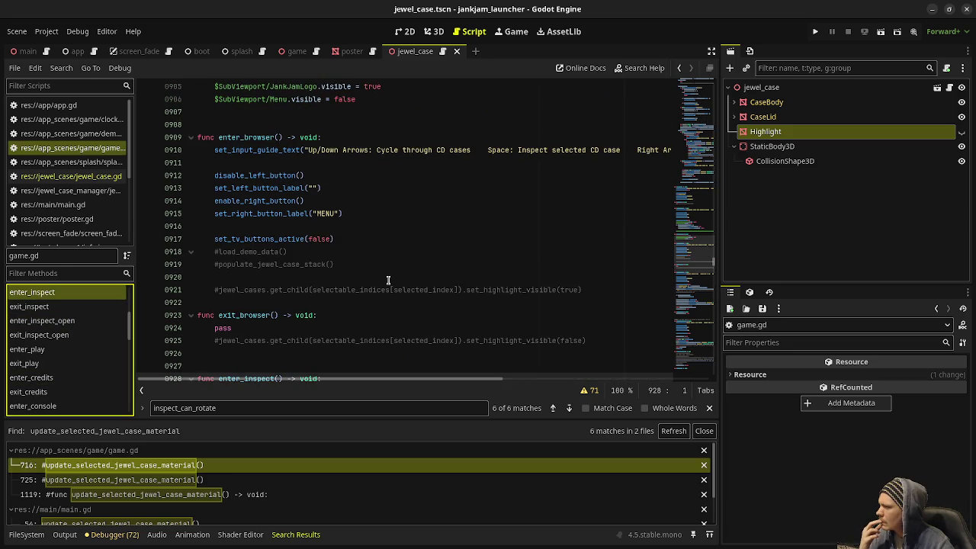
pyautogui.scroll(1, 388, 280)
pyautogui.scroll(2, 388, 279)
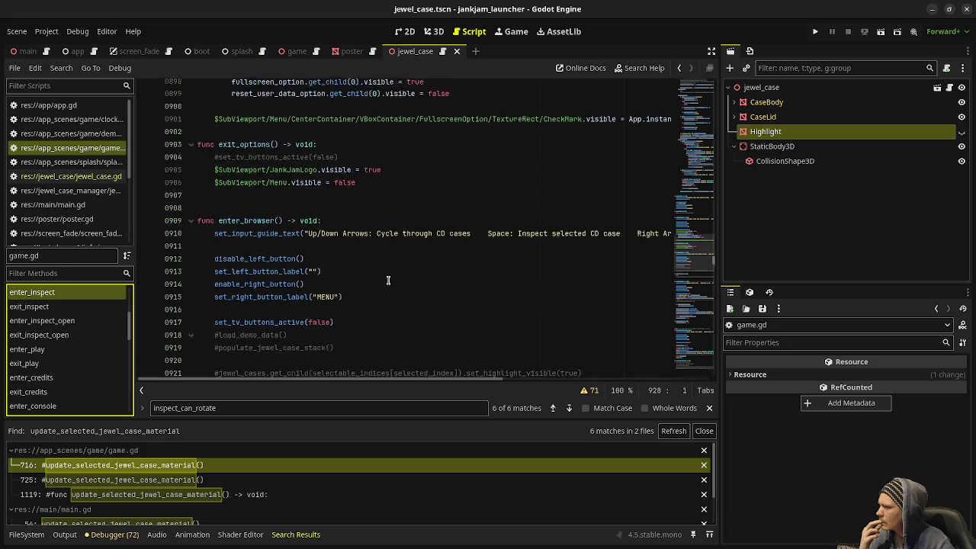
pyautogui.scroll(-3, 388, 280)
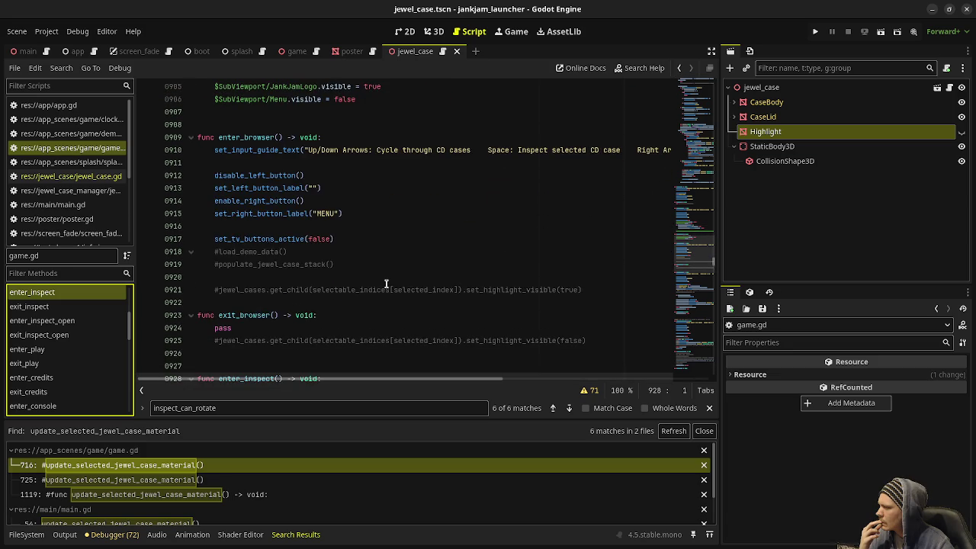
pyautogui.scroll(-1, 386, 283)
pyautogui.scroll(-1, 387, 283)
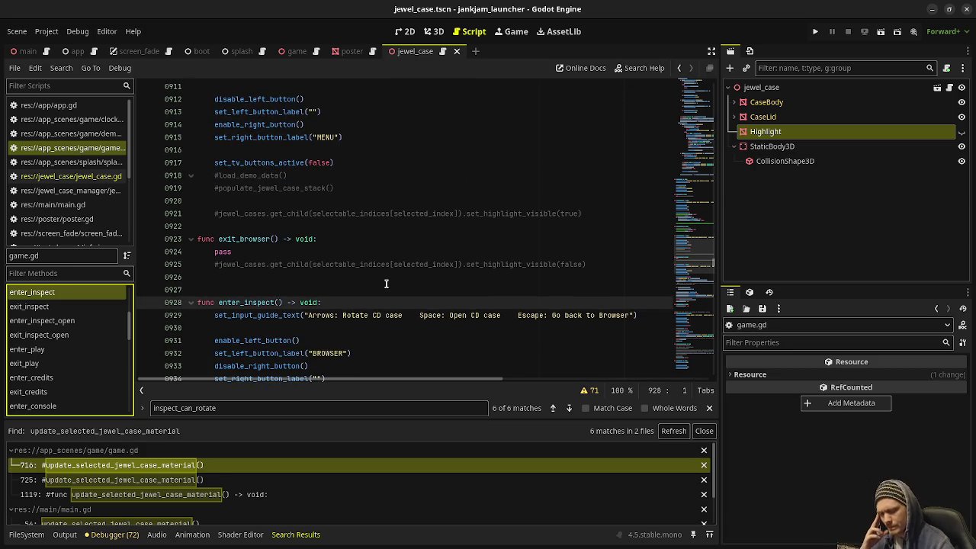
pyautogui.scroll(-3, 386, 284)
pyautogui.scroll(-1, 91, 358)
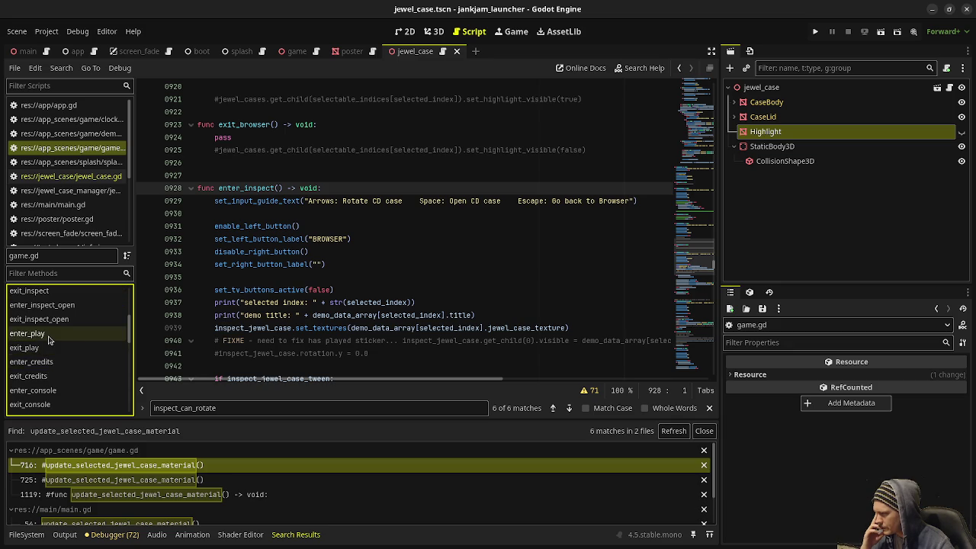
pyautogui.scroll(1, 56, 319)
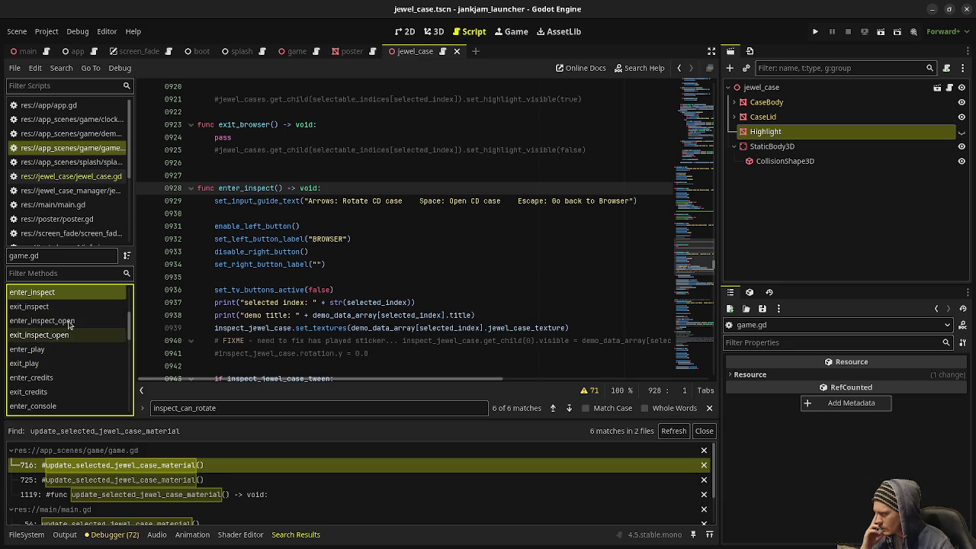
pyautogui.click(55, 306)
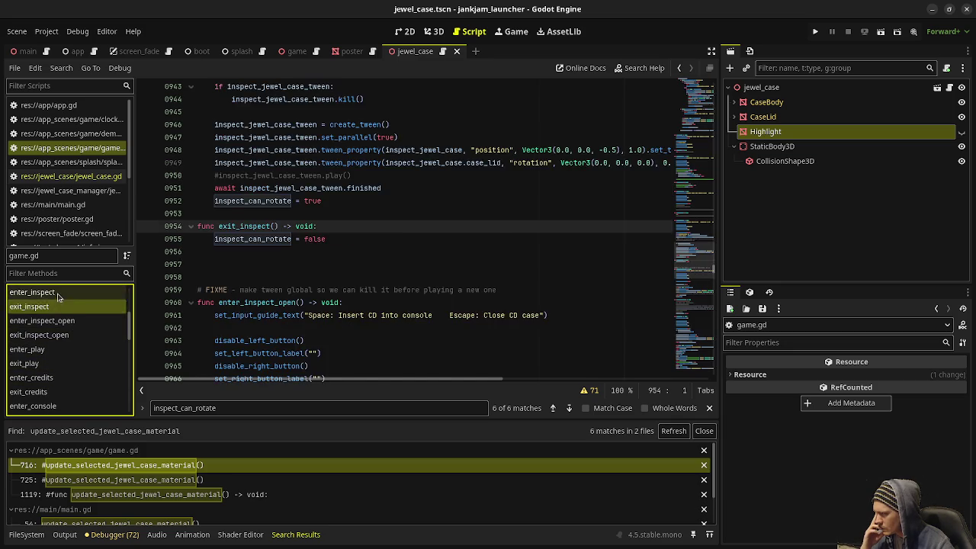
pyautogui.click(55, 292)
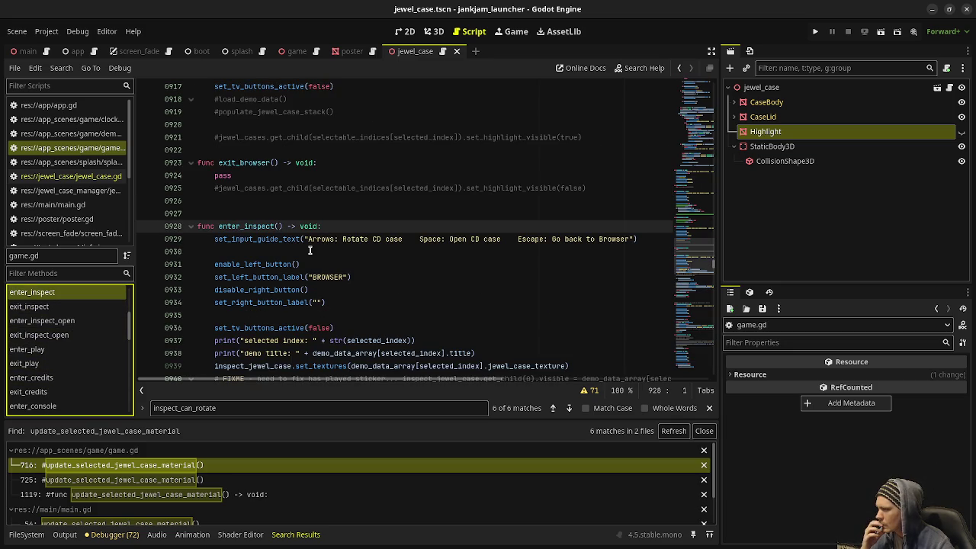
pyautogui.scroll(-1, 306, 296)
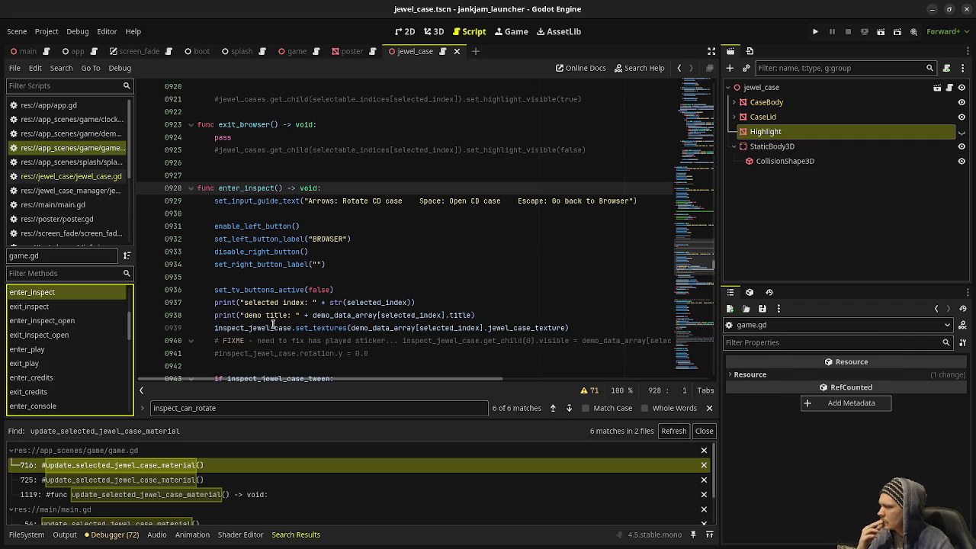
pyautogui.click(216, 328)
pyautogui.moveTo(231, 328)
pyautogui.mouseDown()
pyautogui.moveTo(325, 326)
pyautogui.moveTo(266, 327)
pyautogui.mouseUp()
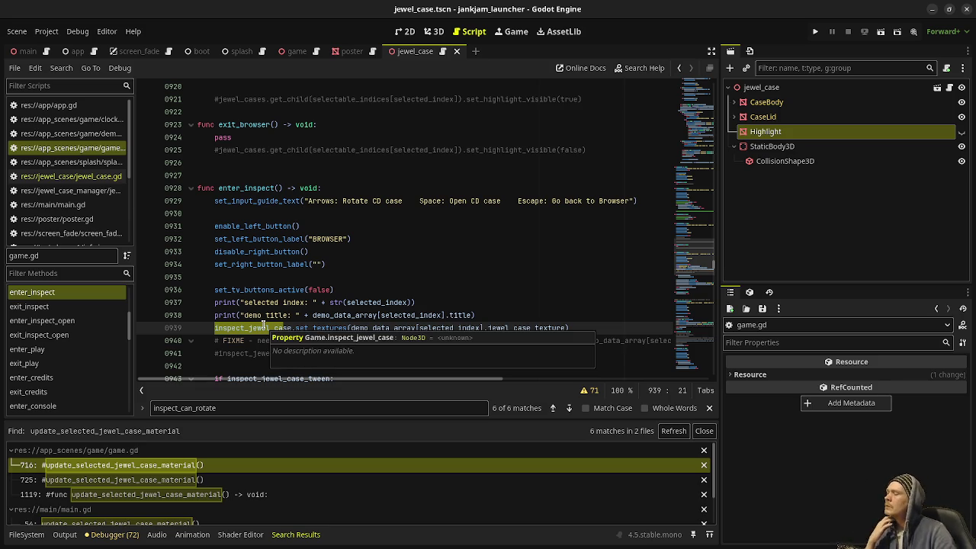
pyautogui.click(389, 302)
pyautogui.click(431, 328)
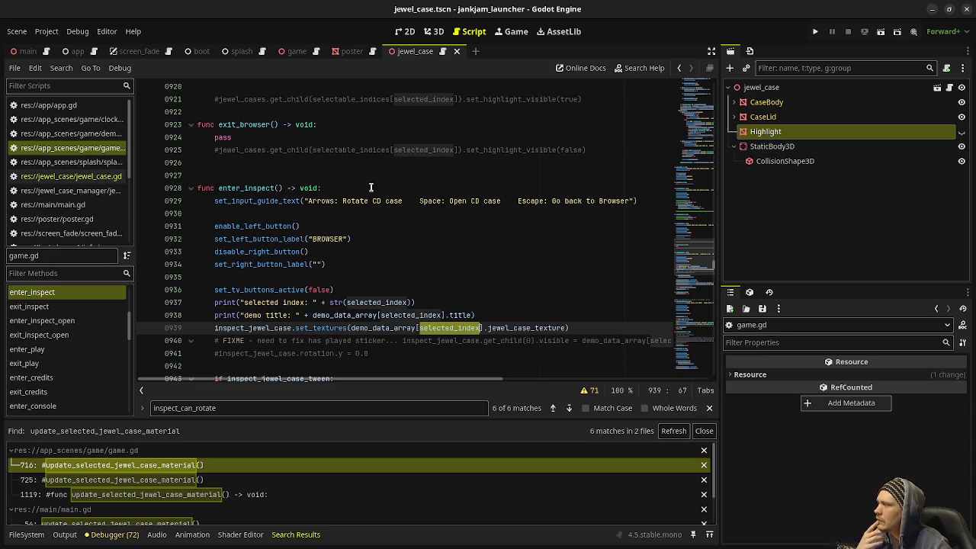
pyautogui.click(312, 149)
pyautogui.moveTo(312, 150); pyautogui.dragTo(457, 152)
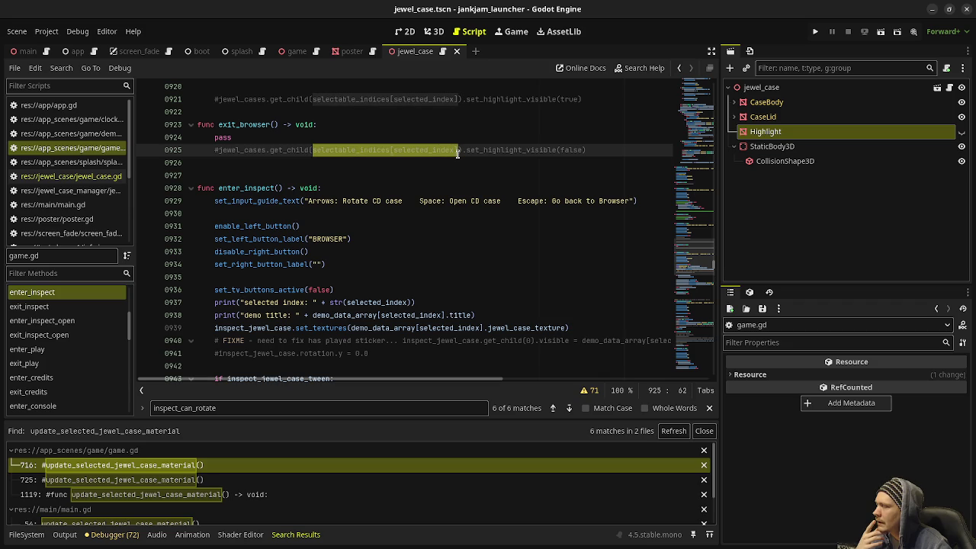
pyautogui.scroll(3, 475, 221)
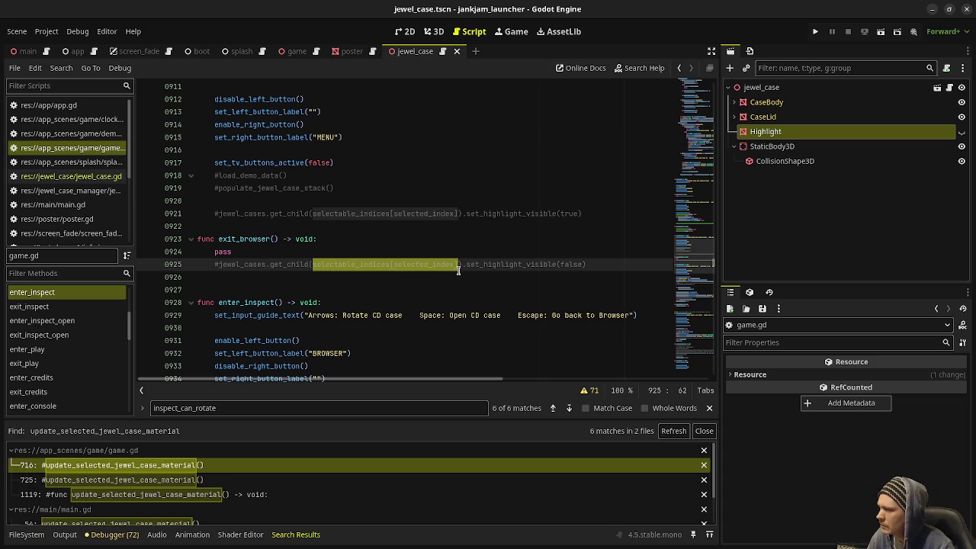
pyautogui.click(369, 265)
pyautogui.doubleClick(370, 264)
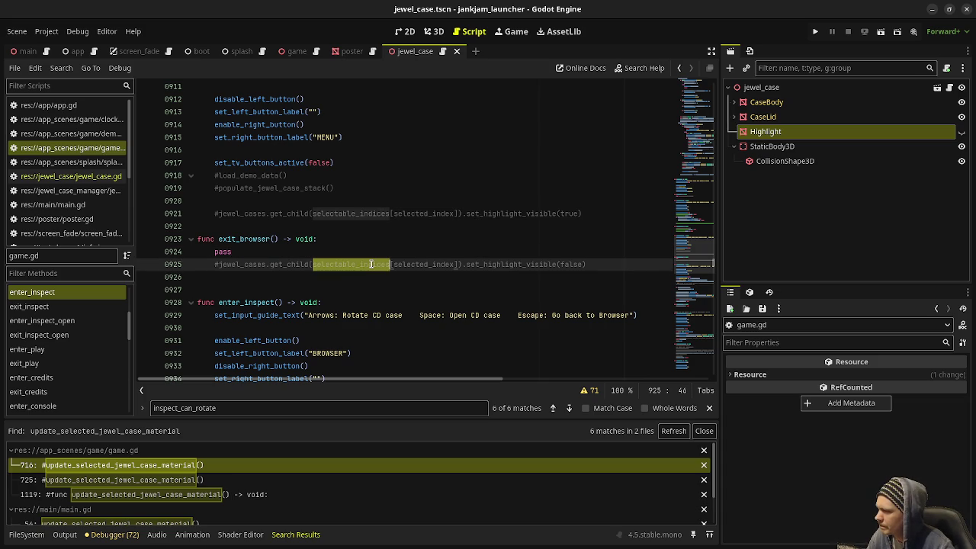
pyautogui.hotkey('ctrl', 'f')
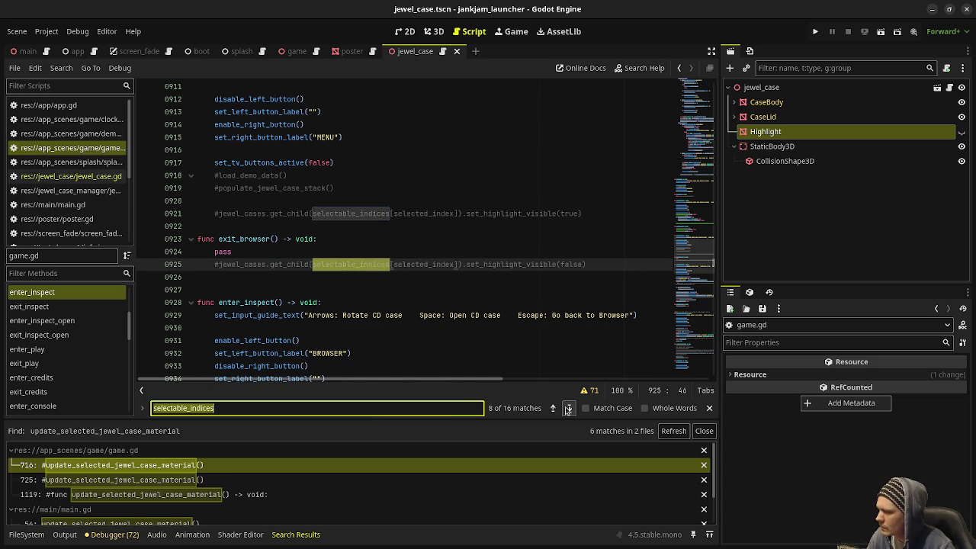
pyautogui.click(568, 409)
pyautogui.click(569, 408)
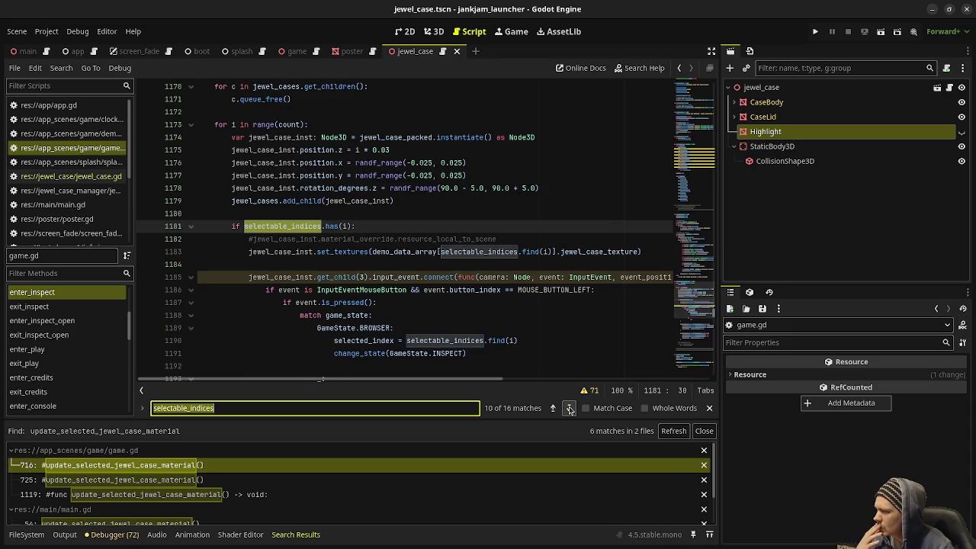
pyautogui.click(568, 409)
pyautogui.click(569, 408)
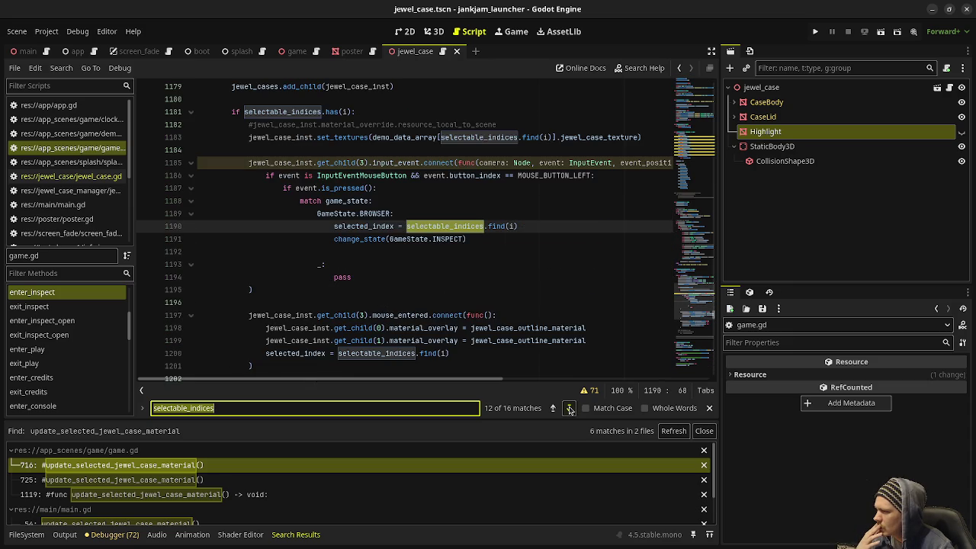
pyautogui.click(569, 409)
pyautogui.click(568, 408)
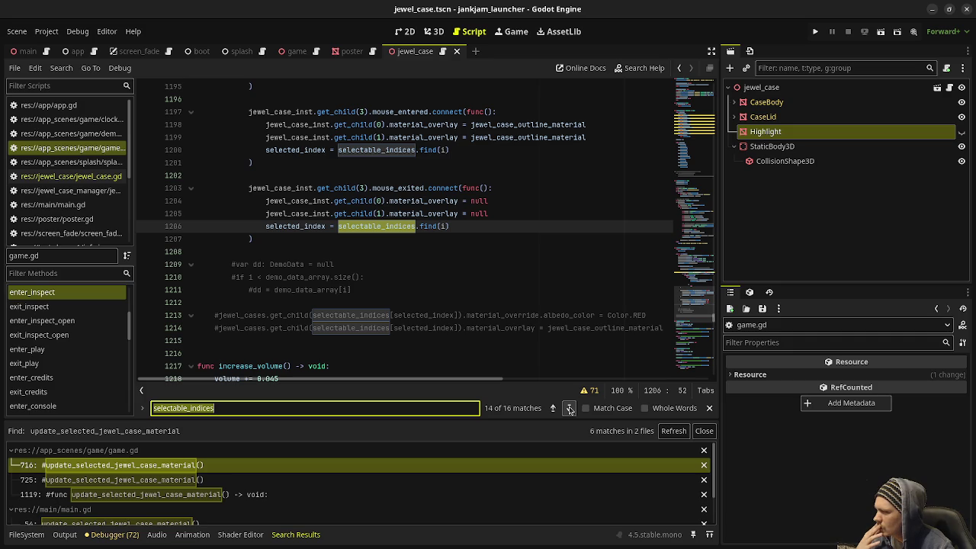
pyautogui.click(569, 409)
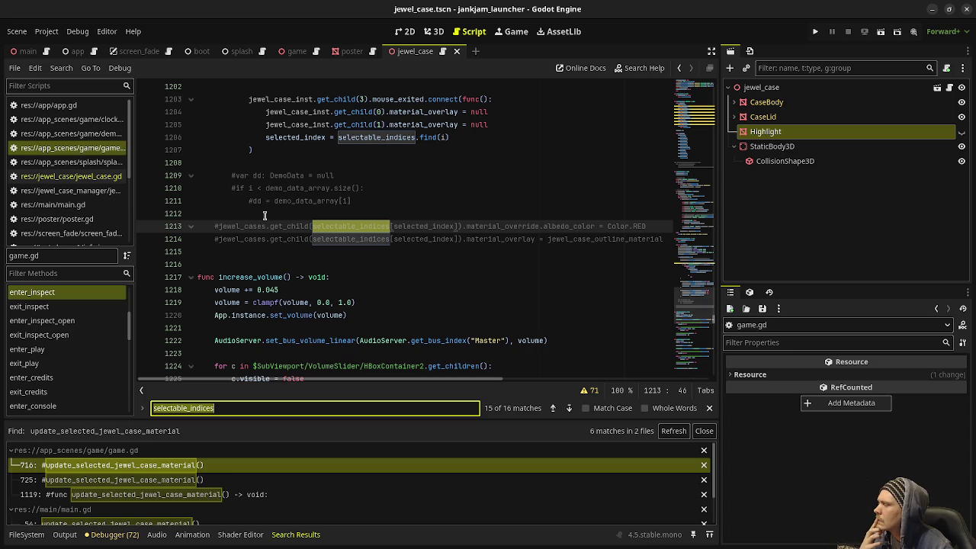
pyautogui.moveTo(218, 226); pyautogui.dragTo(549, 233)
pyautogui.hotkey('ctrl', 'c')
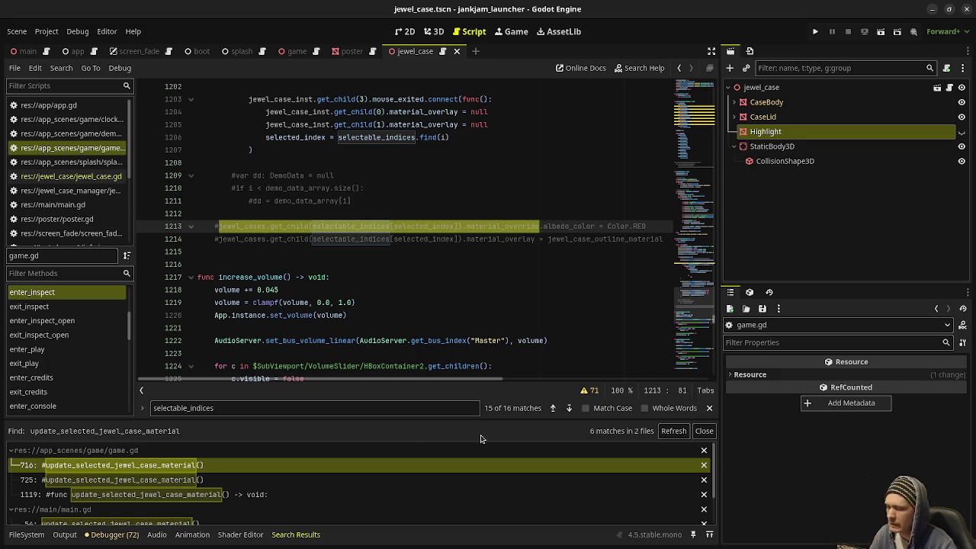
pyautogui.scroll(5, 534, 313)
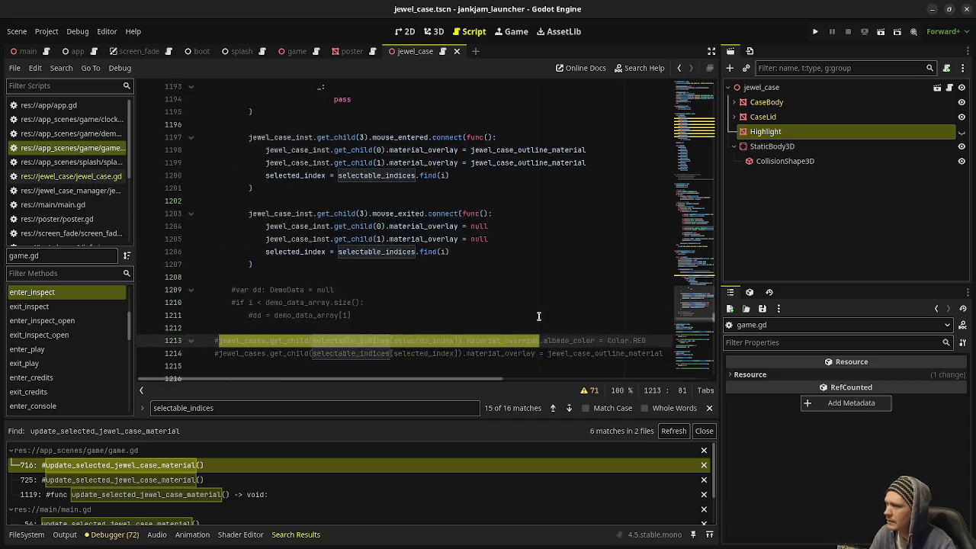
pyautogui.scroll(3, 547, 307)
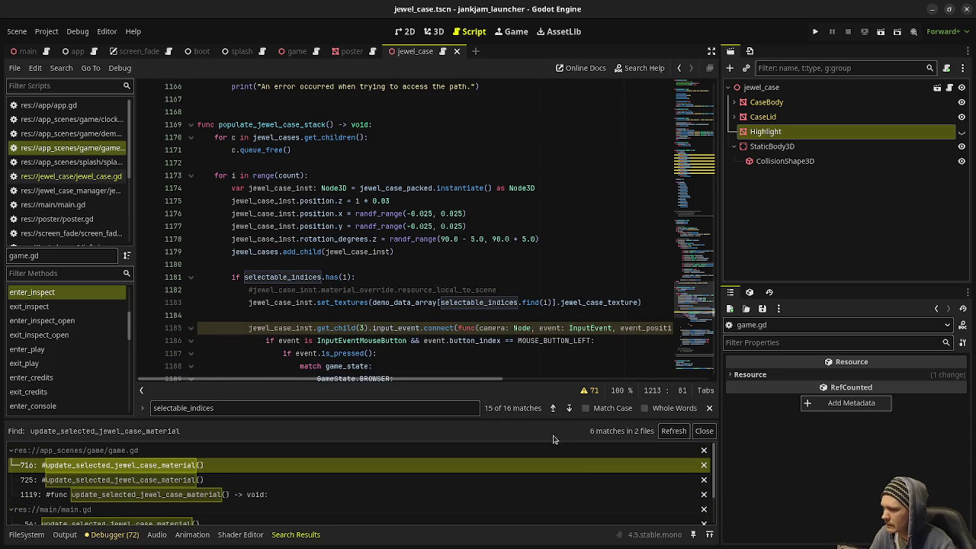
# Search the project for set_highlight_visible and open its line 1121 match in game.gd
pyautogui.click(99, 177)
pyautogui.click(276, 277)
pyautogui.doubleClick(276, 277)
pyautogui.click(61, 68)
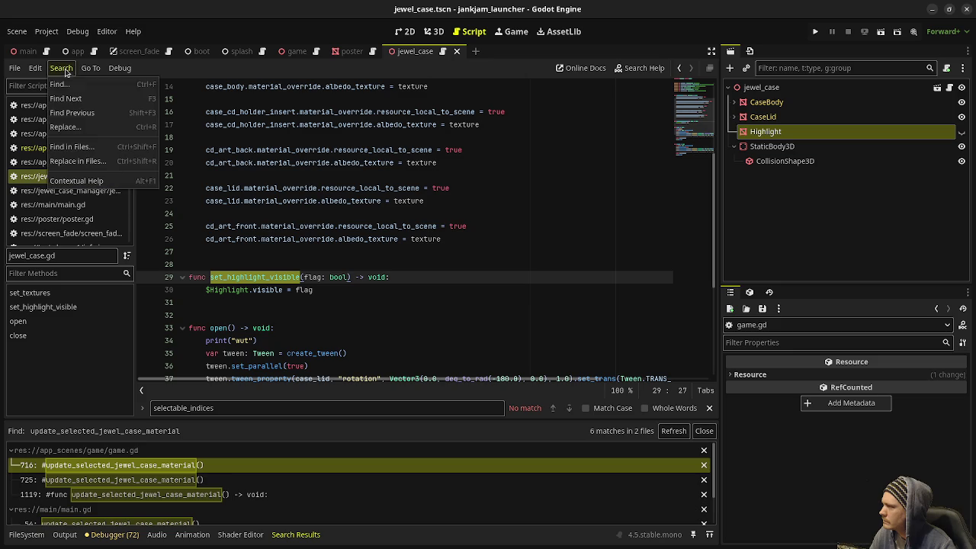
pyautogui.click(84, 147)
pyautogui.click(486, 337)
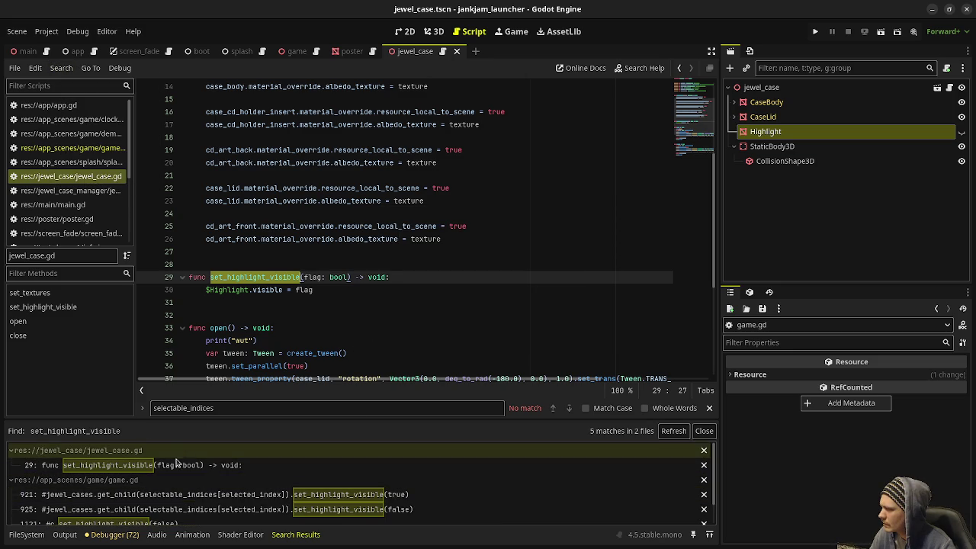
pyautogui.scroll(-2, 183, 497)
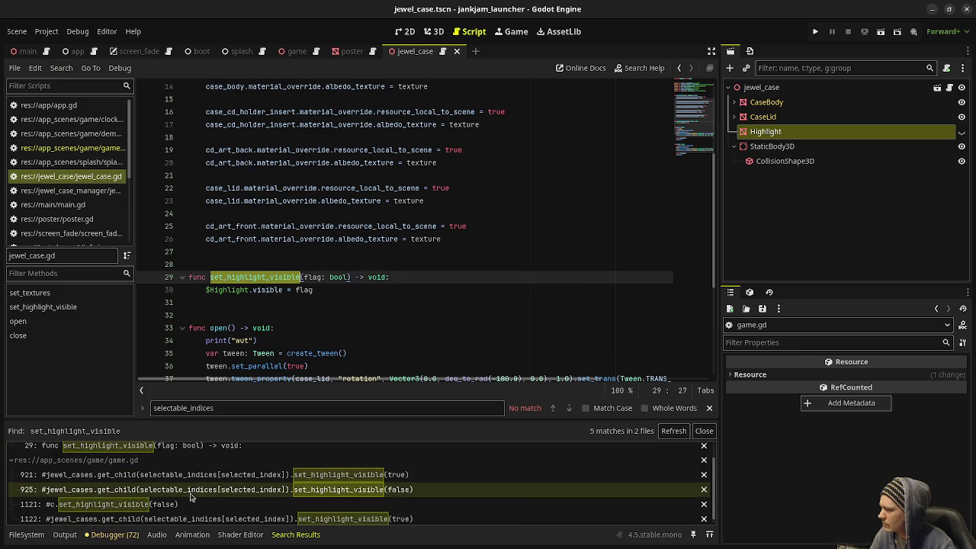
pyautogui.click(183, 498)
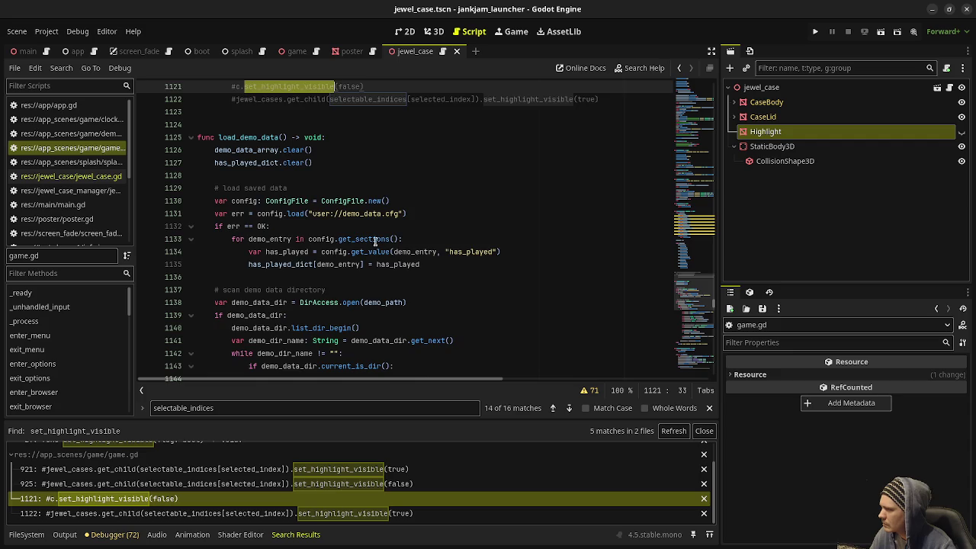
# Search all files for update_selected_jewel_case_material and open the line 716 match
pyautogui.scroll(3, 394, 251)
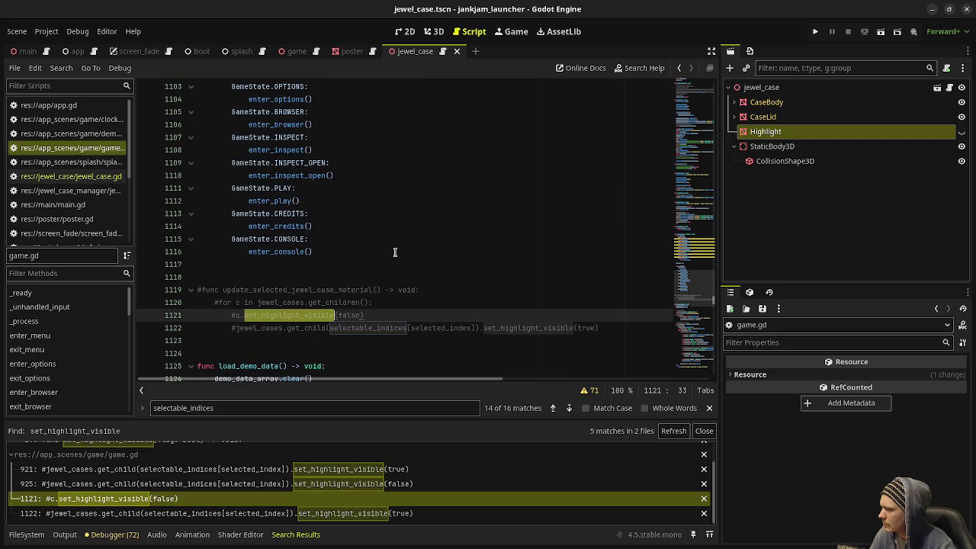
pyautogui.doubleClick(313, 291)
pyautogui.click(63, 70)
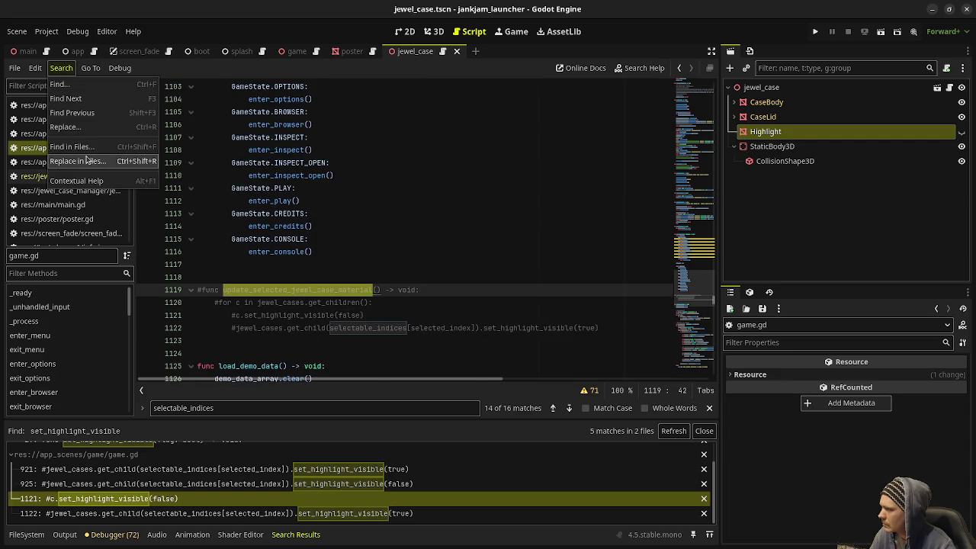
pyautogui.click(86, 148)
pyautogui.click(487, 341)
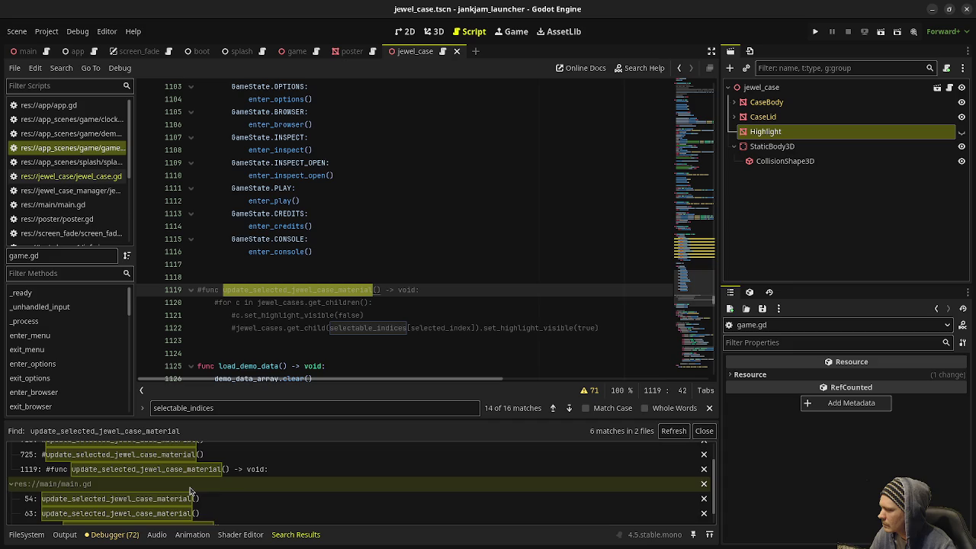
pyautogui.scroll(1, 191, 488)
pyautogui.scroll(1, 191, 488)
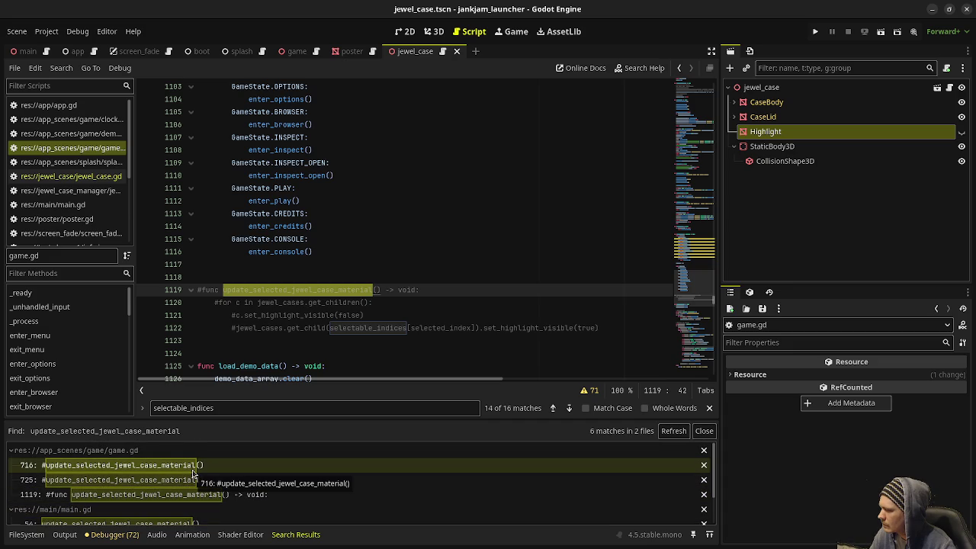
pyautogui.click(195, 471)
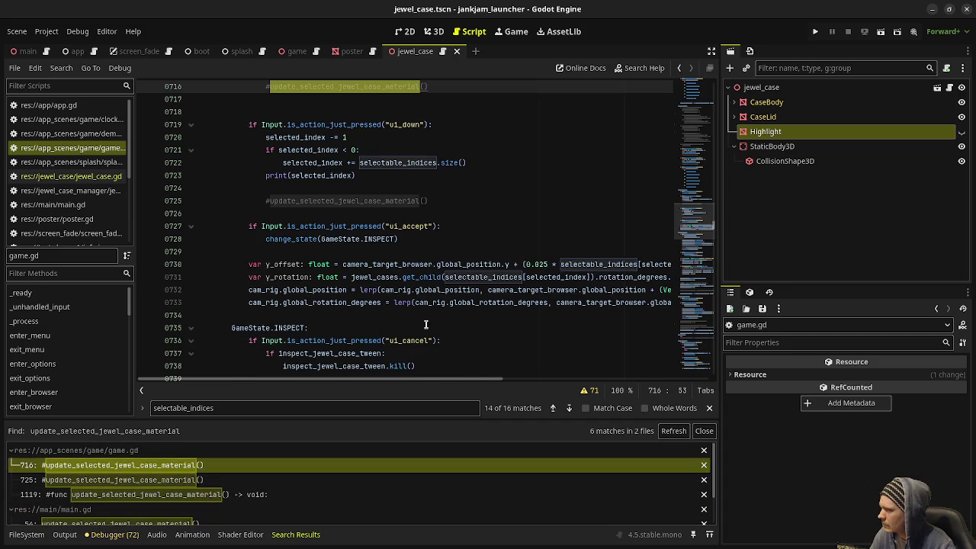
# Paste the selected case's material_override line as a new line 717 in game.gd
pyautogui.scroll(2, 464, 314)
pyautogui.click(438, 279)
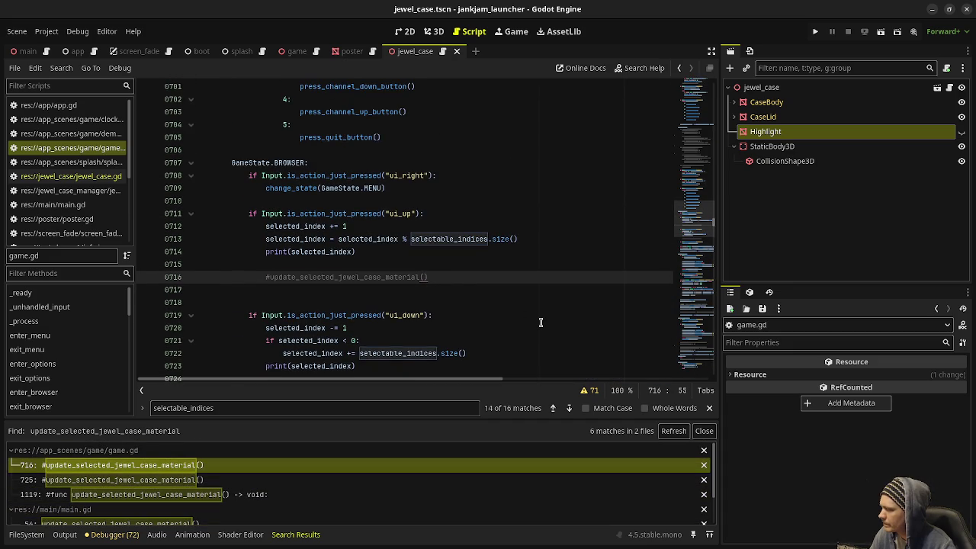
pyautogui.press('Return')
pyautogui.hotkey('ctrl', 'v')
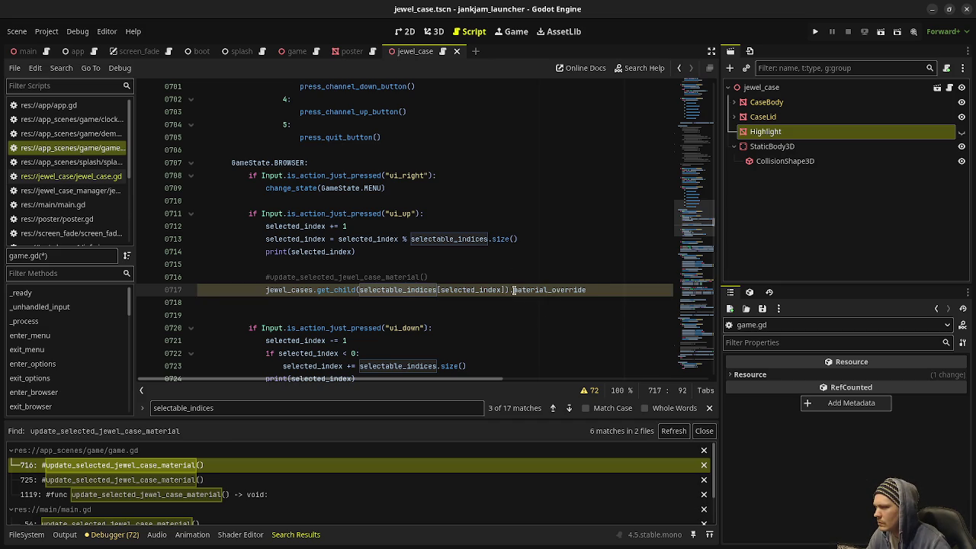
# Comment out line 717, save game.gd, and run the launcher with F5
pyautogui.click(512, 289)
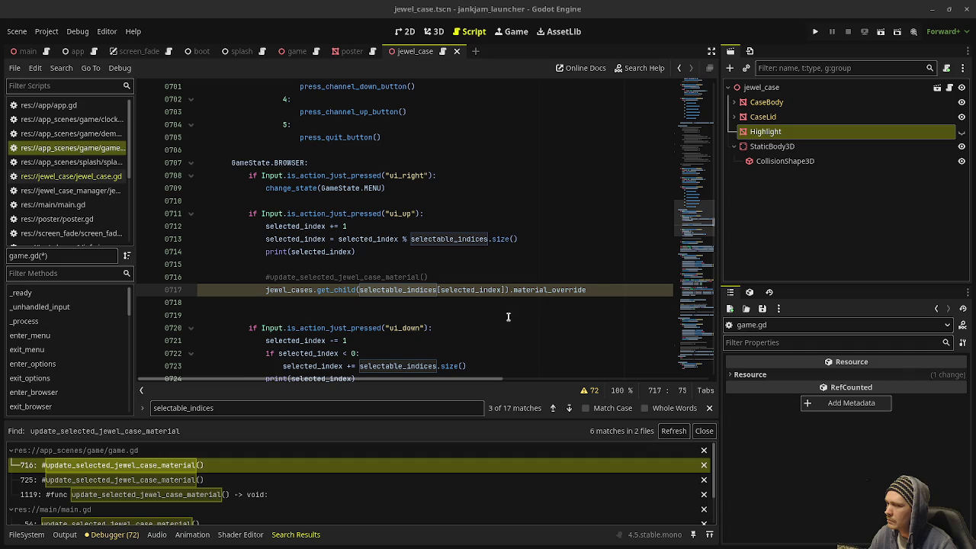
pyautogui.click(612, 296)
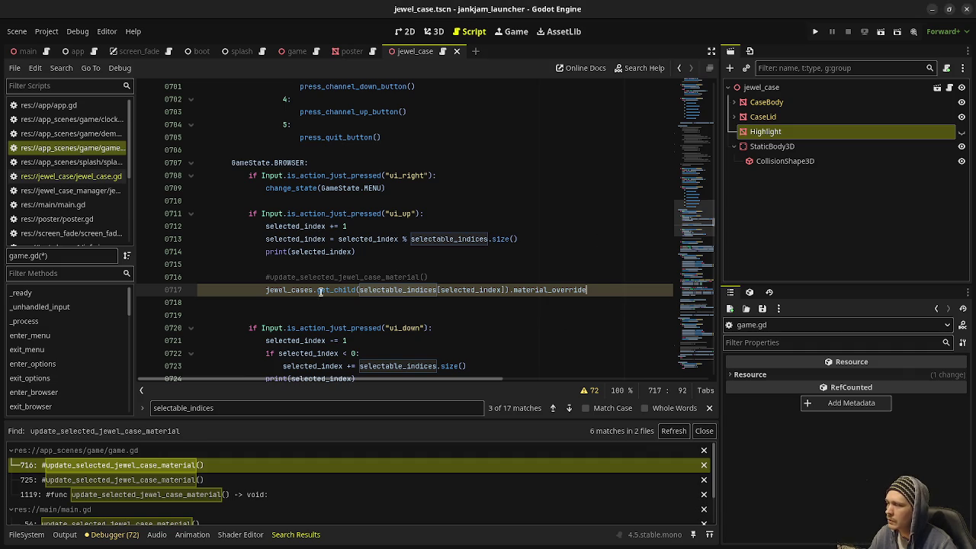
pyautogui.write('#')
pyautogui.hotkey('ctrl', 's')
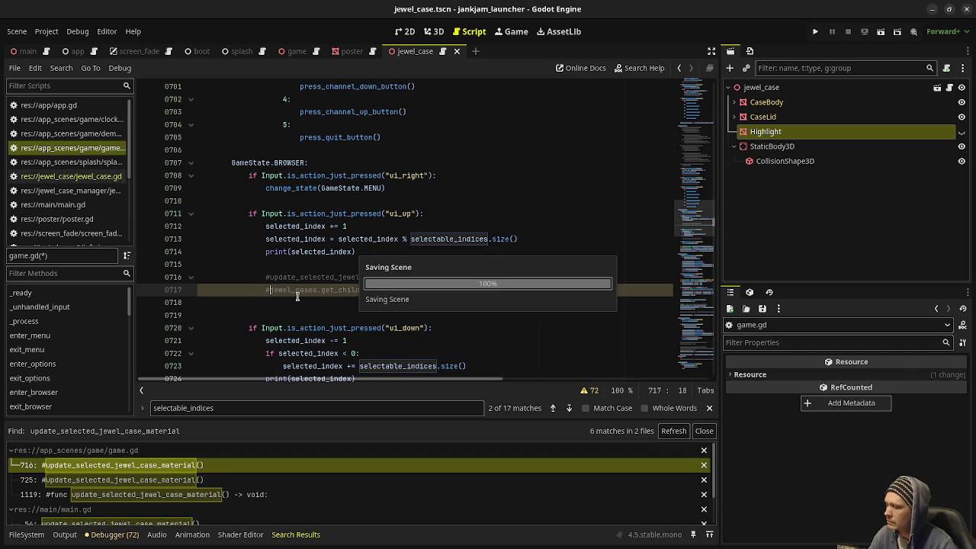
pyautogui.press('F5')
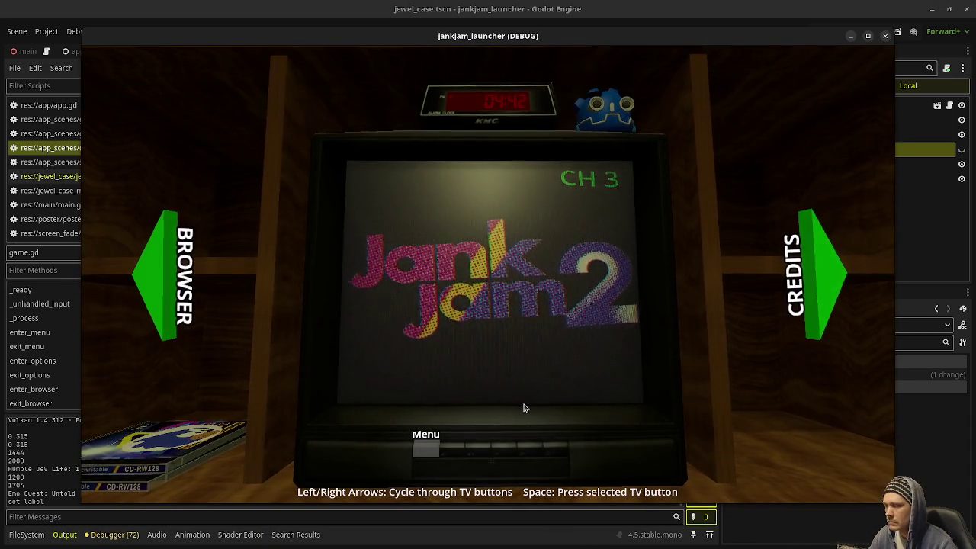
# Visit the CD shelf, return to the TV menu, then reopen the browser and inspect a case
pyautogui.click(164, 275)
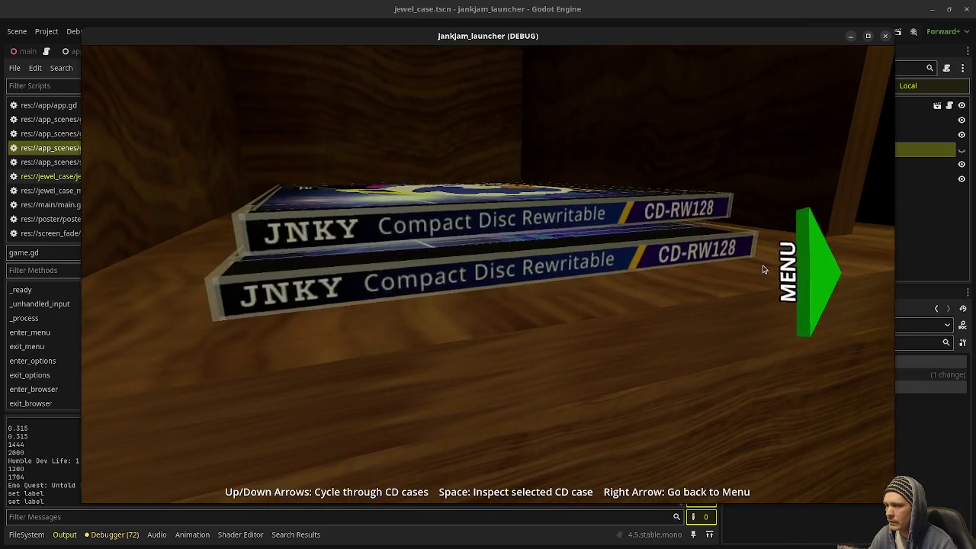
pyautogui.click(785, 271)
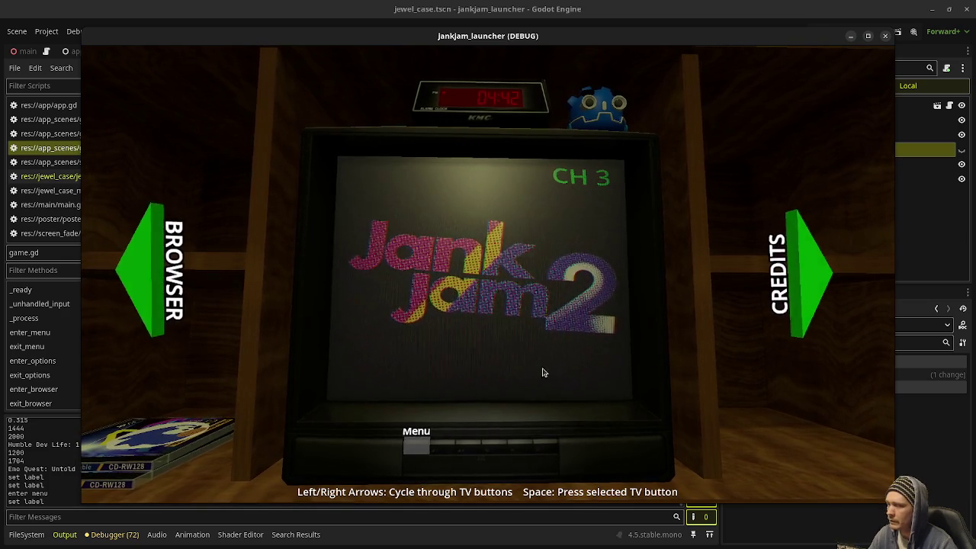
pyautogui.click(216, 275)
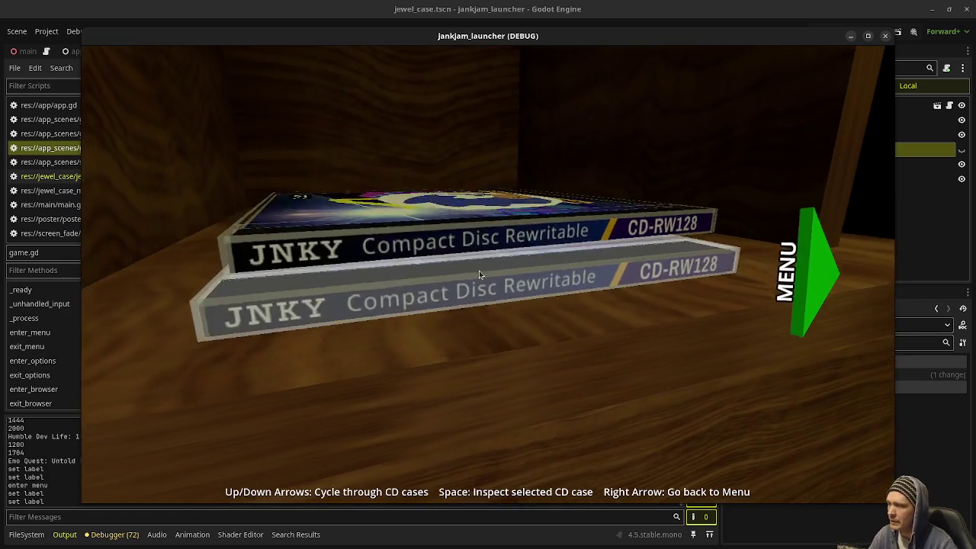
pyautogui.click(469, 245)
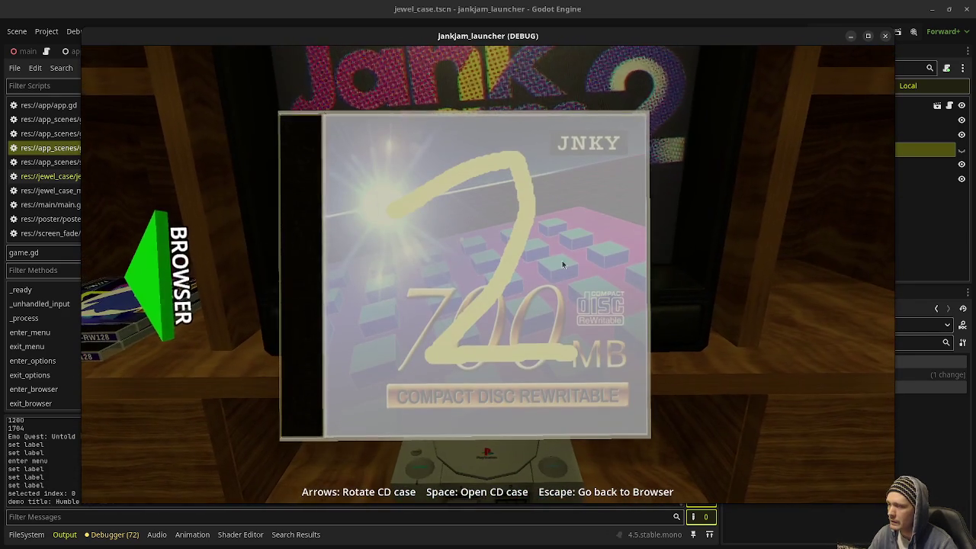
# Turn the first case to its back, then swap to inspecting the other CD case
pyautogui.press('Left')
pyautogui.press('Left')
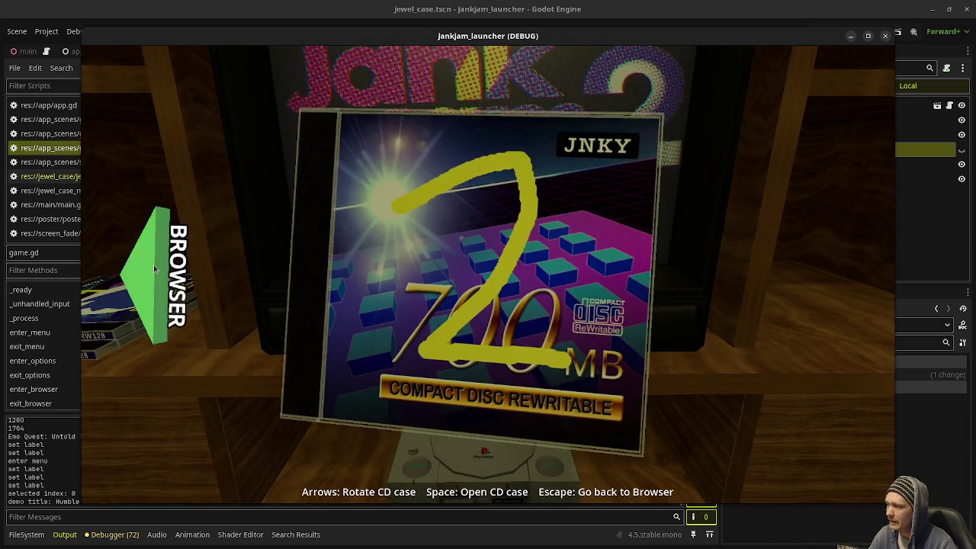
pyautogui.click(153, 264)
pyautogui.click(484, 321)
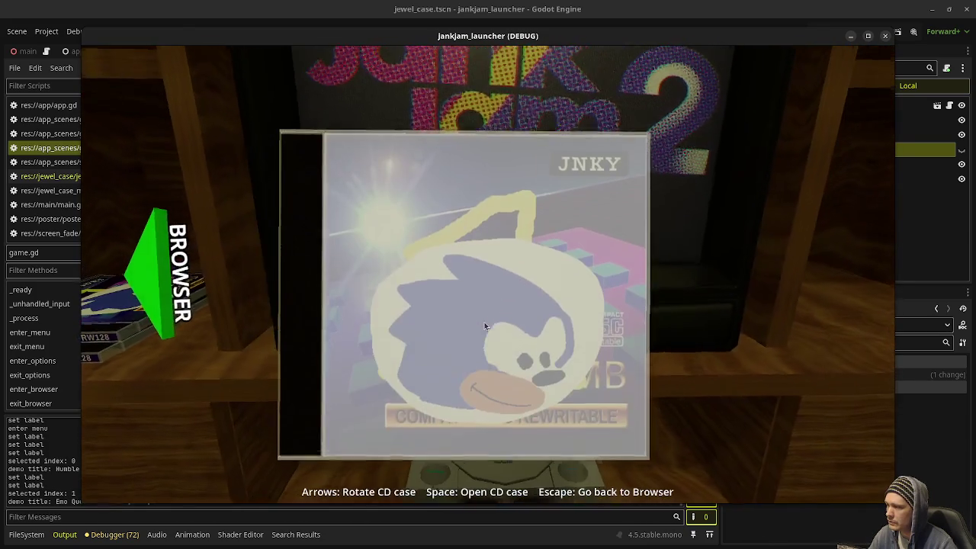
# Spin the new case a full turn with the arrow keys and open it with Space
pyautogui.press('Left')
pyautogui.press('Right')
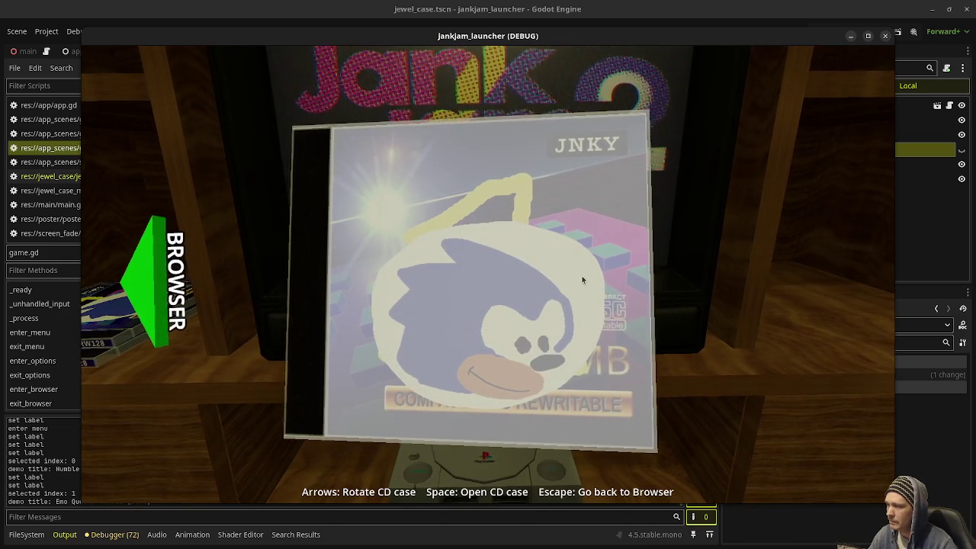
pyautogui.press('Right')
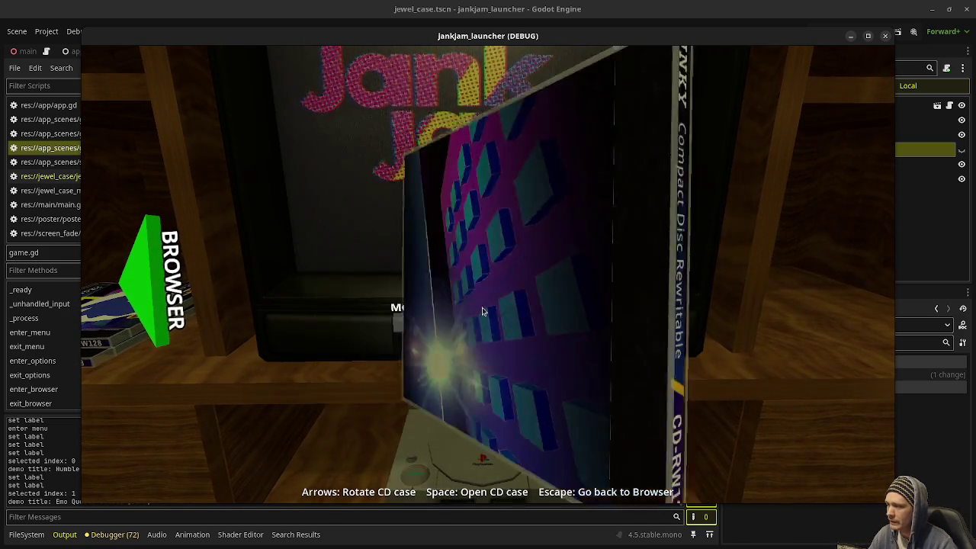
pyautogui.press('Right')
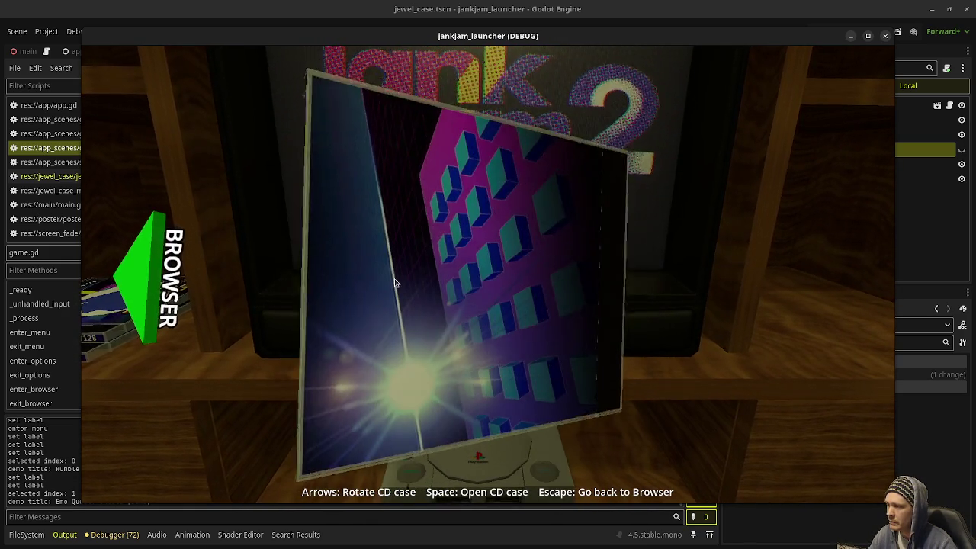
pyautogui.press('Right')
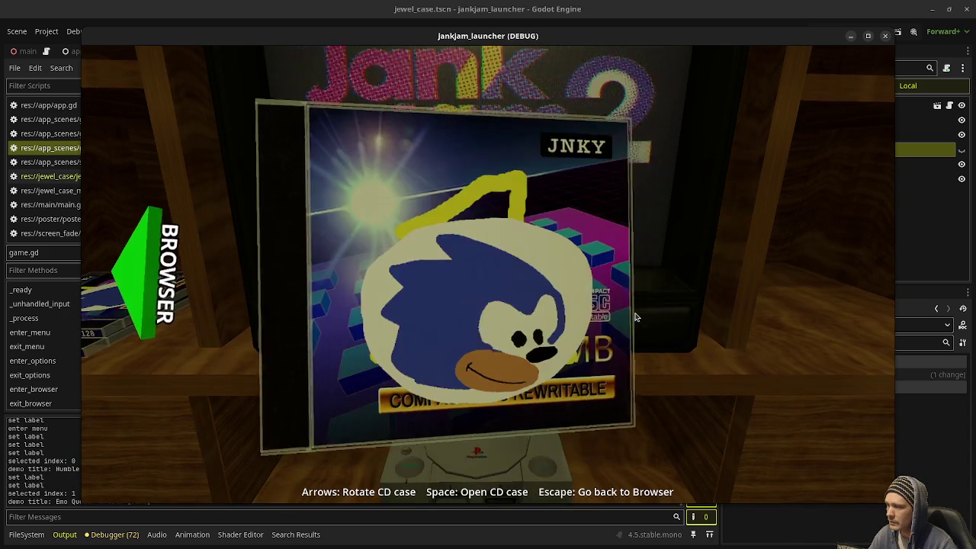
pyautogui.press('space')
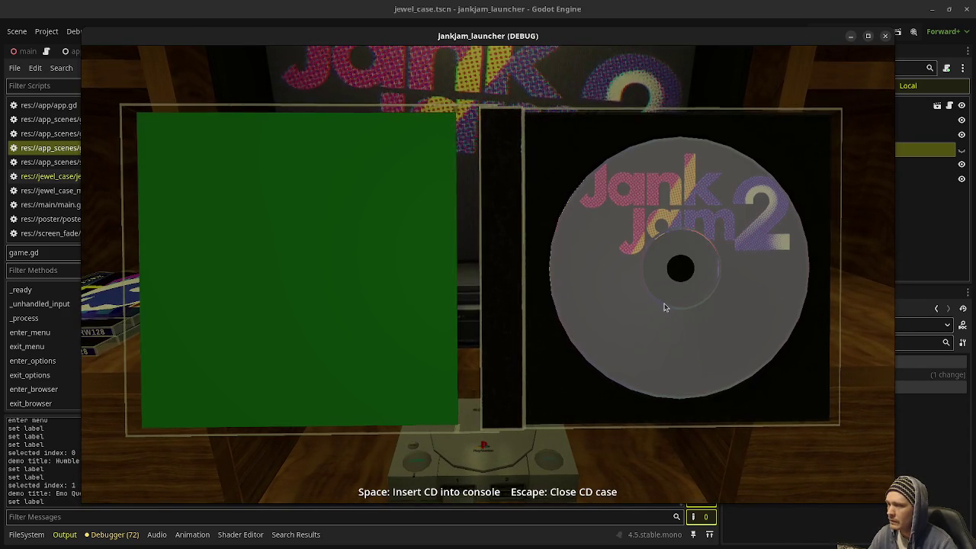
# Click the open case to insert the Jank Jam 2 disc into the console
pyautogui.click(664, 307)
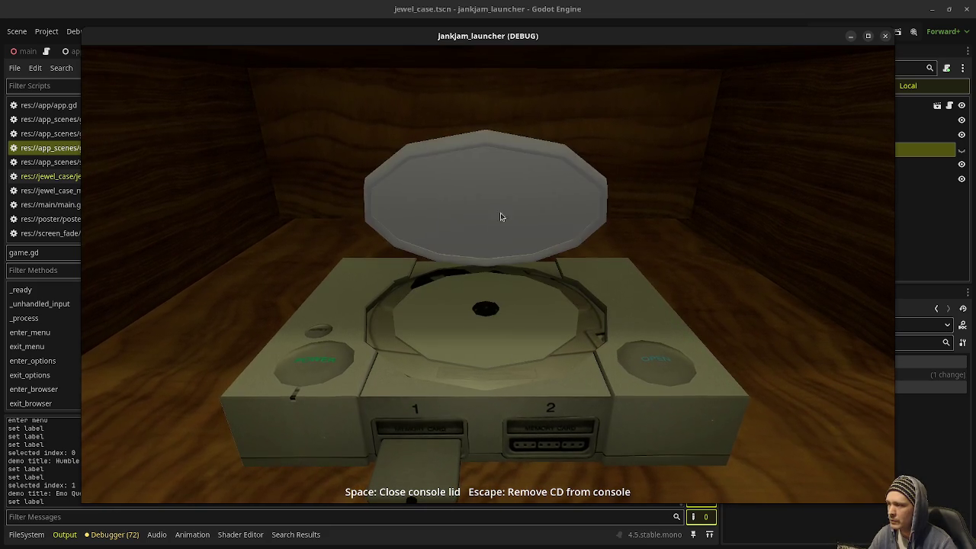
# Close, reopen and close the console lid again, then power the console on with Space
pyautogui.click(501, 267)
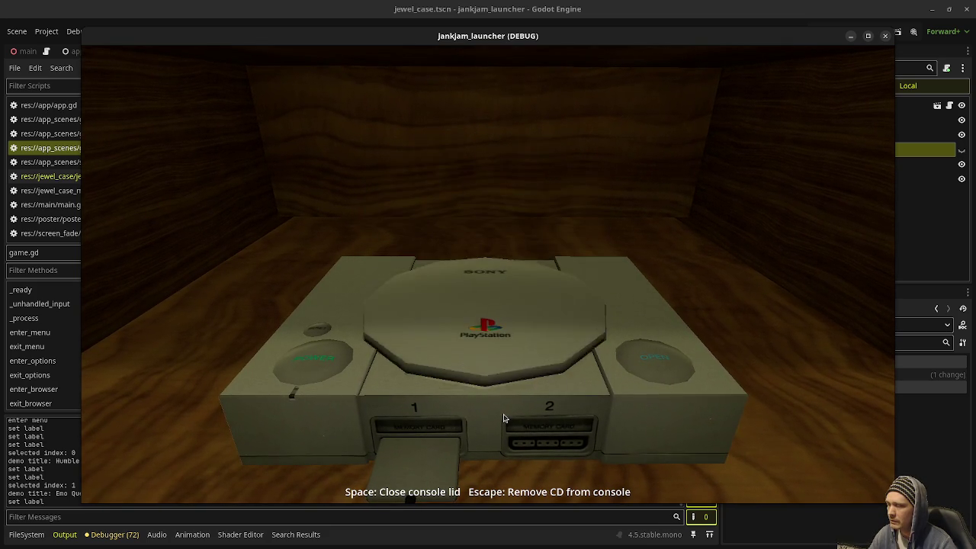
pyautogui.click(666, 361)
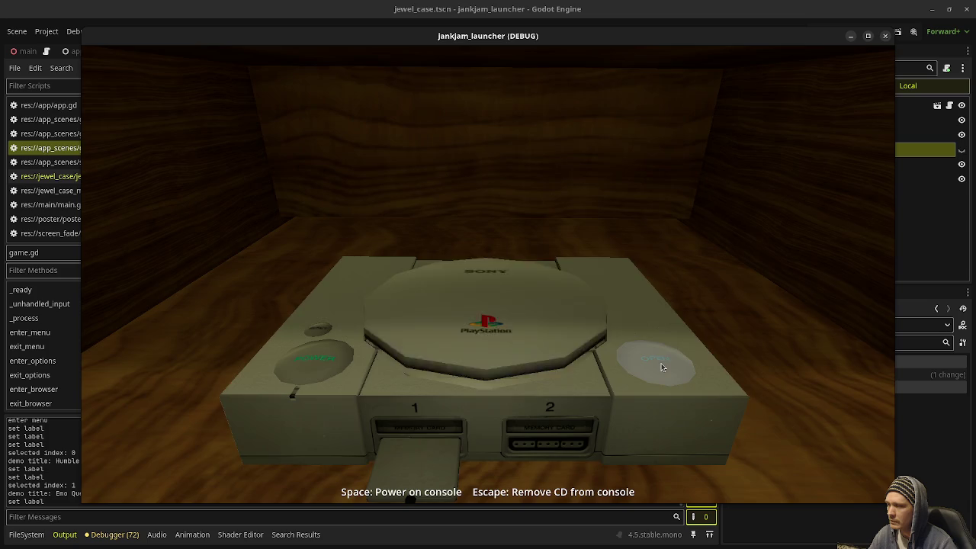
pyautogui.click(492, 190)
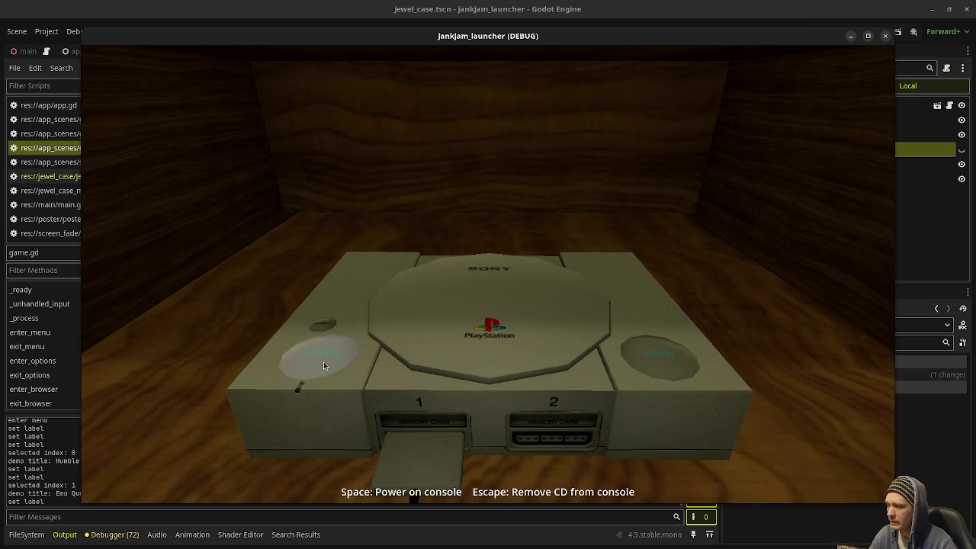
pyautogui.press('space')
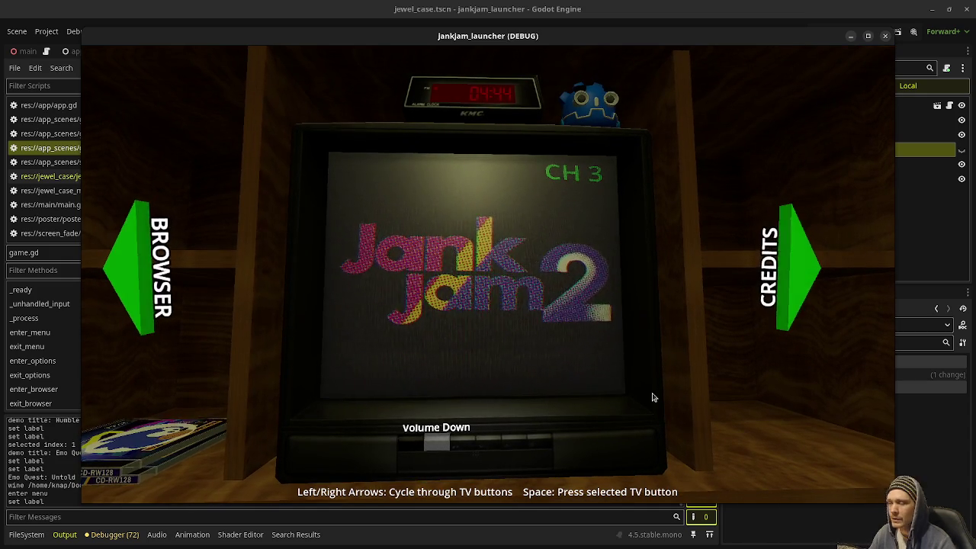
pyautogui.press('Right')
pyautogui.press('Right')
pyautogui.press('Right')
pyautogui.click(771, 298)
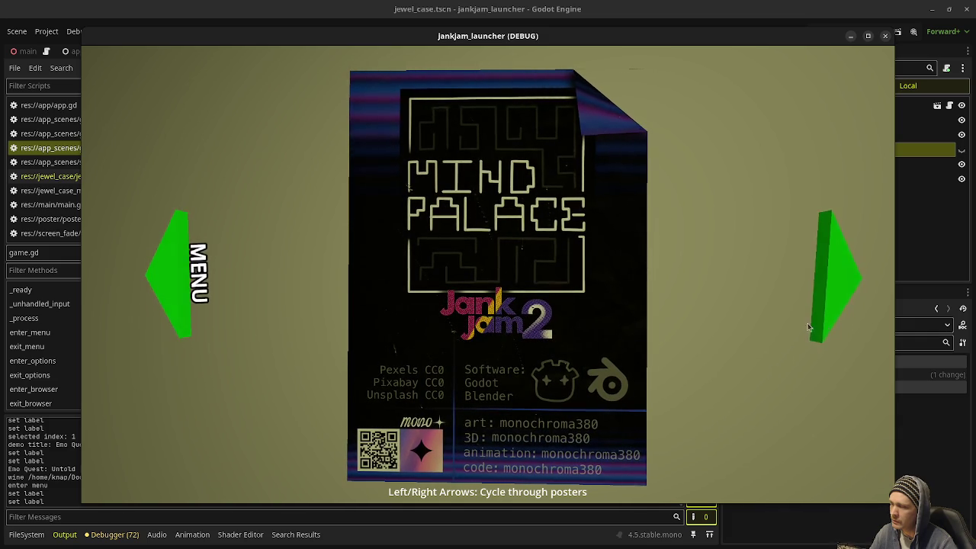
pyautogui.click(849, 289)
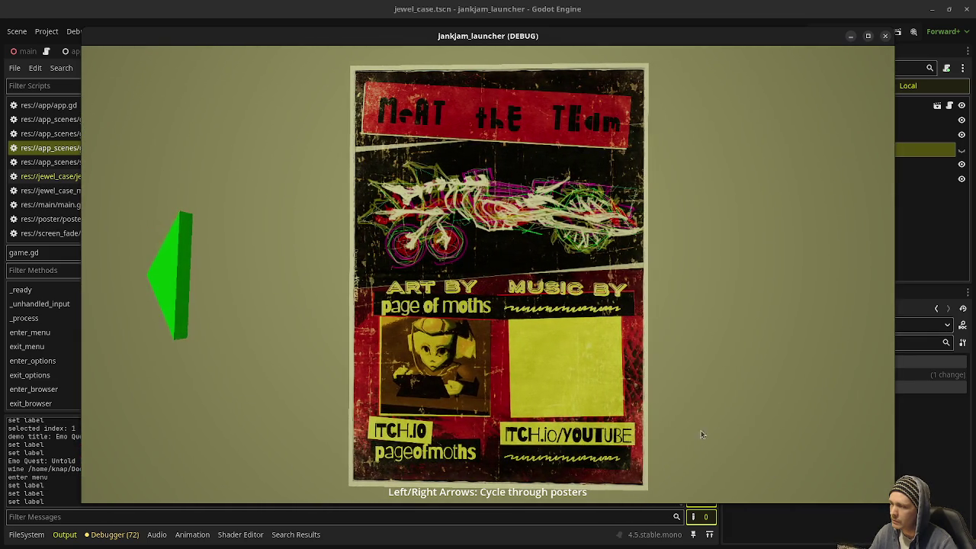
pyautogui.click(170, 285)
pyautogui.click(169, 284)
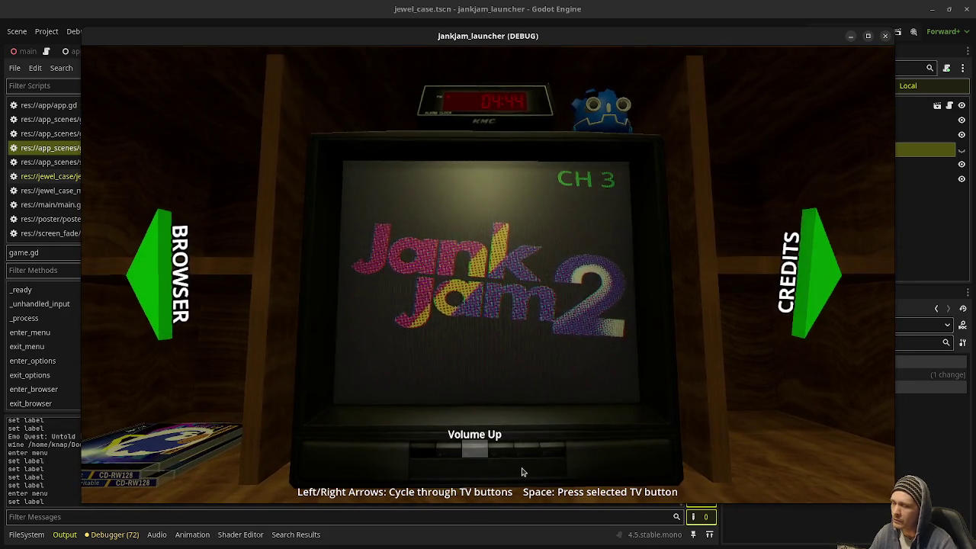
# Raise the TV volume four ticks, then lower it three ticks
pyautogui.click(480, 454)
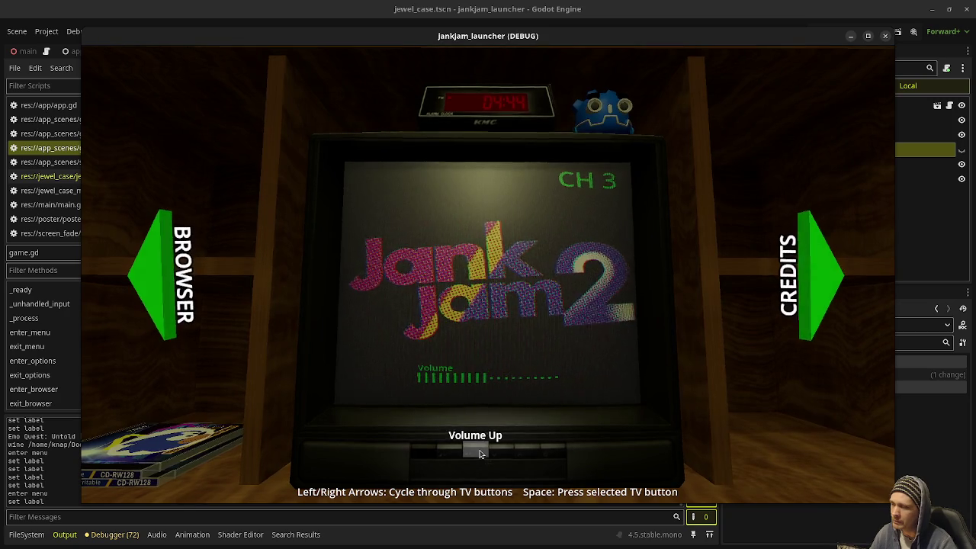
pyautogui.click(479, 454)
pyautogui.click(479, 454)
pyautogui.click(480, 455)
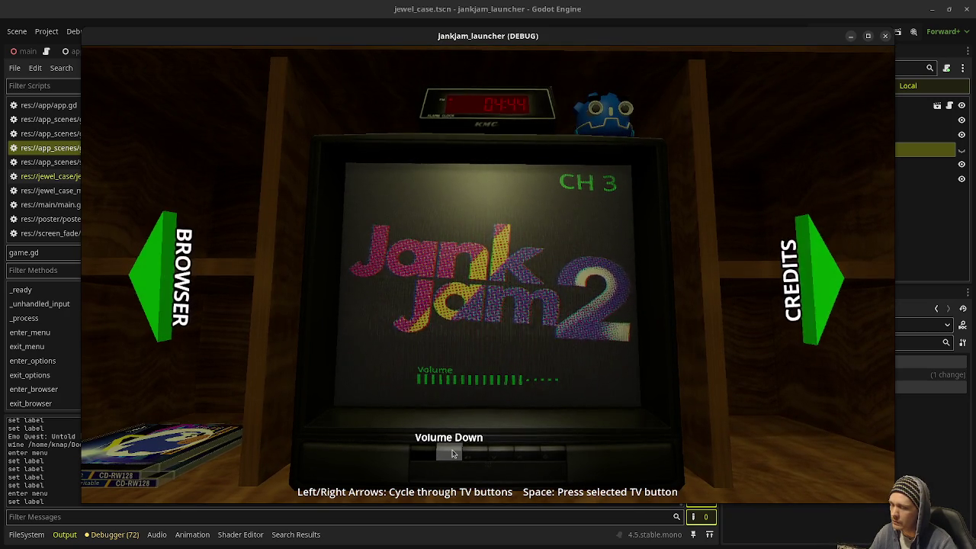
pyautogui.click(451, 454)
pyautogui.click(451, 454)
pyautogui.click(451, 454)
# Cycle the options menu between Fullscreen and Reset User Data, then close it
pyautogui.click(429, 450)
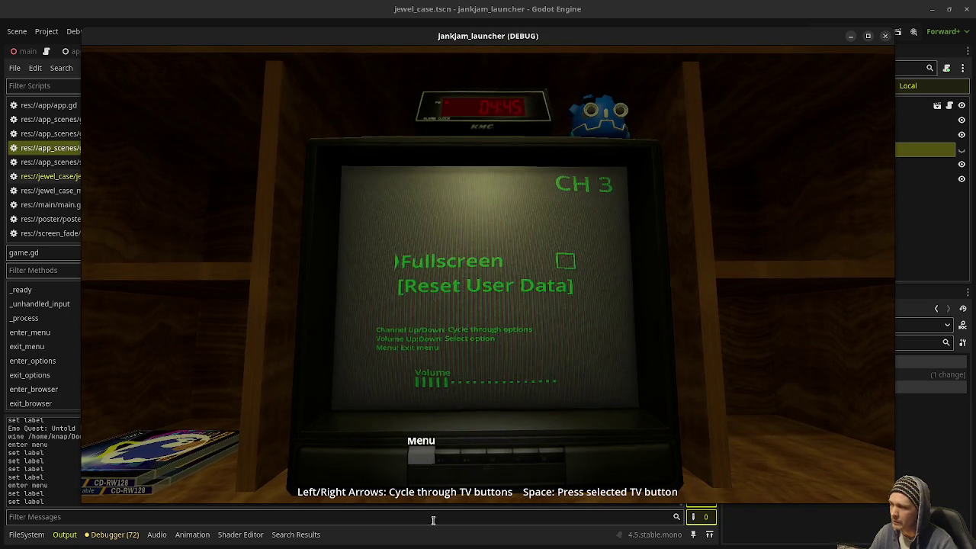
pyautogui.click(526, 458)
pyautogui.click(526, 457)
pyautogui.click(526, 457)
pyautogui.click(491, 457)
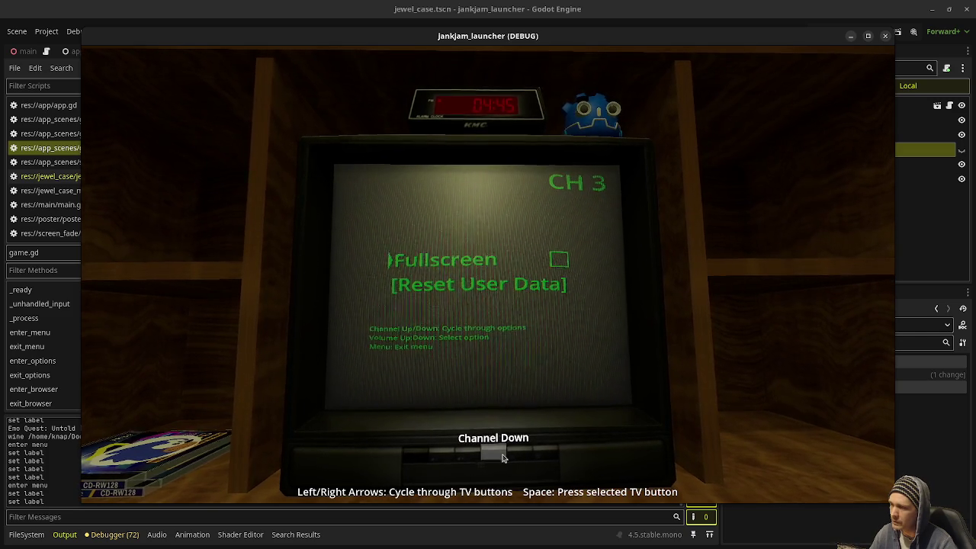
pyautogui.click(508, 455)
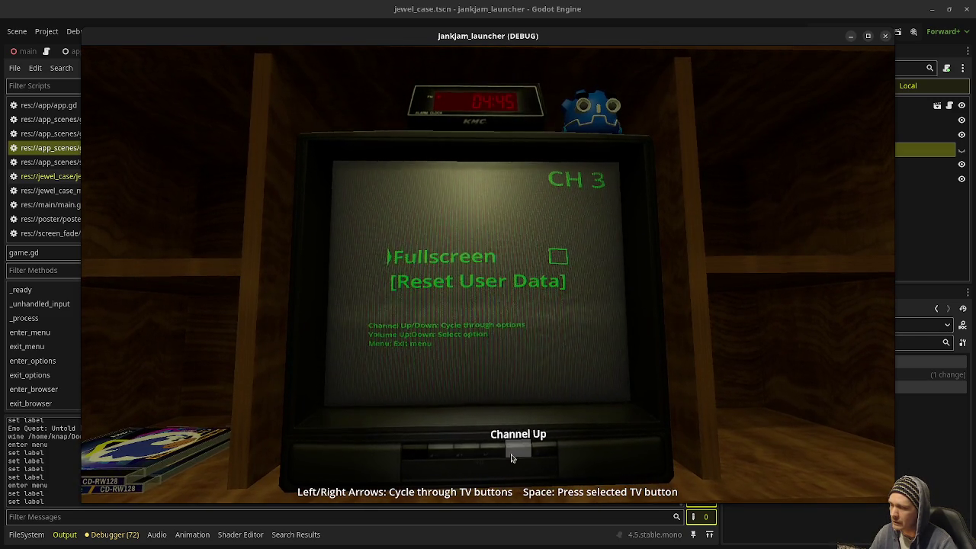
pyautogui.click(511, 457)
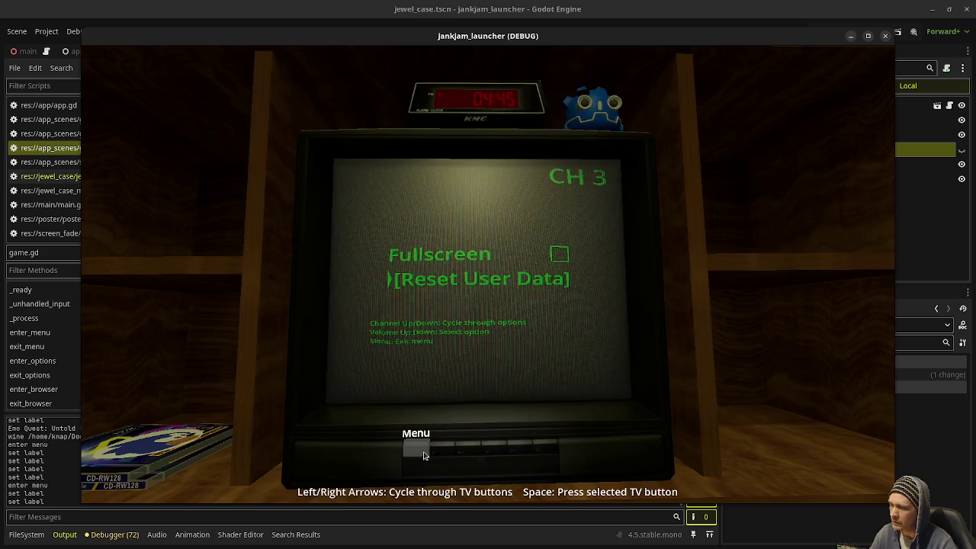
pyautogui.press('Left')
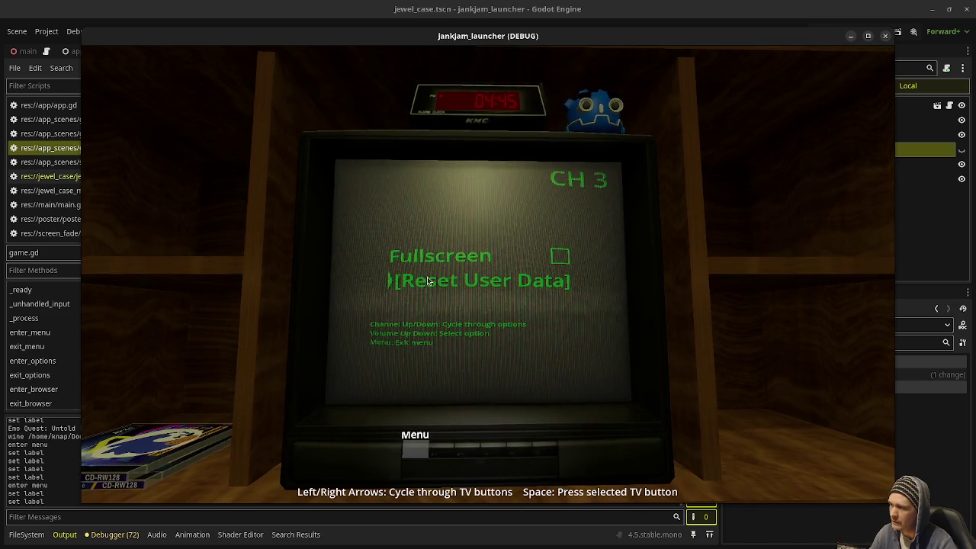
pyautogui.click(411, 452)
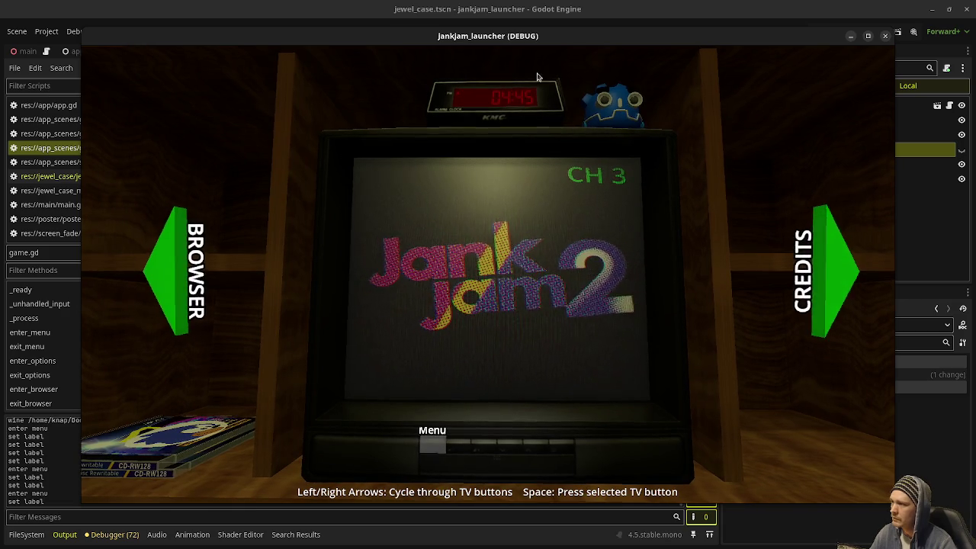
# Inspect and open the top case, insert its disc, cycle the lid, then eject with Escape
pyautogui.press('Left')
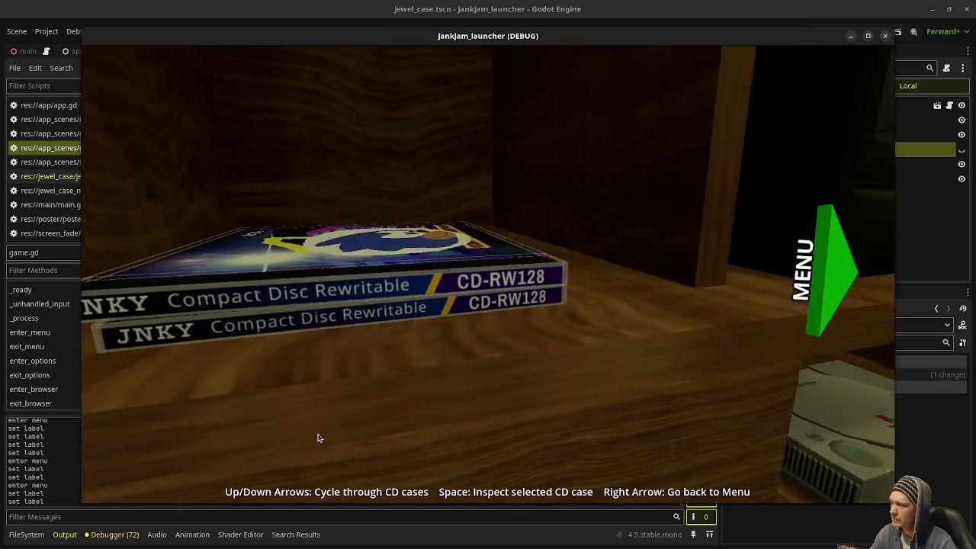
pyautogui.press('space')
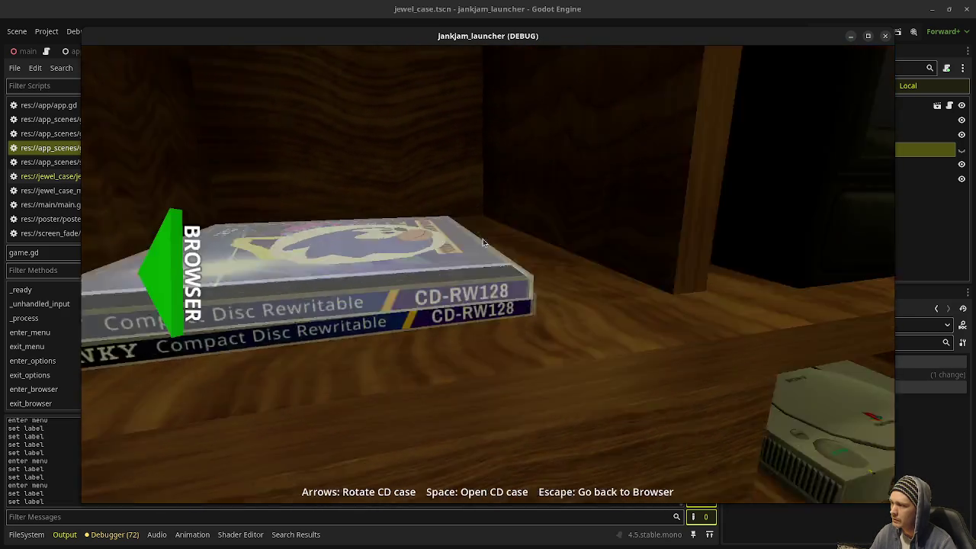
pyautogui.press('space')
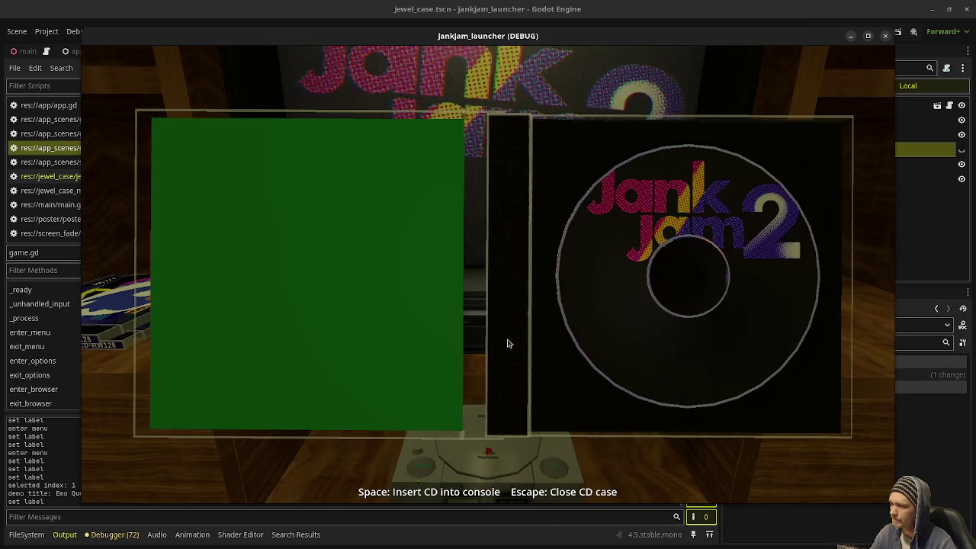
pyautogui.press('space')
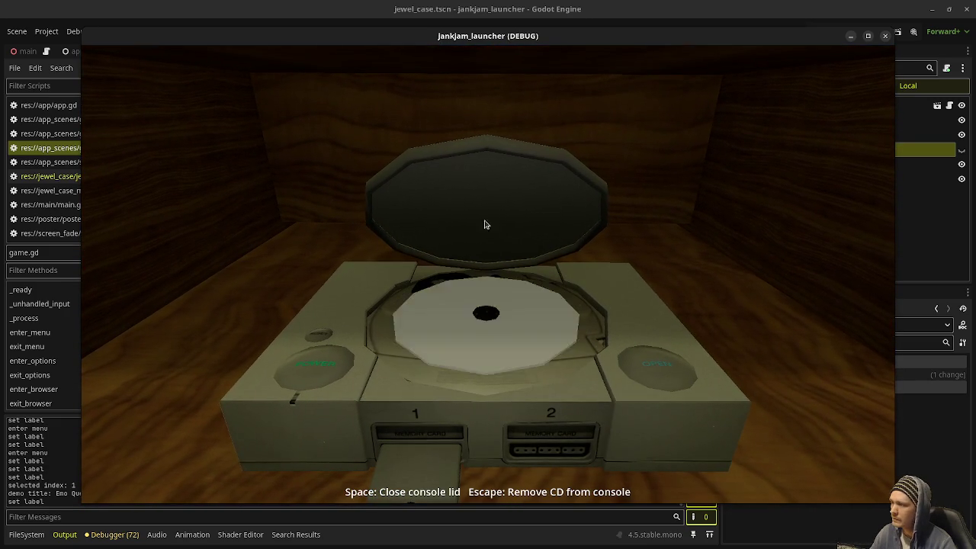
pyautogui.press('space')
pyautogui.click(658, 376)
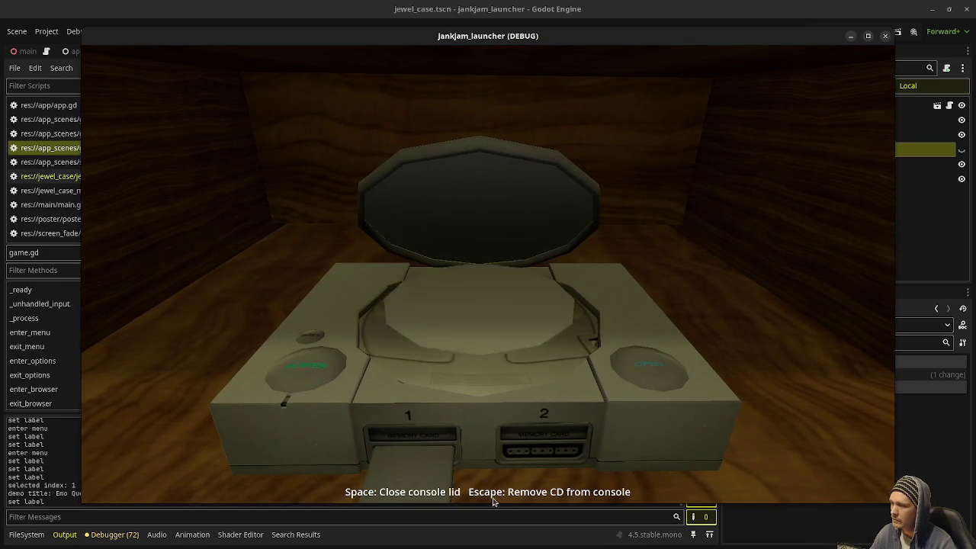
pyautogui.press('Escape')
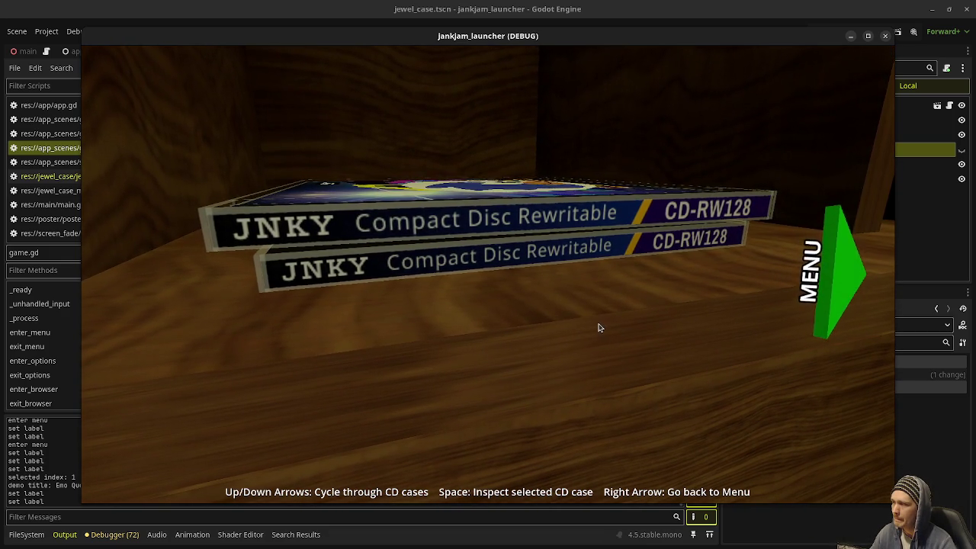
# Pick up the JNKY CD case, turn it to view its back and spine, then return to the channel 3 TV menu
pyautogui.press('space')
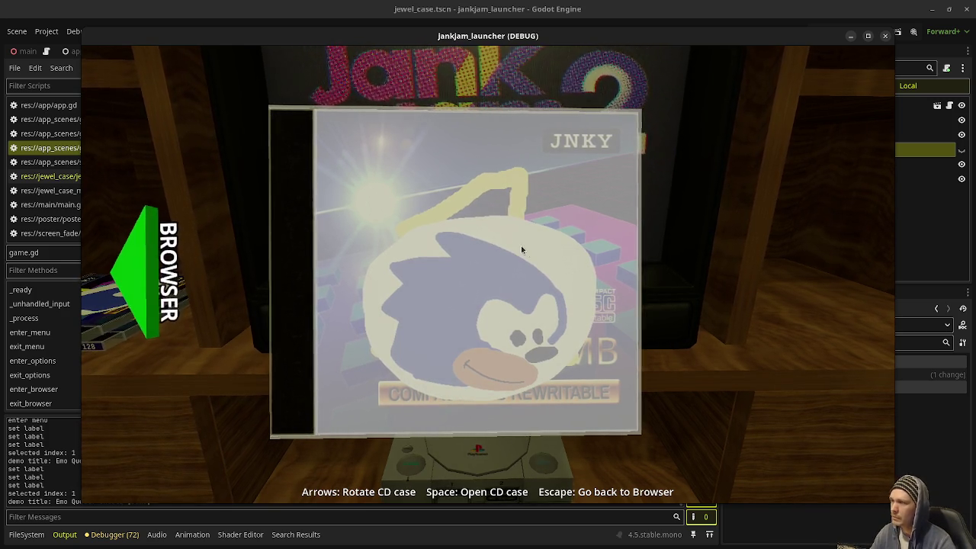
pyautogui.press('Left')
pyautogui.press('Right')
pyautogui.press('Right')
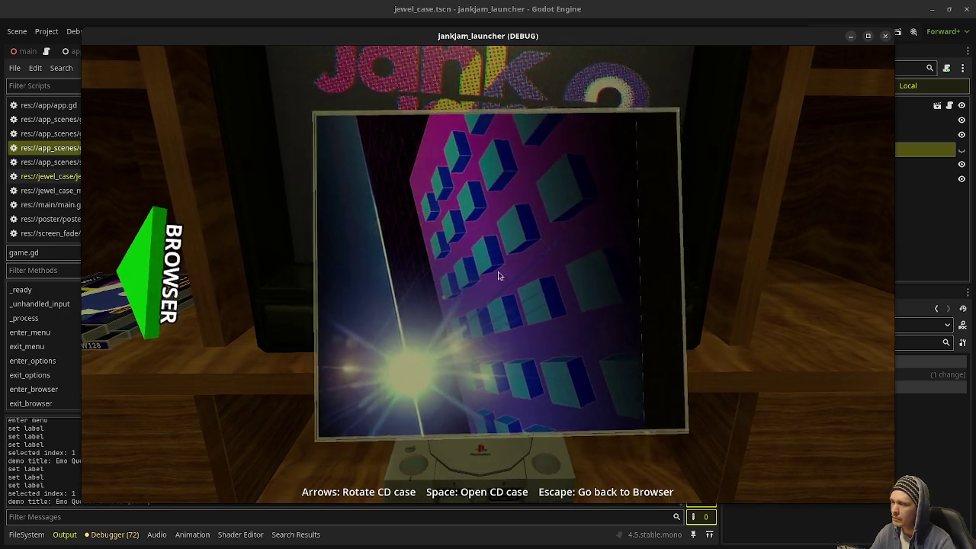
pyautogui.press('Left')
pyautogui.press('Left')
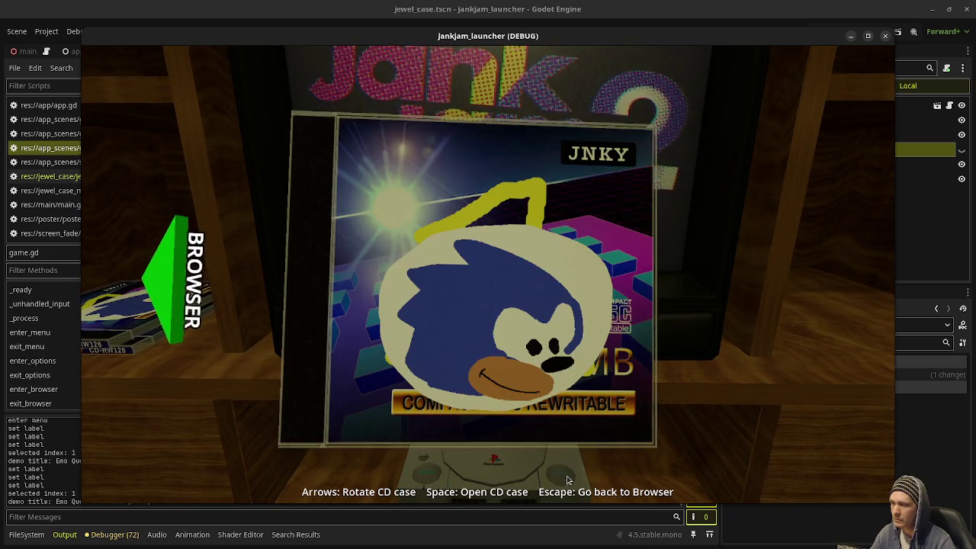
pyautogui.press('Escape')
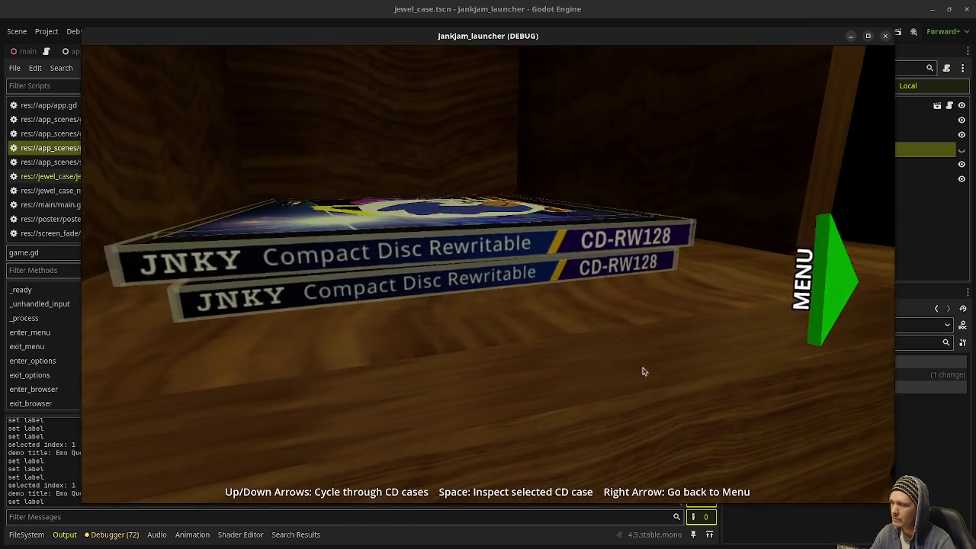
pyautogui.click(833, 275)
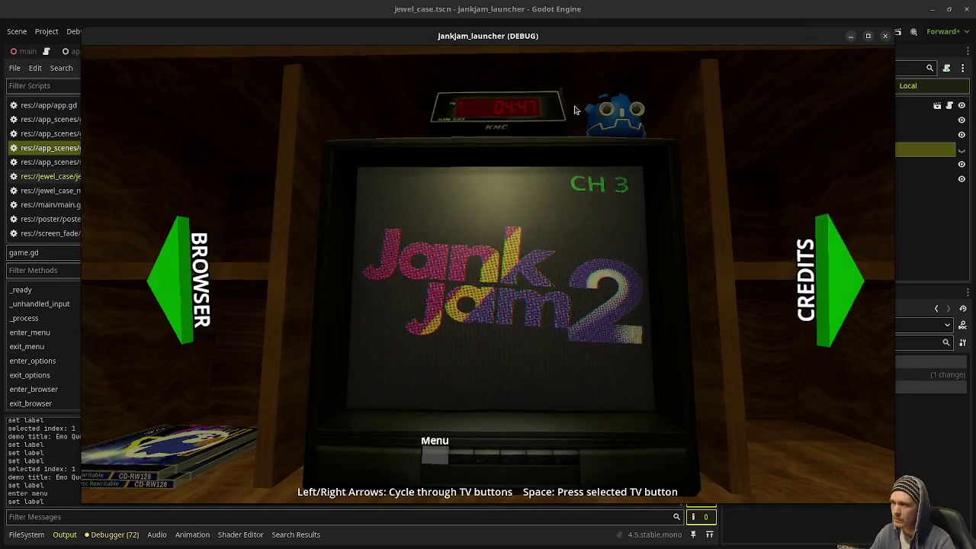
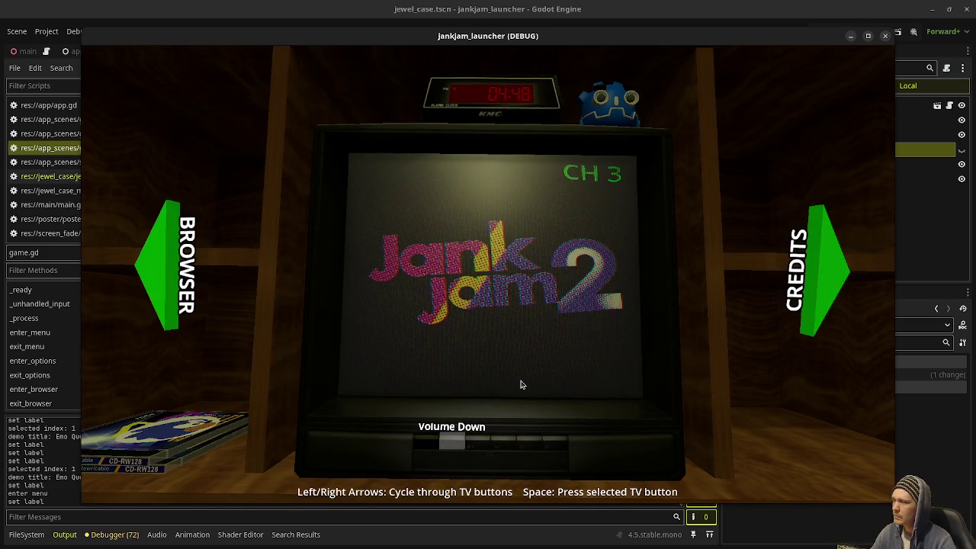
# Stop the launcher debug run and return to the game.gd script in the editor
pyautogui.press('F8')
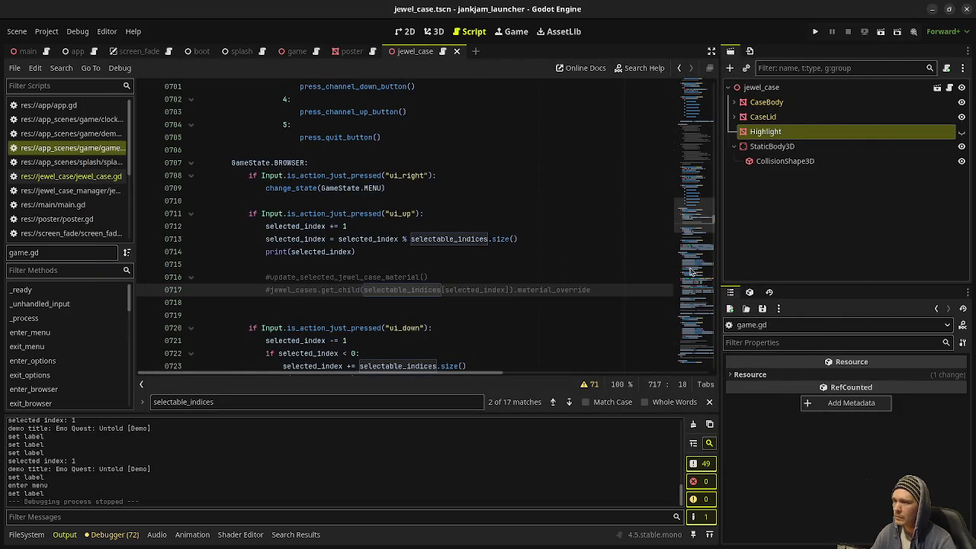
pyautogui.moveTo(697, 220); pyautogui.dragTo(690, 106)
pyautogui.scroll(20, 352, 215)
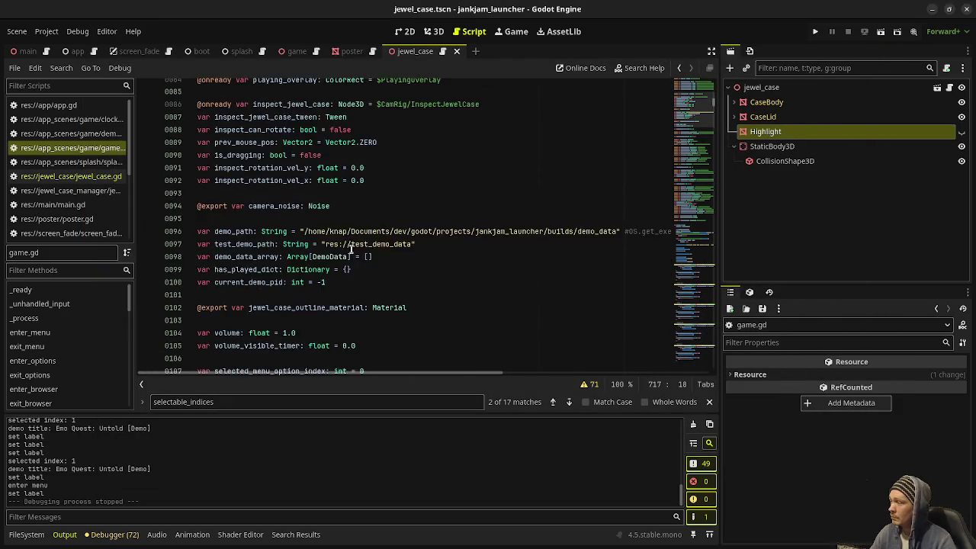
pyautogui.scroll(4, 350, 247)
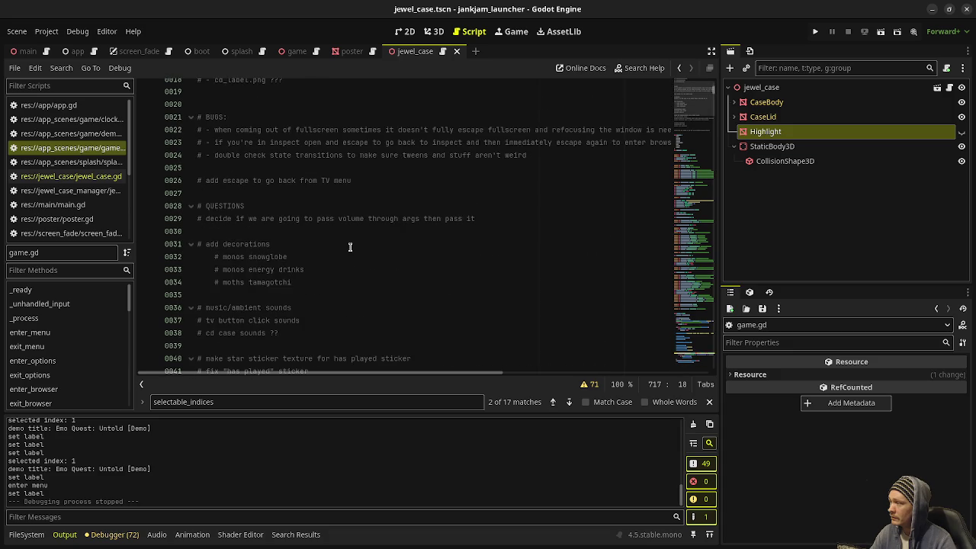
pyautogui.scroll(1, 349, 247)
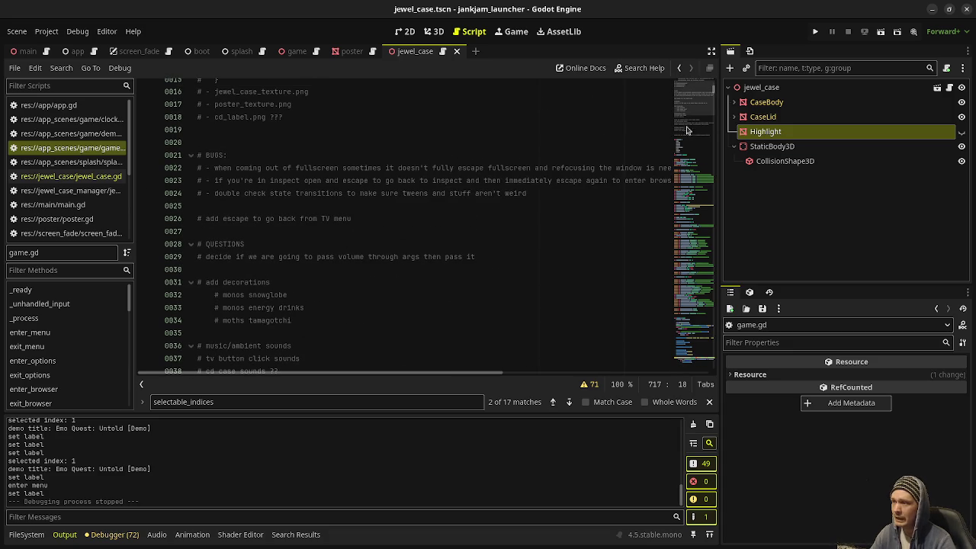
pyautogui.scroll(-20, 343, 212)
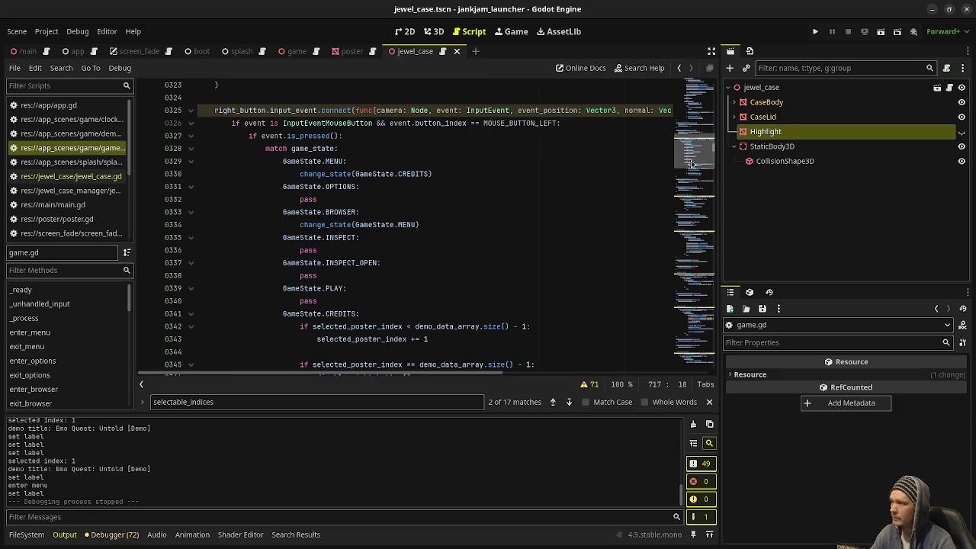
pyautogui.scroll(2, 343, 212)
pyautogui.scroll(-10, 336, 229)
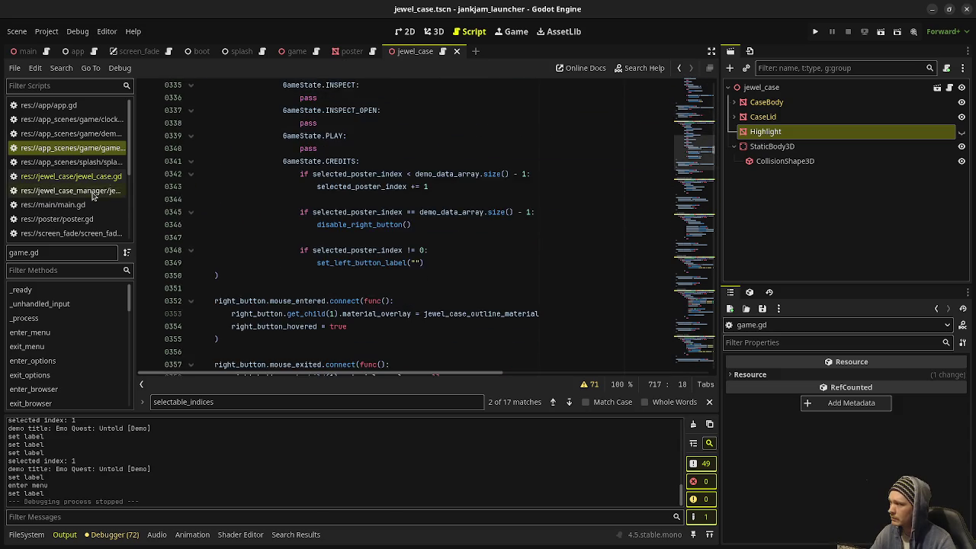
pyautogui.scroll(-18, 326, 241)
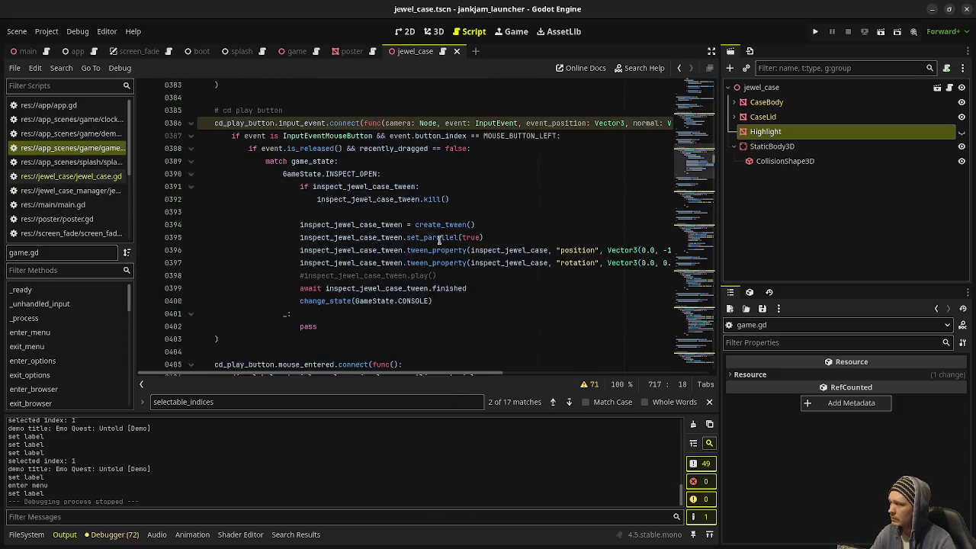
pyautogui.scroll(-8, 356, 273)
pyautogui.click(694, 223)
pyautogui.moveTo(693, 223); pyautogui.dragTo(692, 236)
pyautogui.scroll(15, 360, 228)
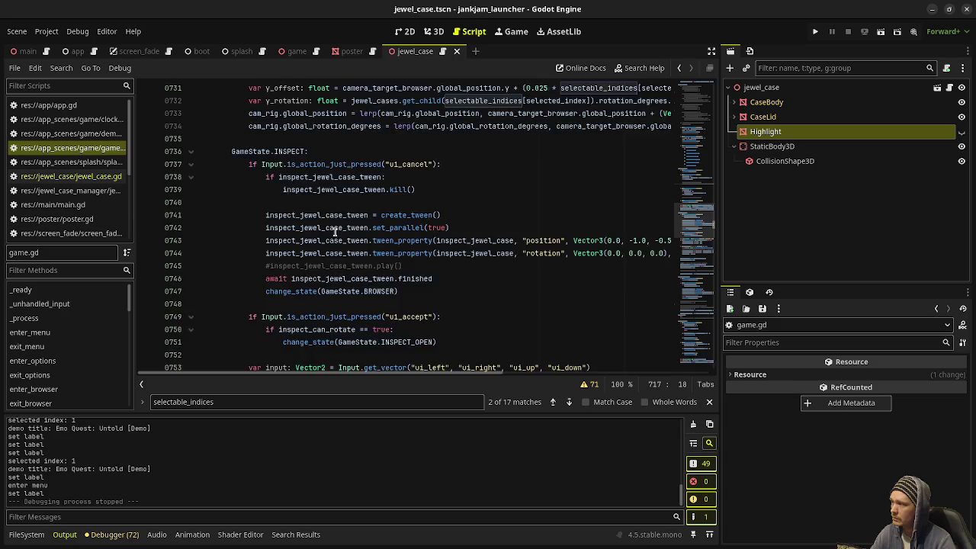
pyautogui.scroll(2, 334, 232)
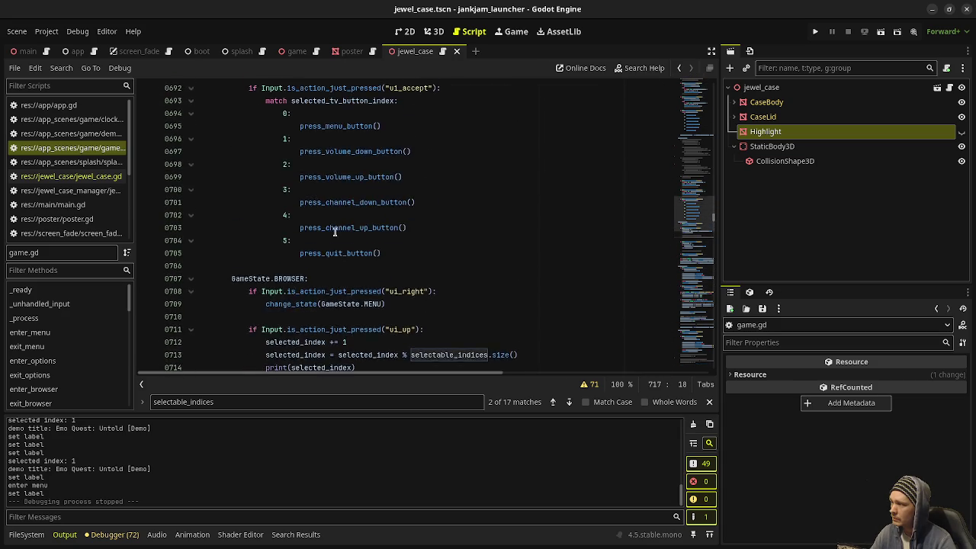
pyautogui.scroll(4, 334, 232)
pyautogui.scroll(-5, 333, 232)
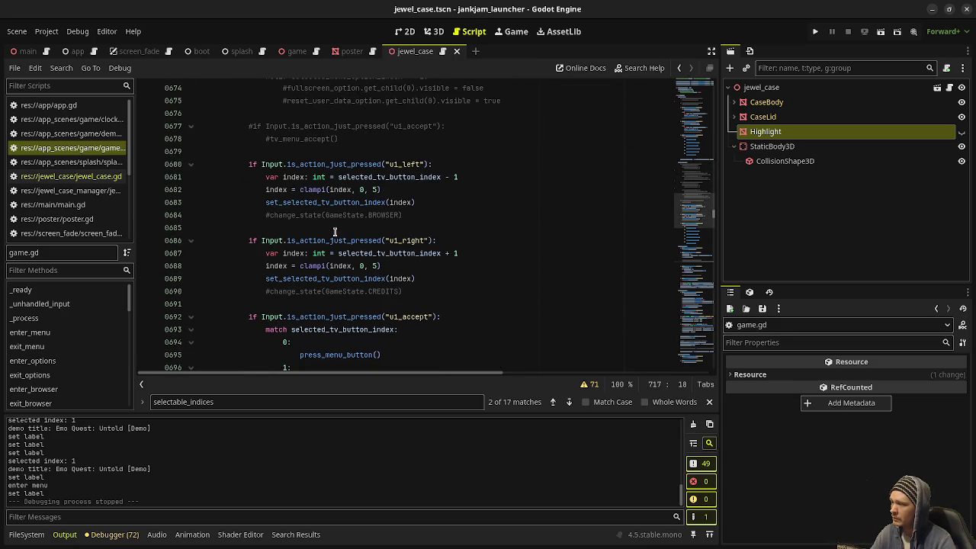
pyautogui.scroll(-2, 359, 278)
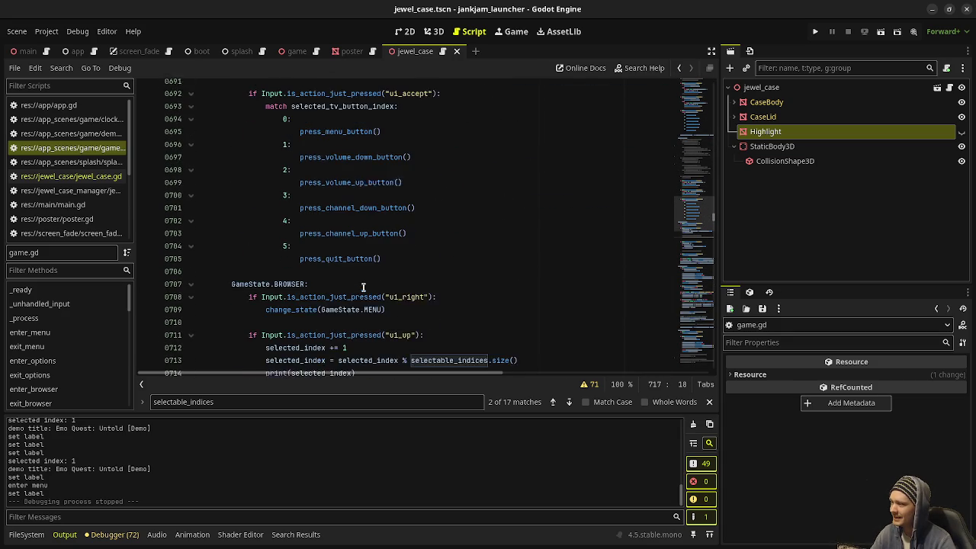